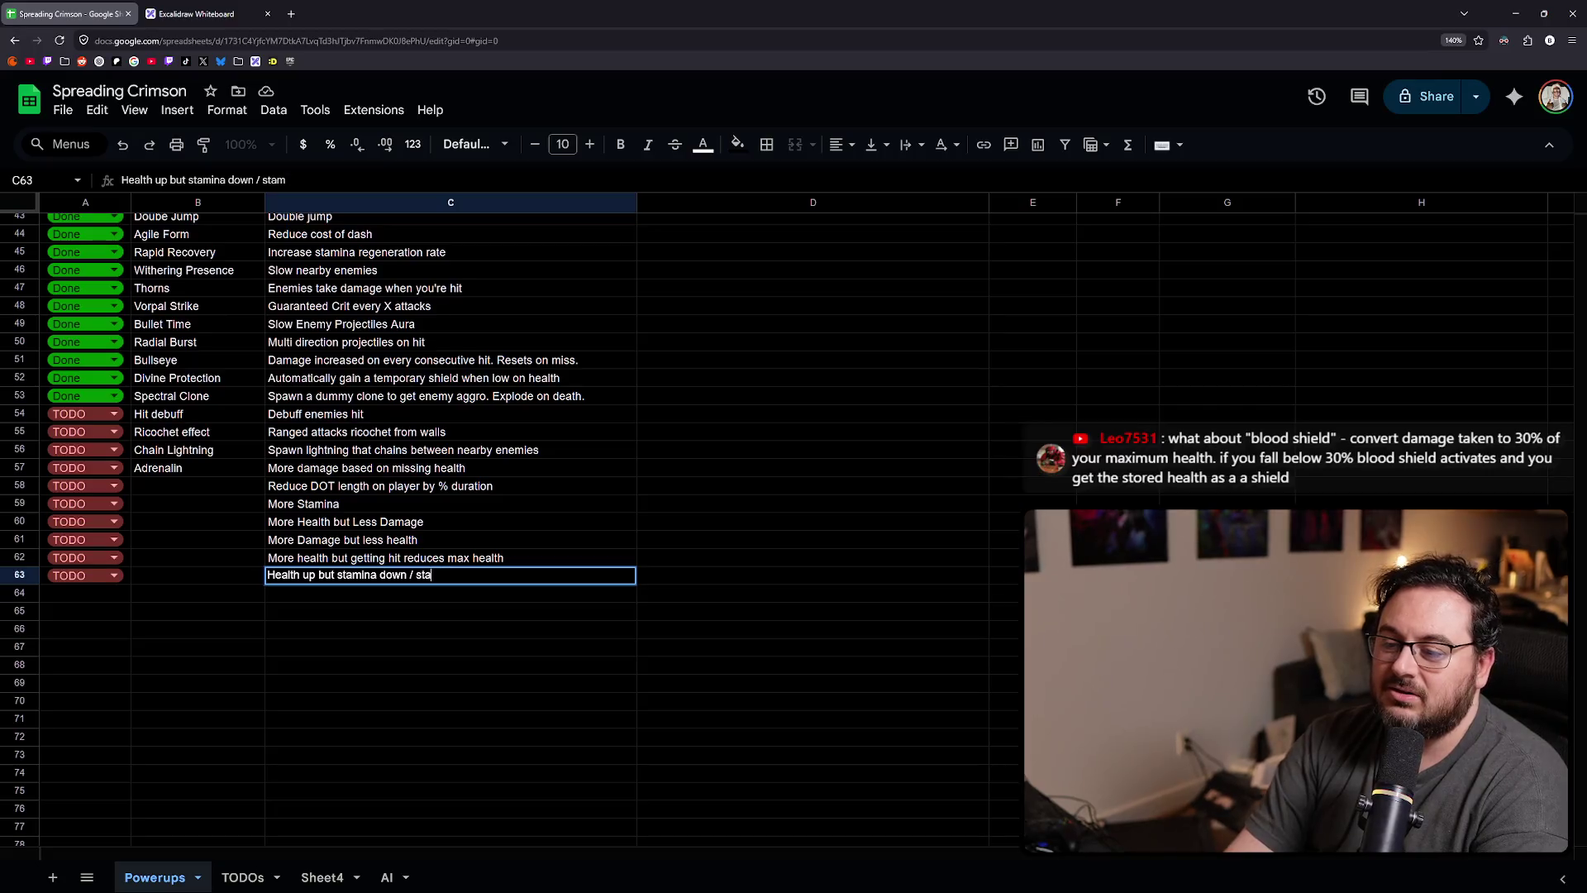
- Append 'or stamina cooldown up' to C63, then change that second 'stamina' to 'dash'
{"action": "type", "text": "or s"}
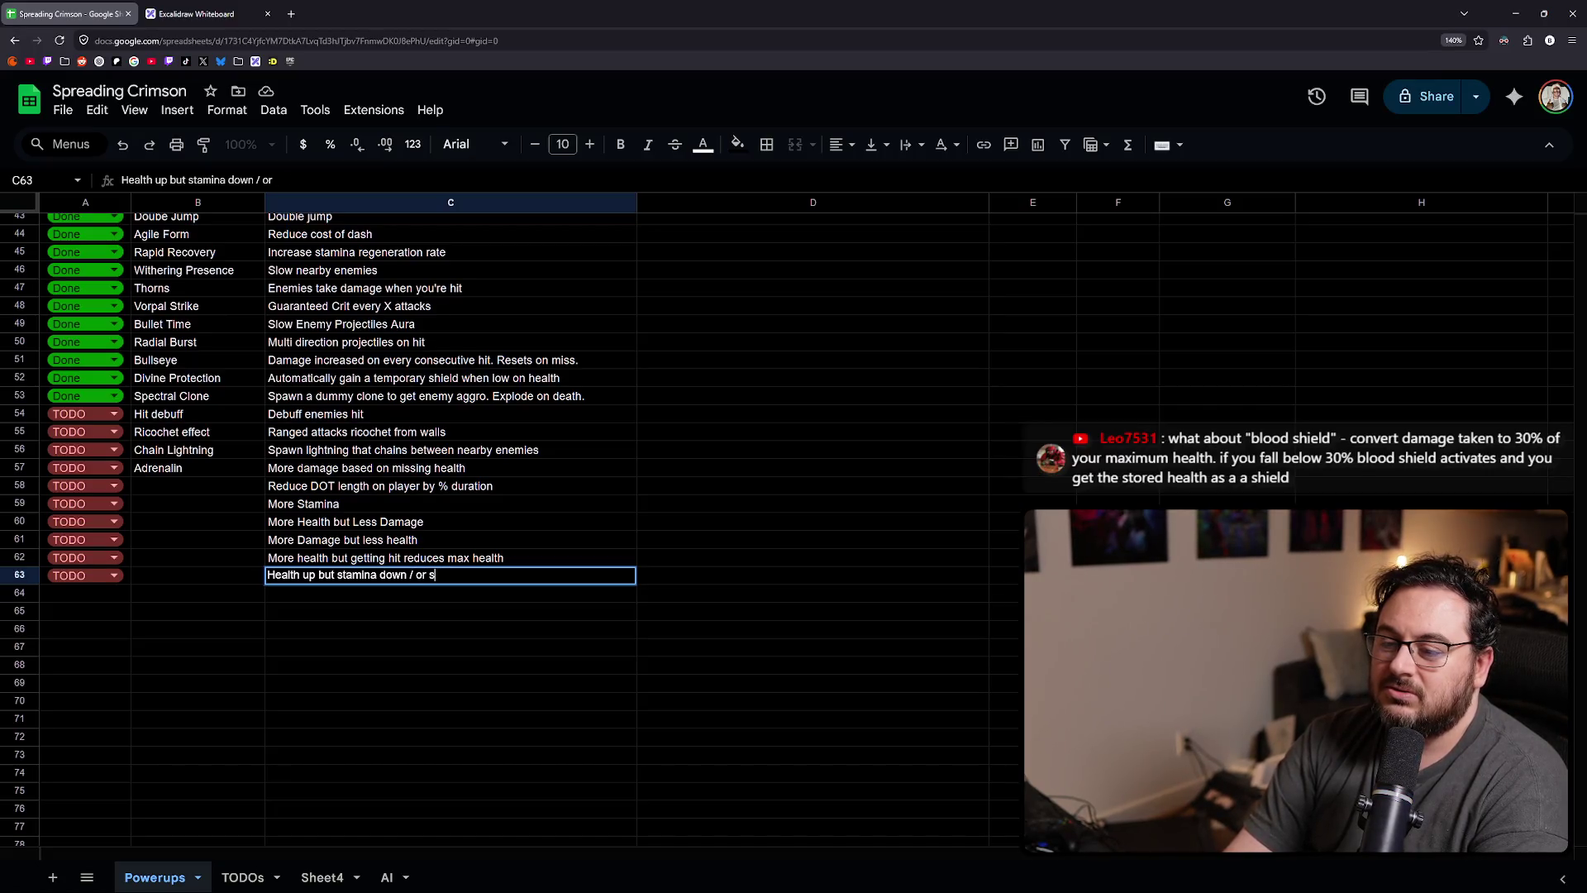
{"action": "type", "text": "tamina cooldown up"}
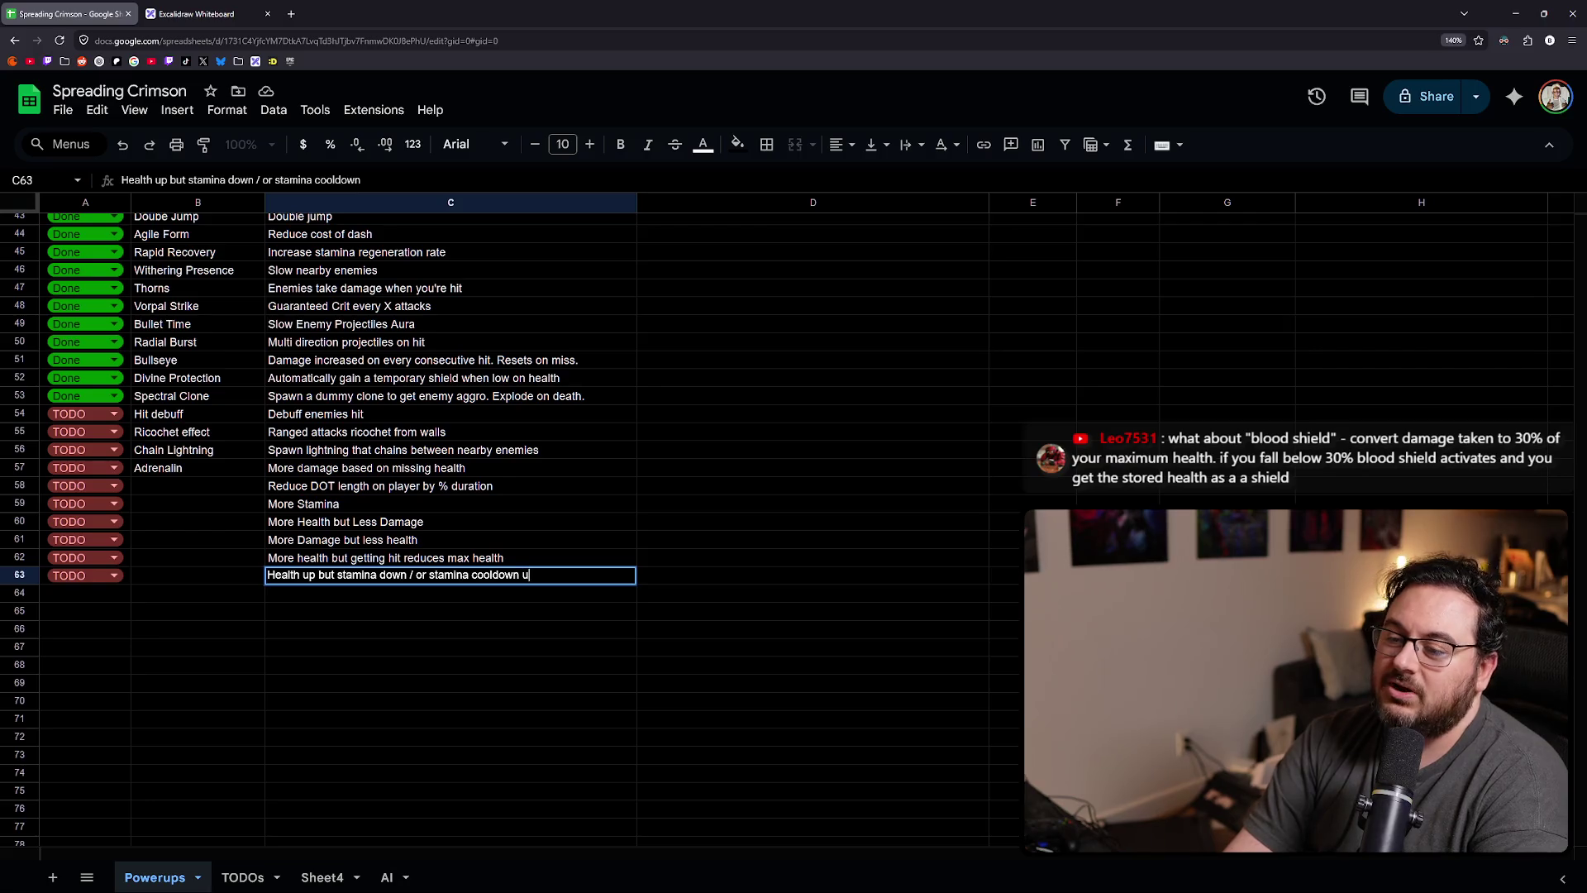
{"action": "key", "text": "Return"}
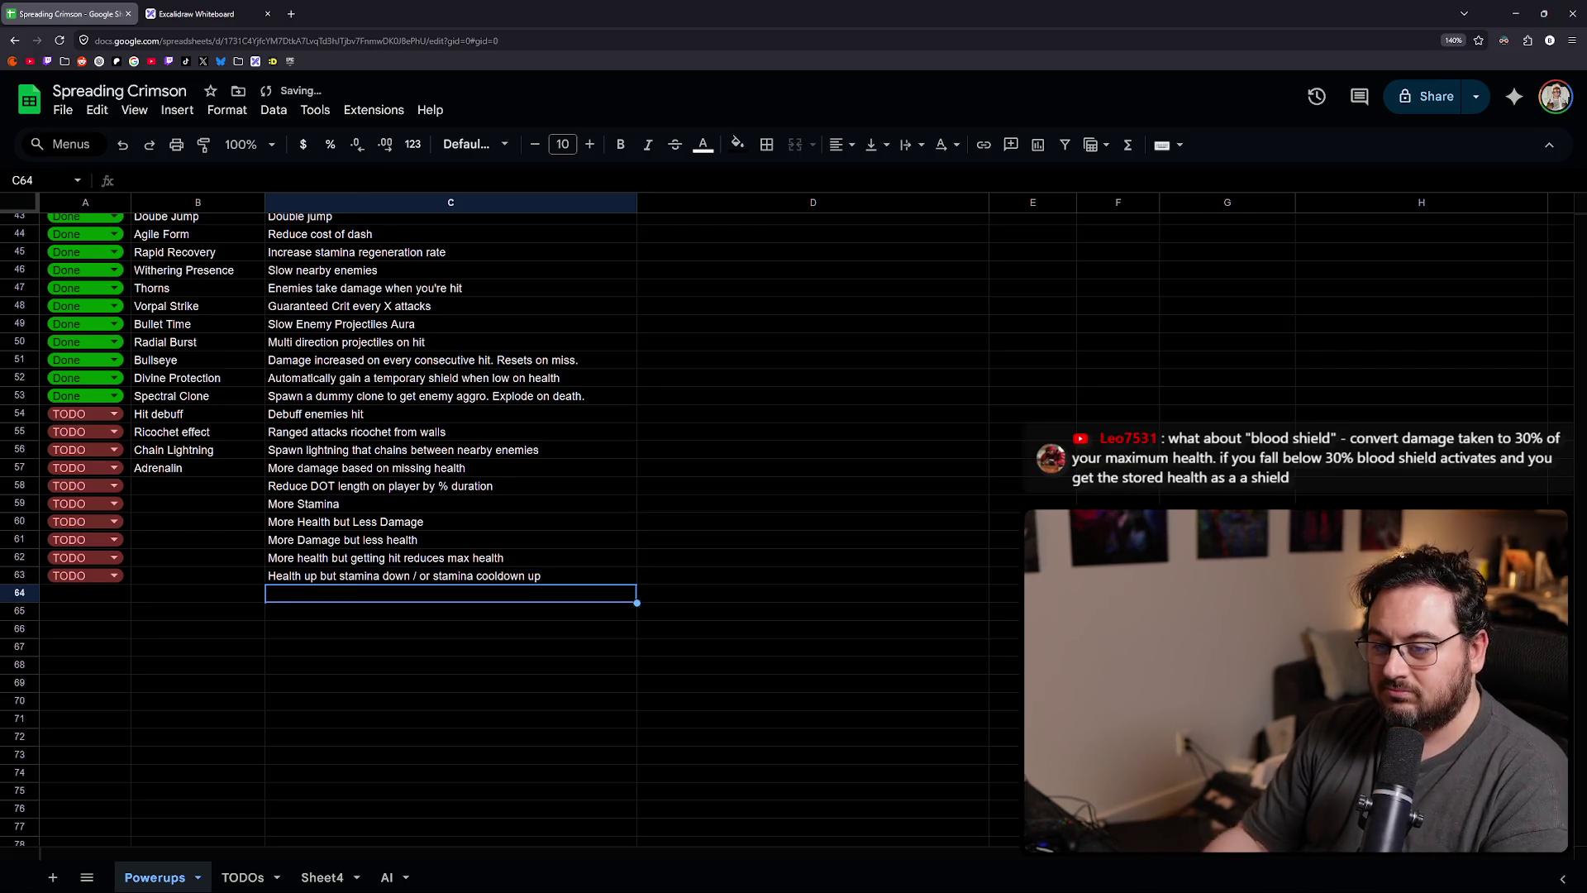
{"action": "key", "text": "Up"}
{"action": "key", "text": "Return"}
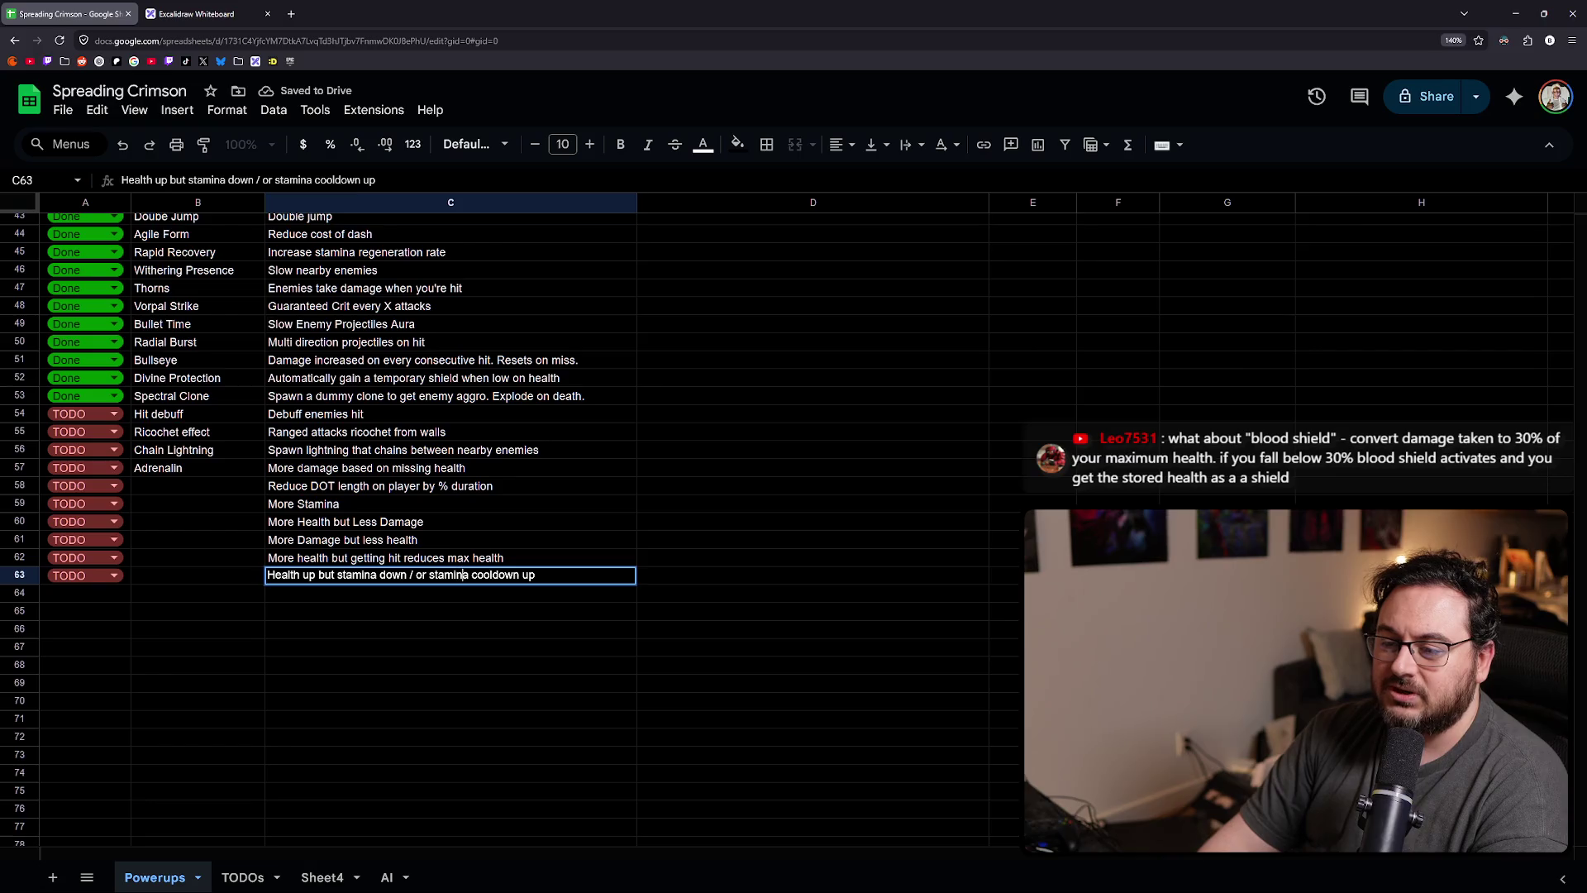
{"action": "key", "text": "Right"}
{"action": "key", "text": "ctrl+shift+Left"}
{"action": "type", "text": "das"}
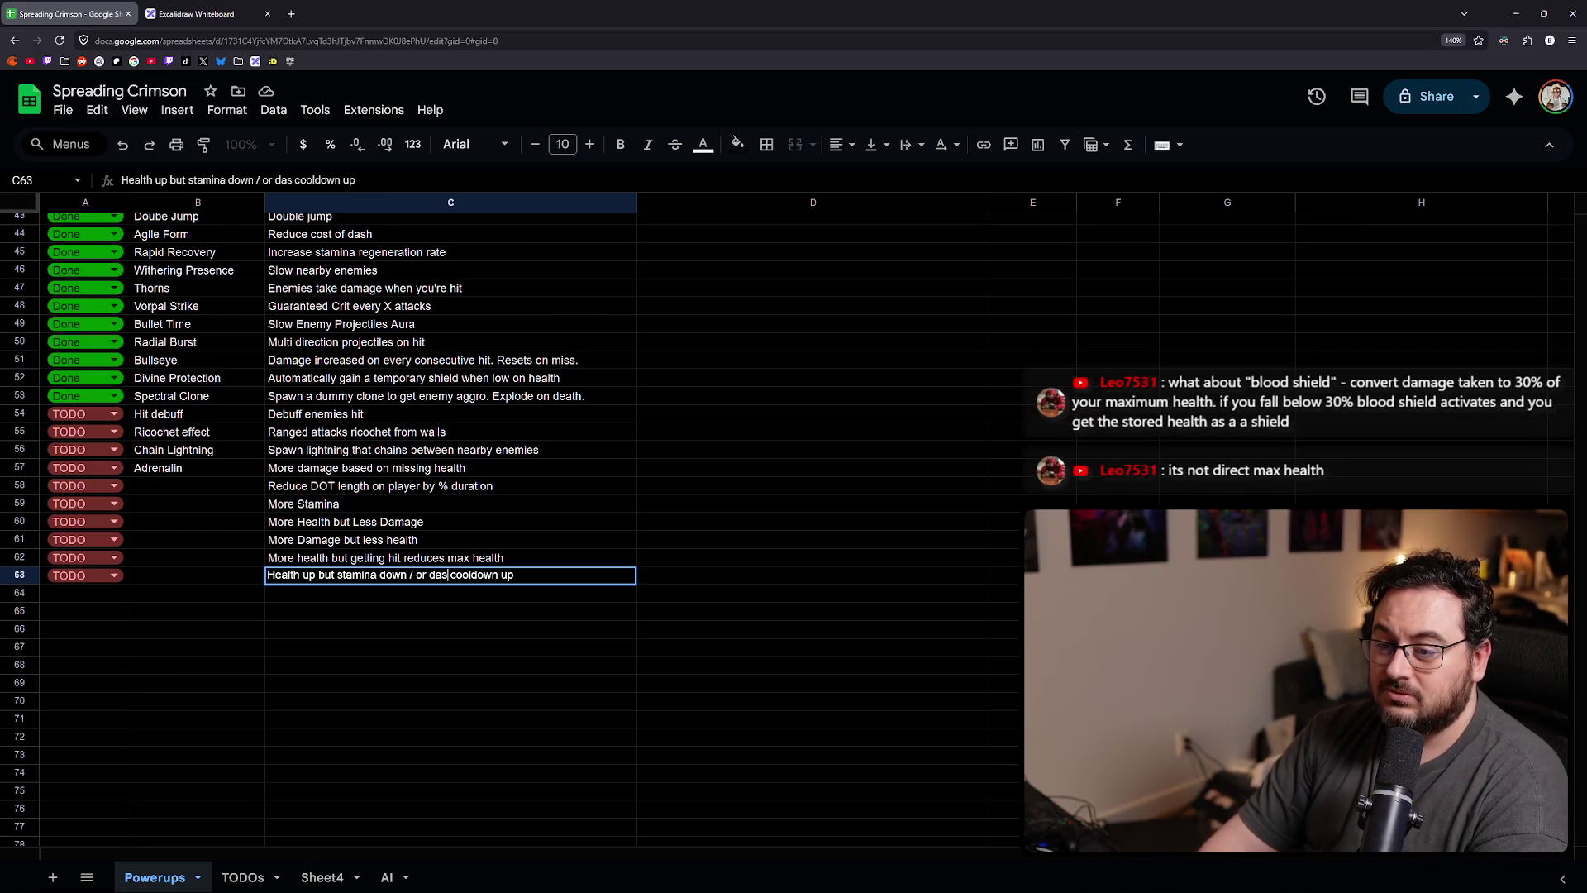
{"action": "type", "text": "h"}
{"action": "key", "text": "Return"}
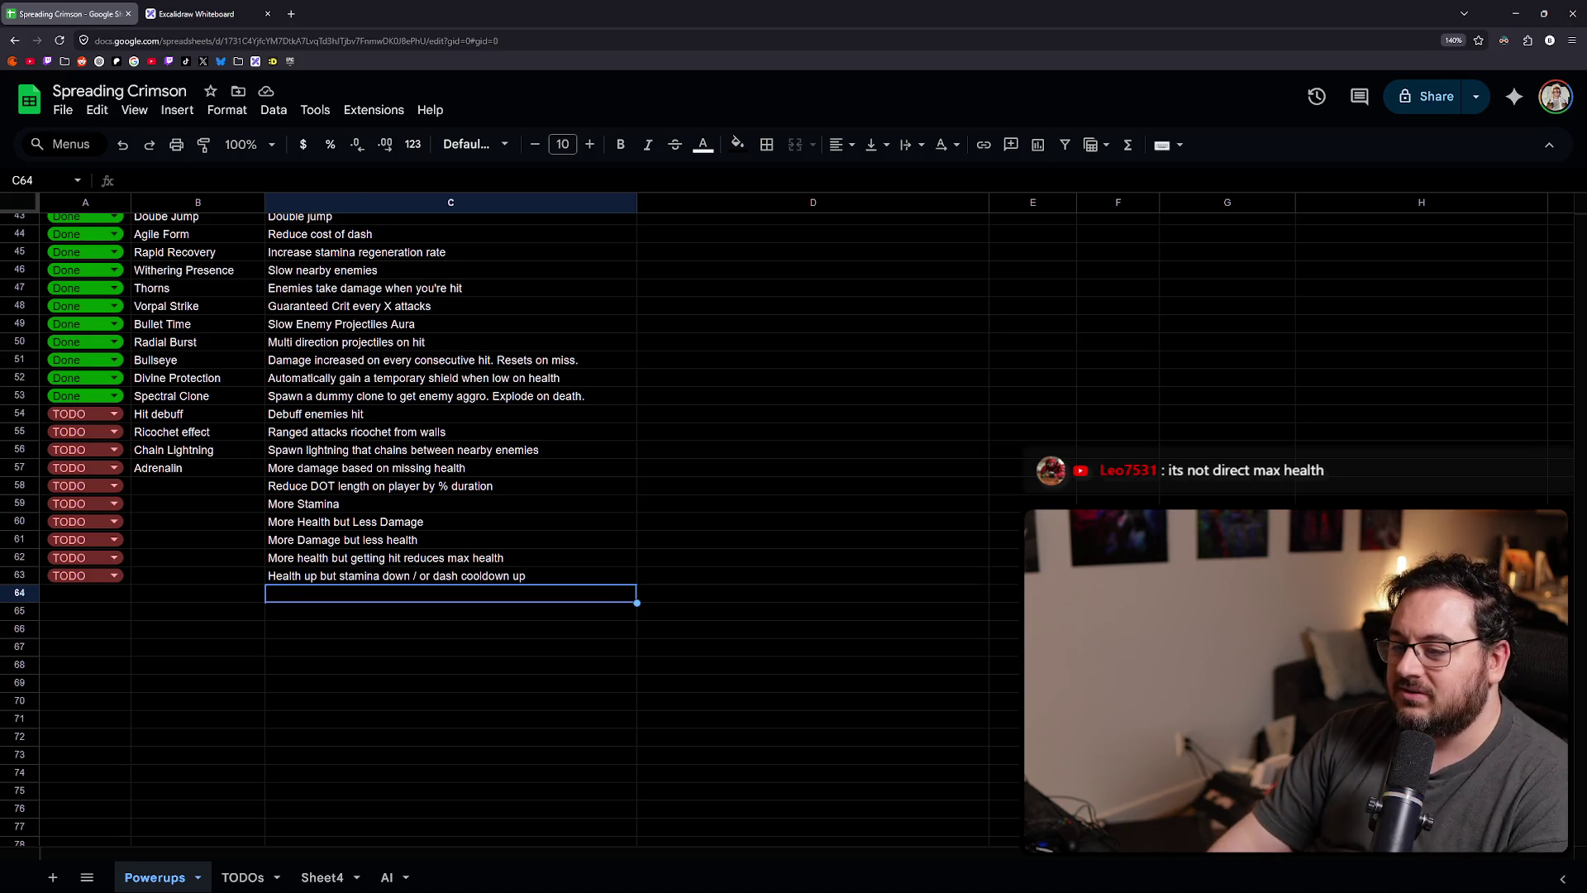
- Review the descriptions above and move to the status cell of row 64
{"action": "key", "text": "Up"}
{"action": "key", "text": "Up"}
{"action": "key", "text": "Up"}
{"action": "key", "text": "Down"}
{"action": "key", "text": "Down"}
{"action": "key", "text": "Down"}
{"action": "key", "text": "Left"}
{"action": "key", "text": "Left"}
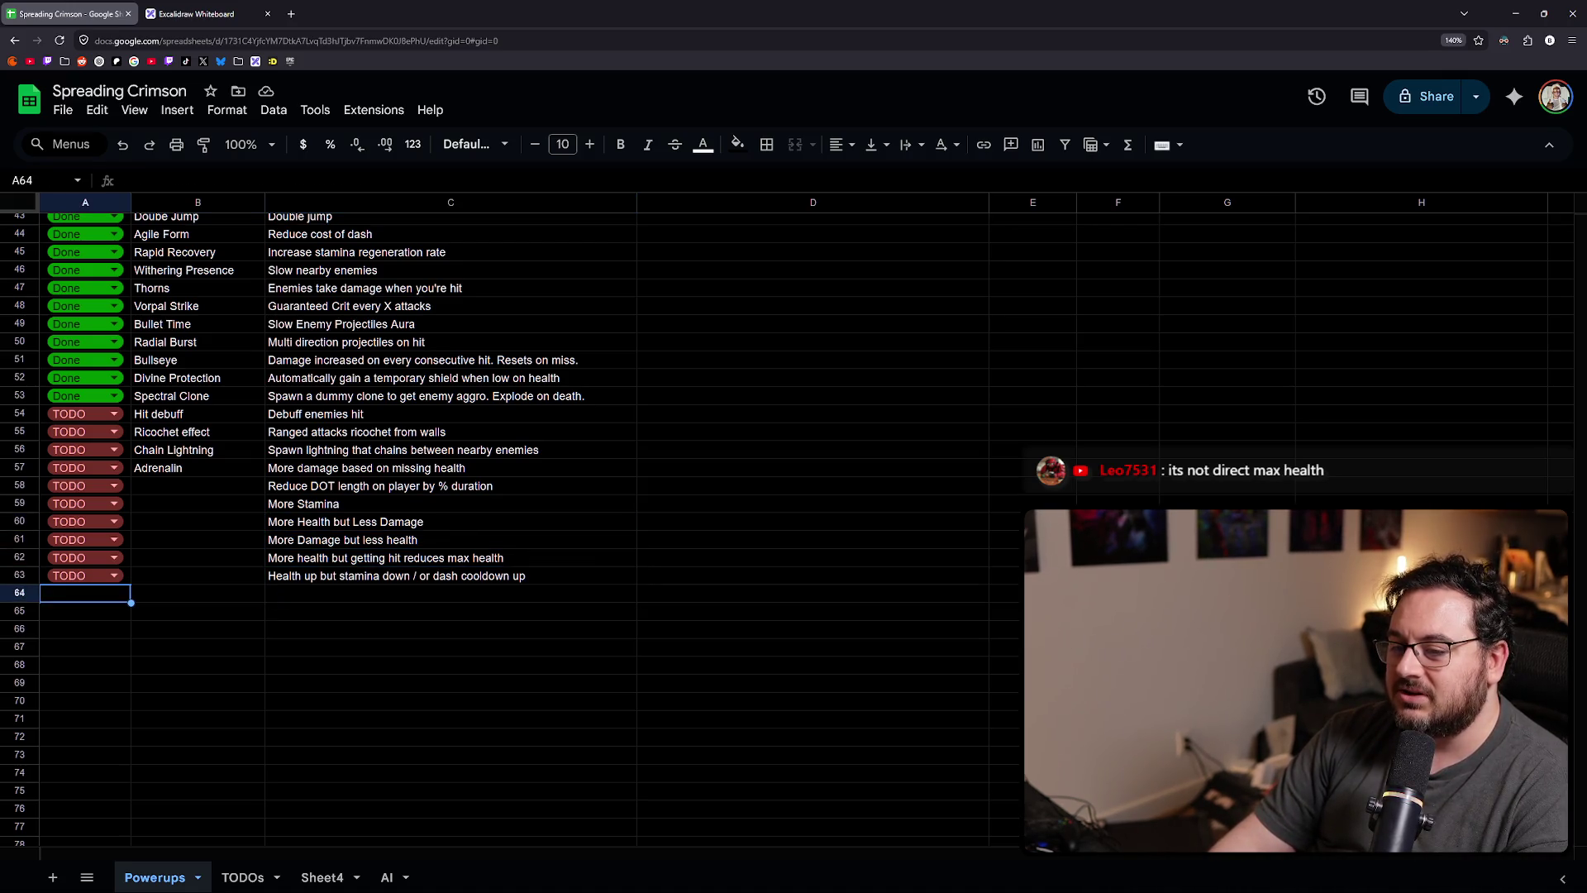
{"action": "key", "text": "Right"}
{"action": "key", "text": "Left"}
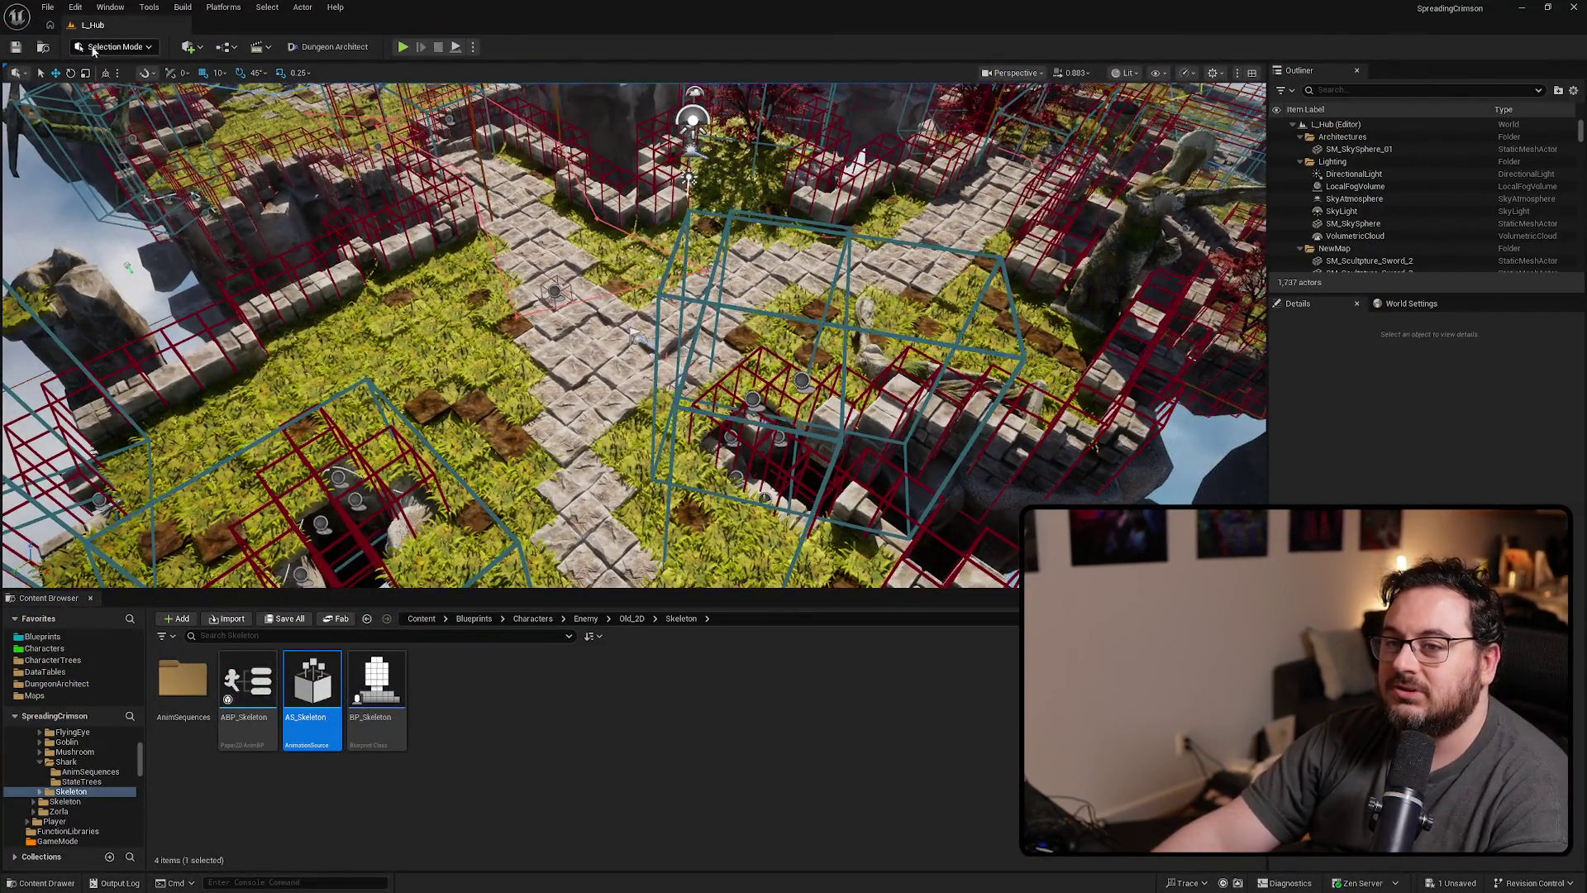
- Load L_Testing from File > Recent Levels, then return to the spreadsheet
{"action": "left_click", "coordinate": [43, 9]}
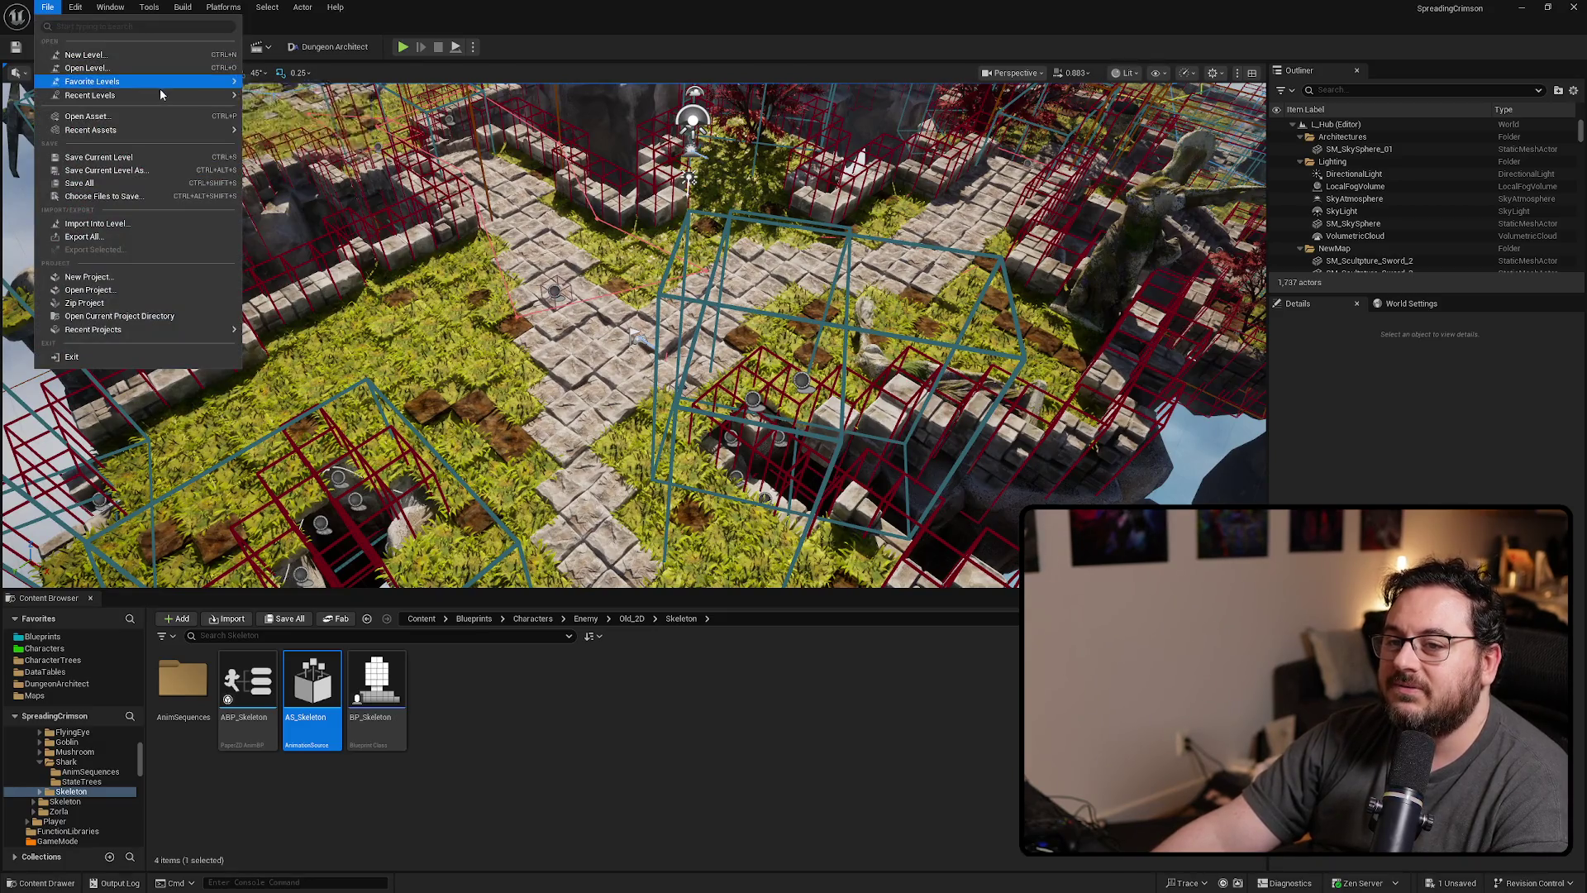
{"action": "mouse_move", "coordinate": [207, 95]}
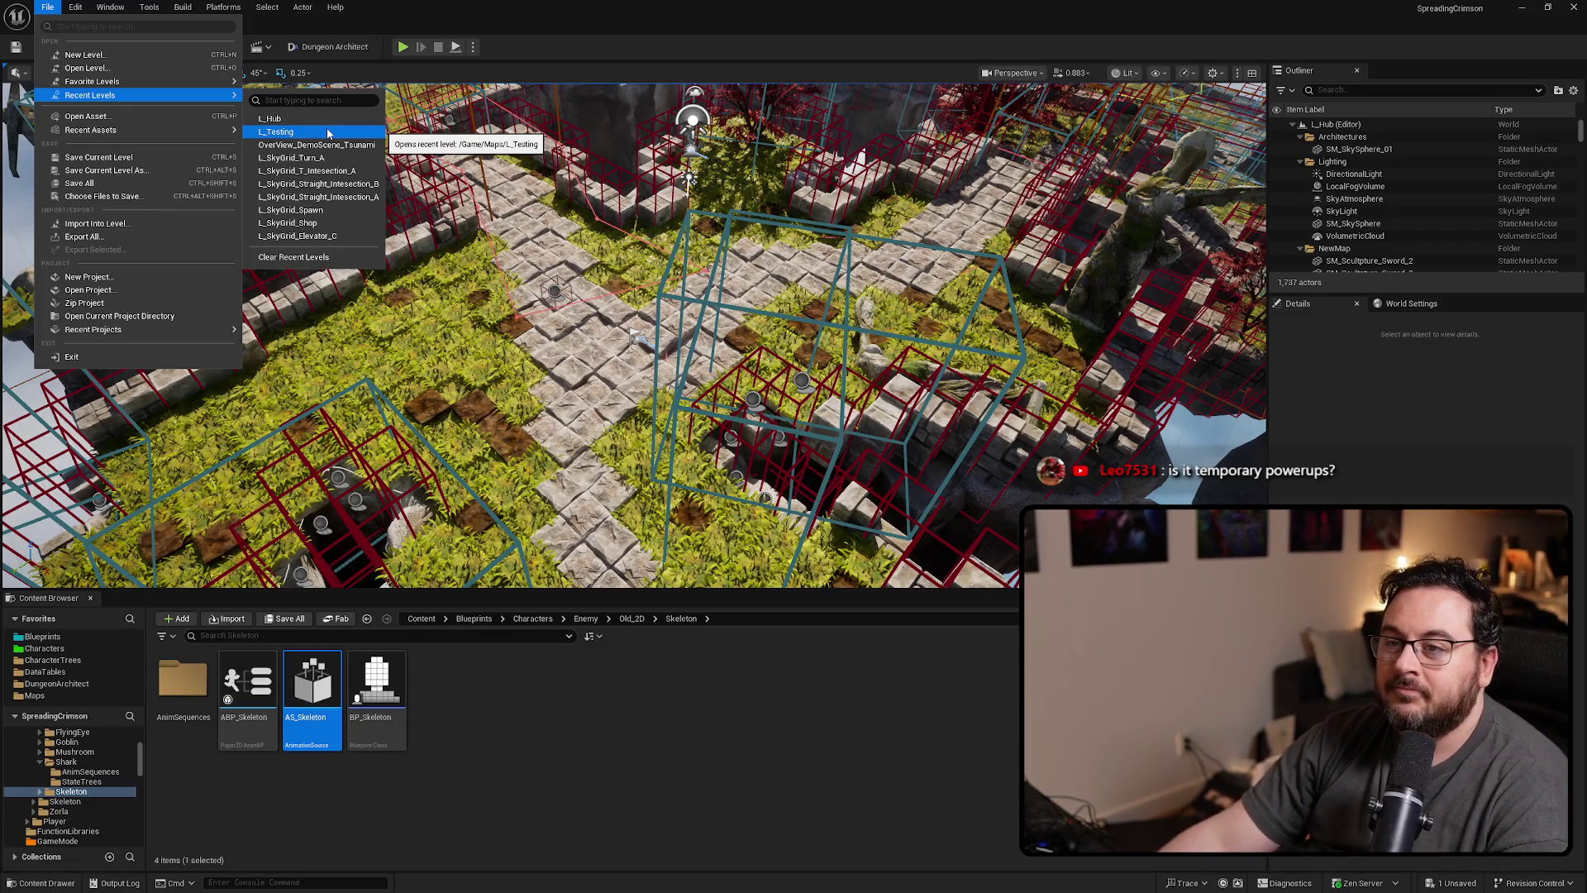
{"action": "left_click", "coordinate": [328, 132]}
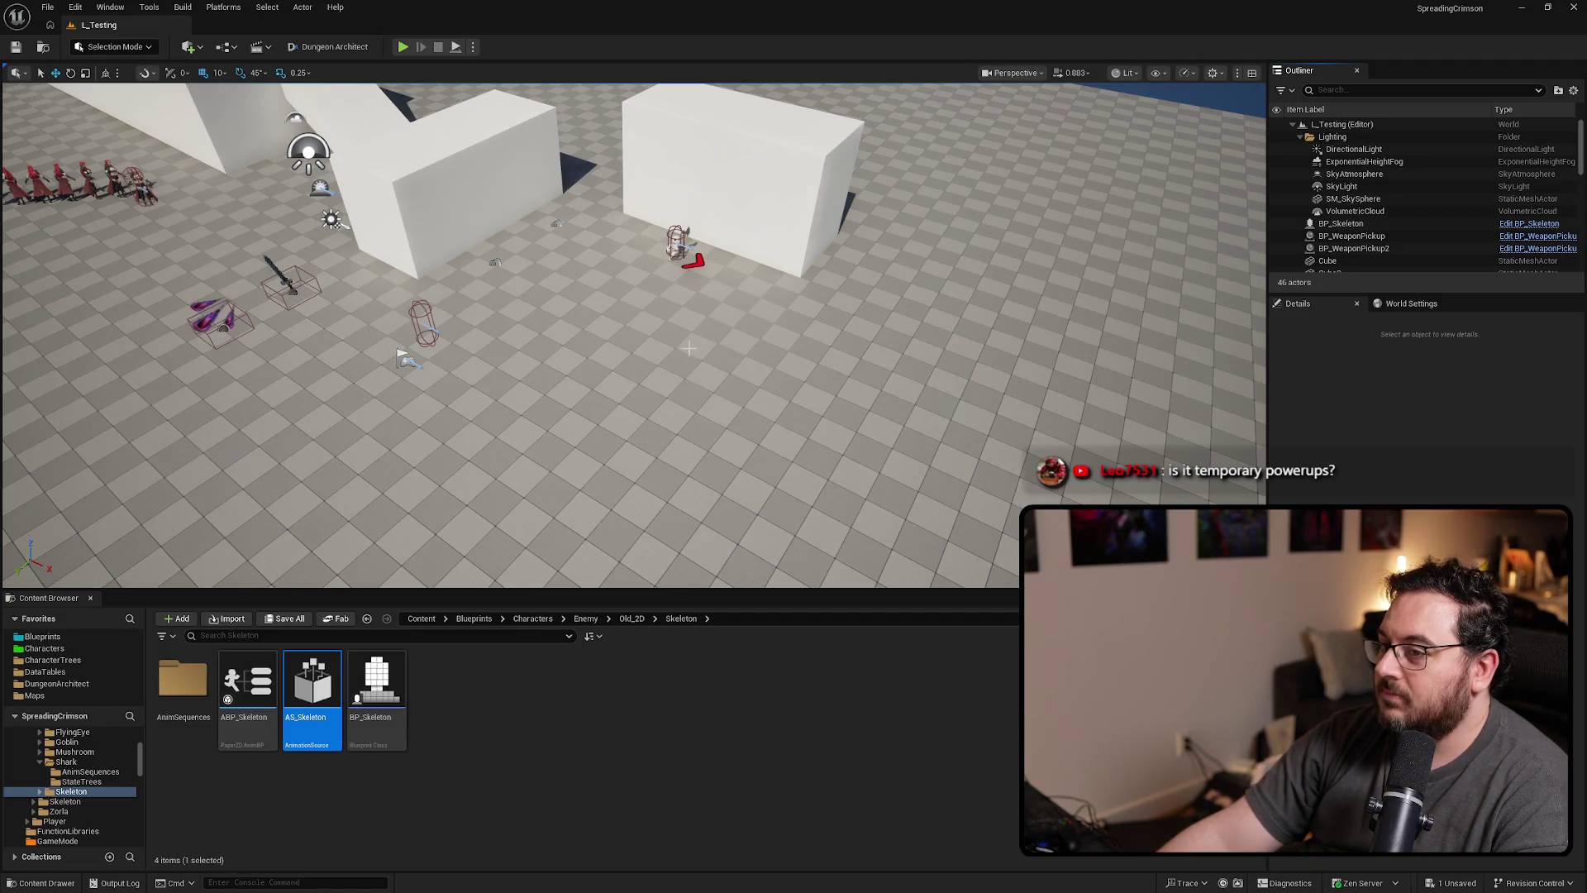
{"action": "key", "text": "alt+Tab"}
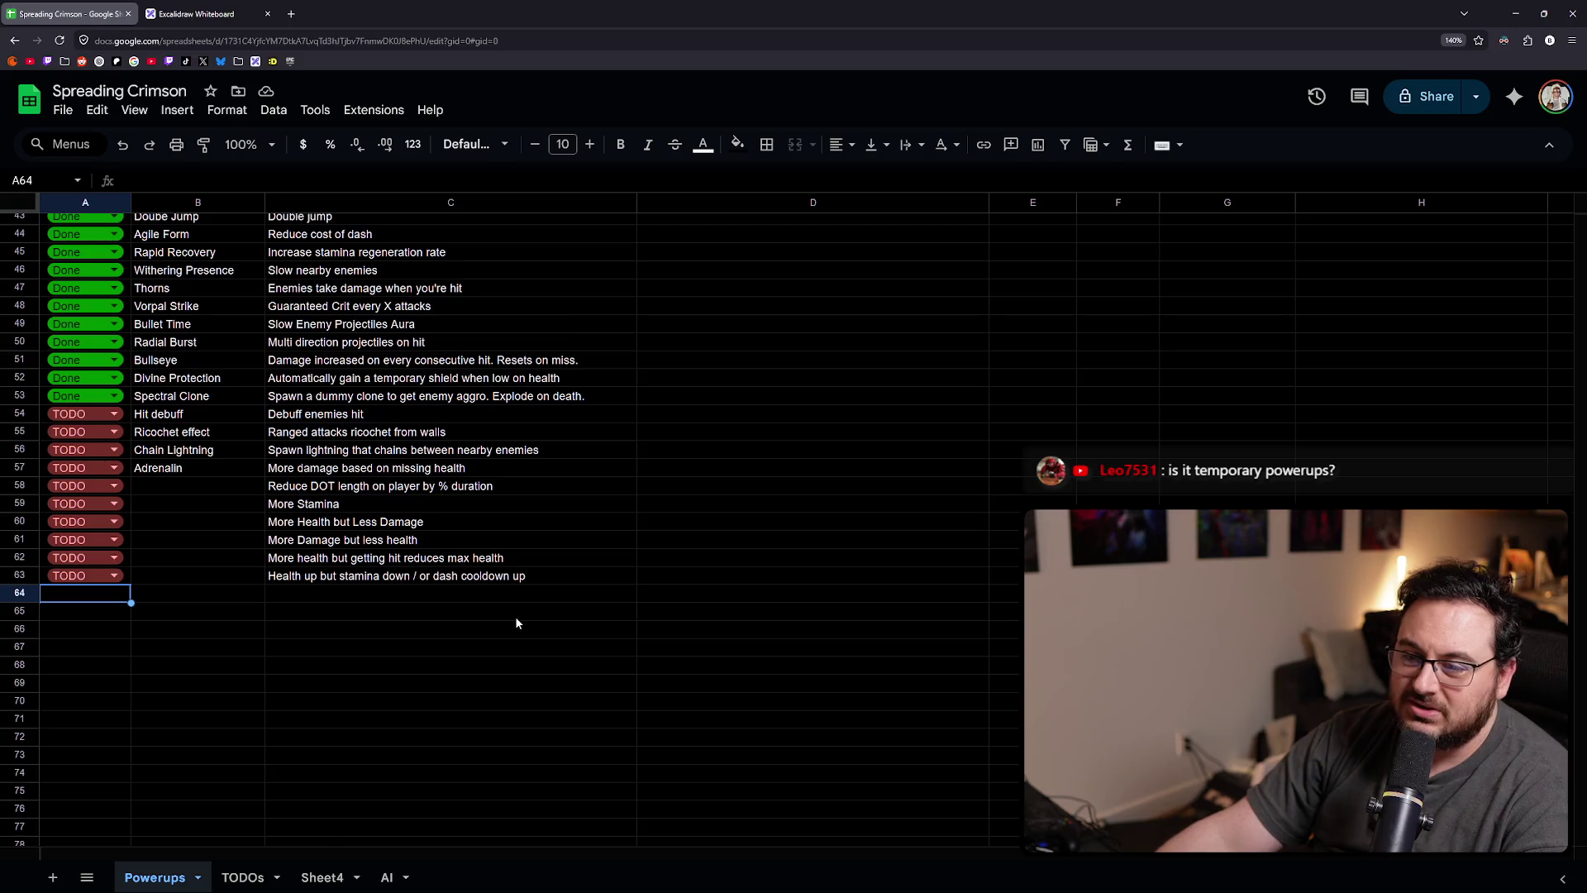
- Mark row 64 as TODO with the description 'Spell Armor'
{"action": "scroll", "coordinate": [515, 622], "scroll_direction": "up", "scroll_amount": 15}
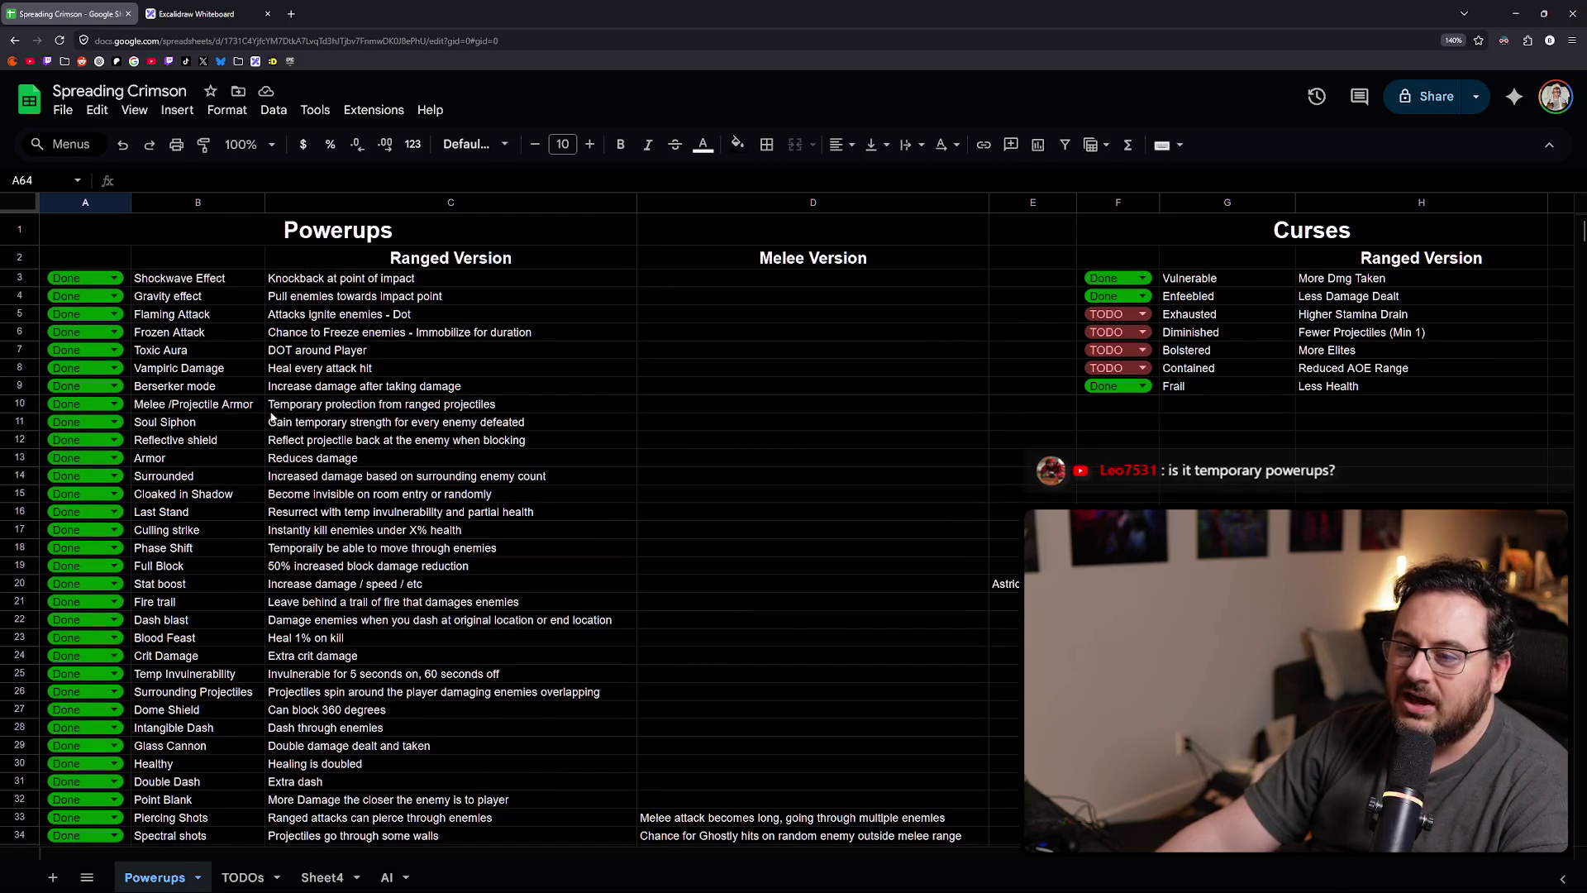
{"action": "scroll", "coordinate": [289, 456], "scroll_direction": "down", "scroll_amount": 3}
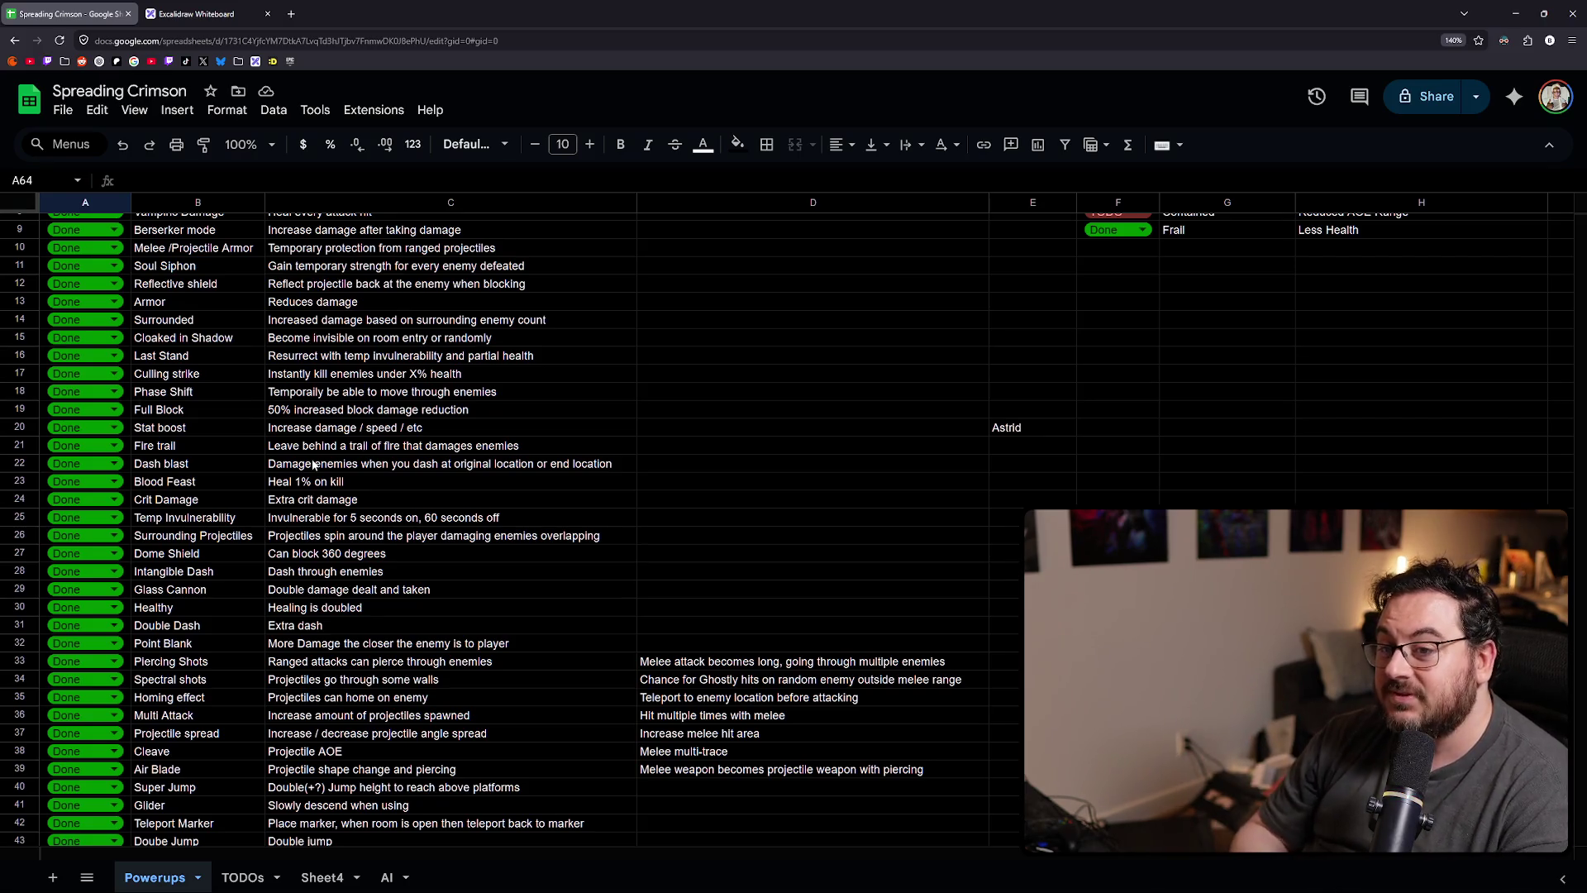
{"action": "scroll", "coordinate": [314, 464], "scroll_direction": "down", "scroll_amount": 10}
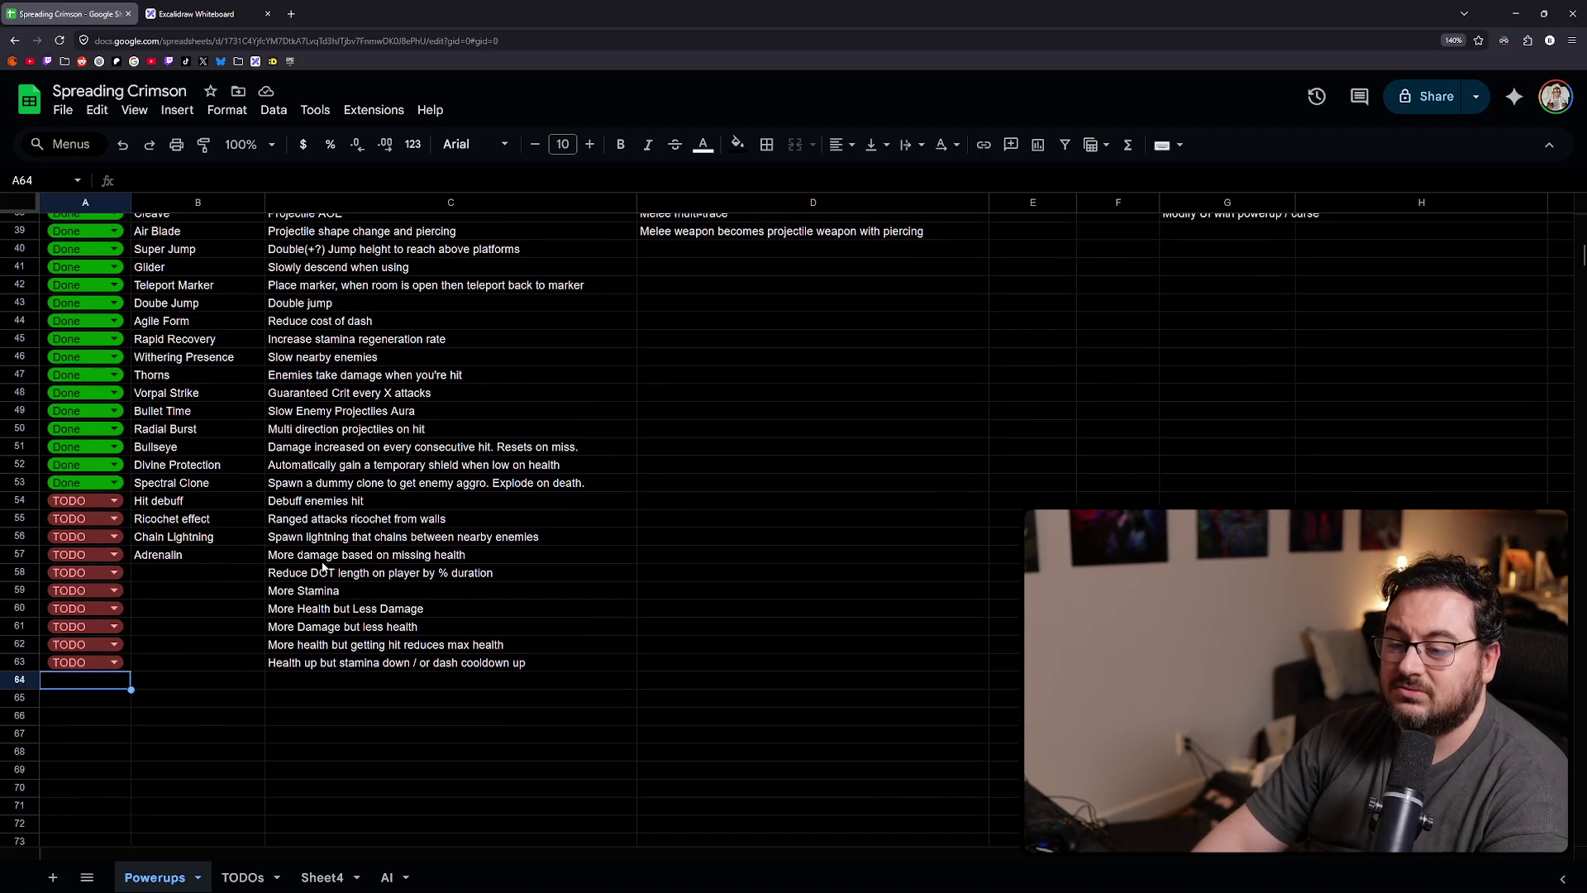
{"action": "type", "text": "TODO"}
{"action": "key", "text": "Tab"}
{"action": "key", "text": "Tab"}
{"action": "type", "text": "Spell A"}
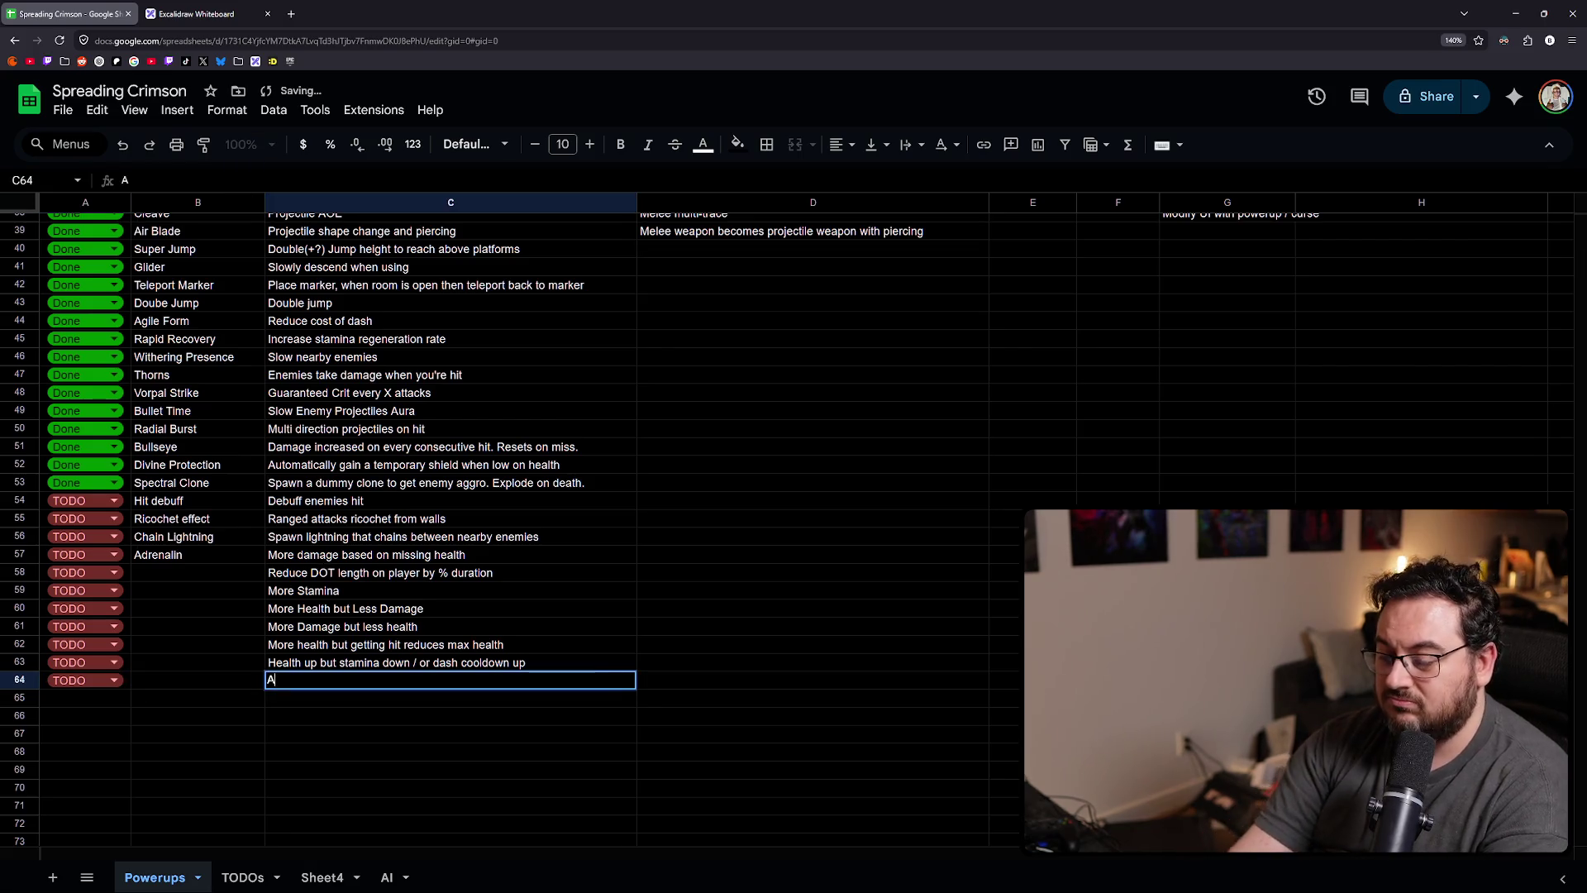
{"action": "type", "text": "rmor"}
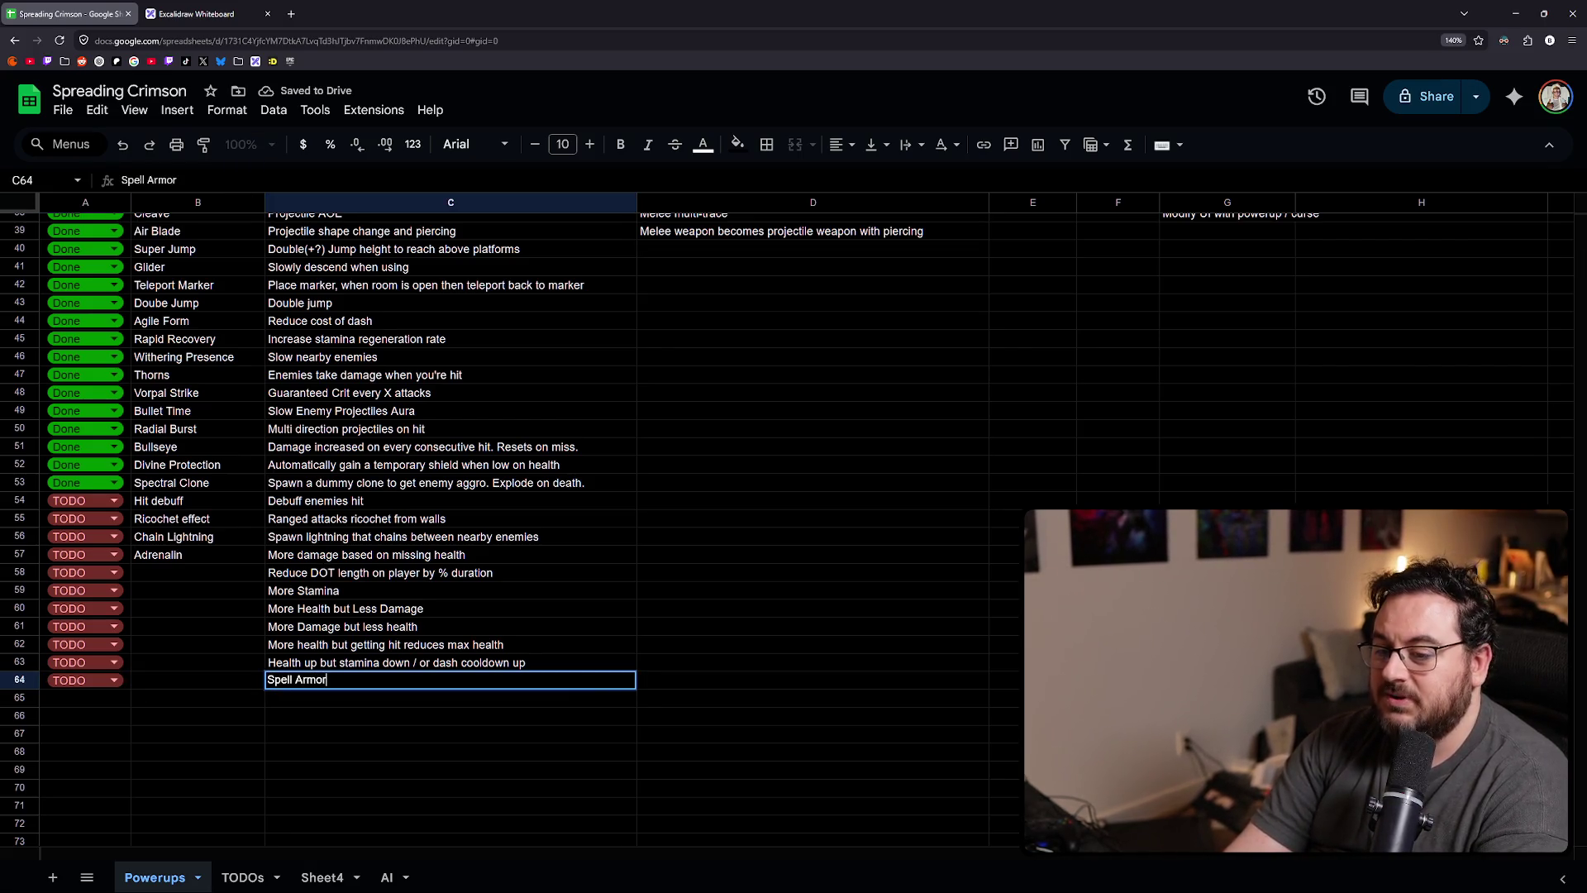
{"action": "key", "text": "Return"}
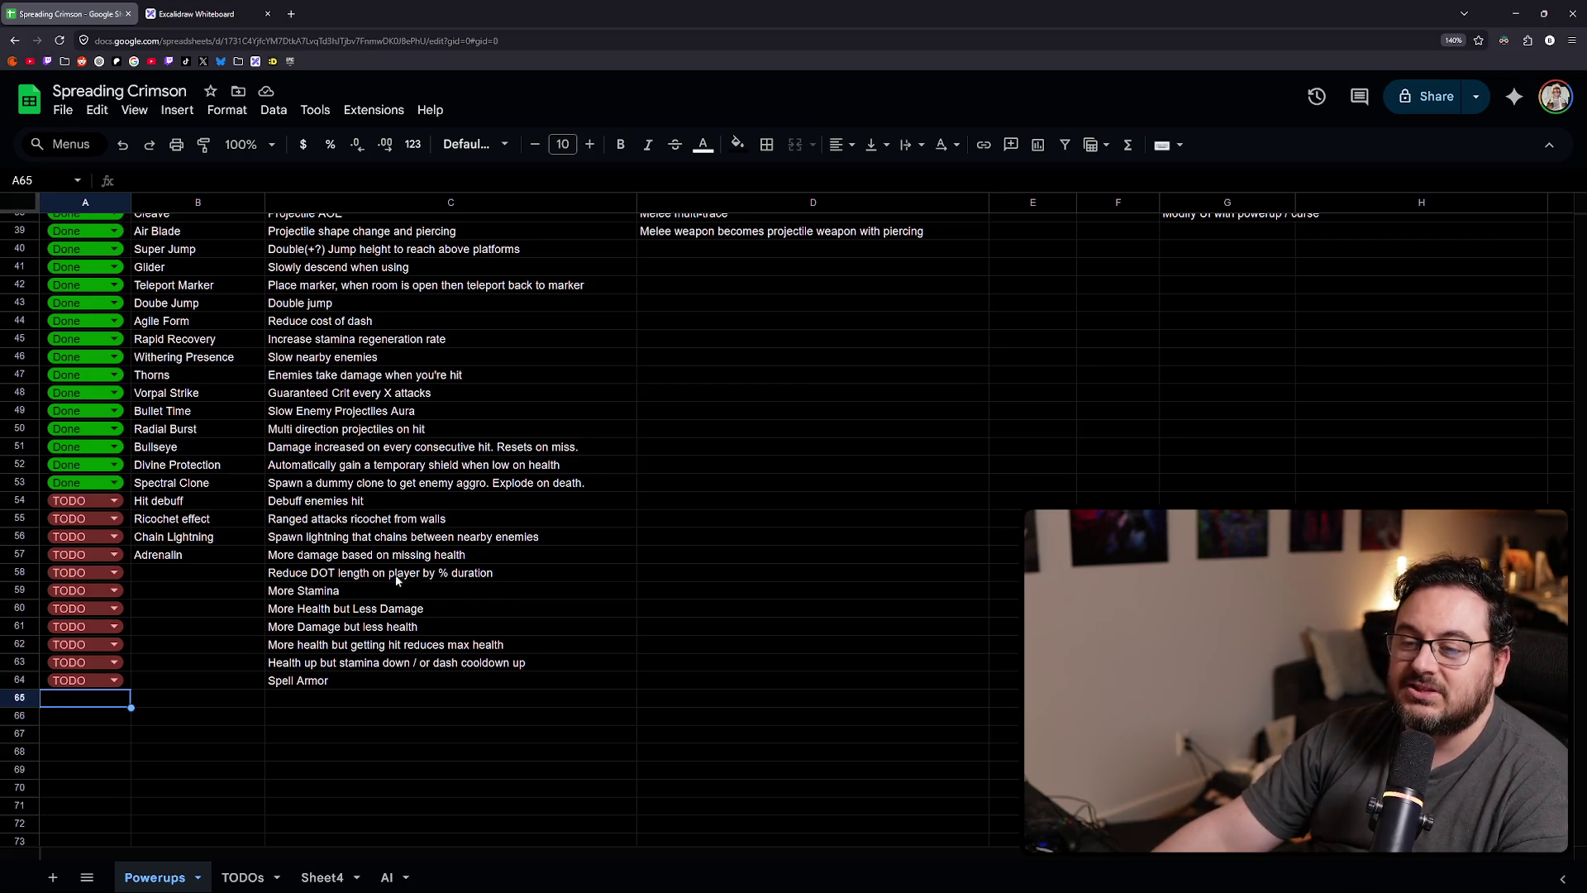
- Check the existing Reduce DOT length entry and mark row 65 as TODO
{"action": "left_click_drag", "start_coordinate": [438, 572], "coordinate": [81, 573]}
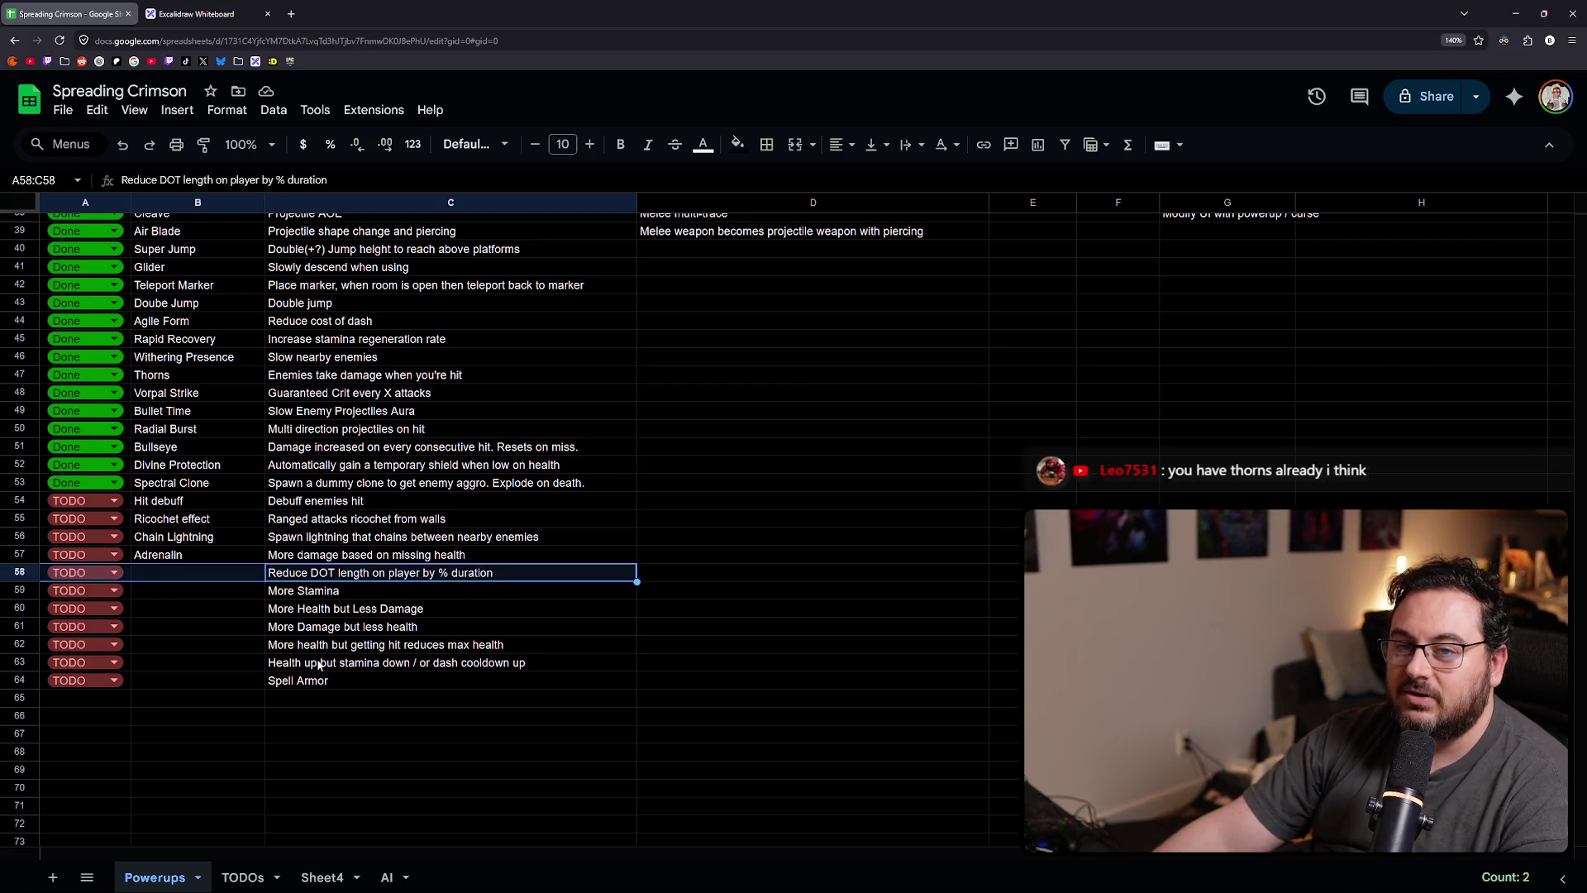
{"action": "left_click", "coordinate": [102, 699]}
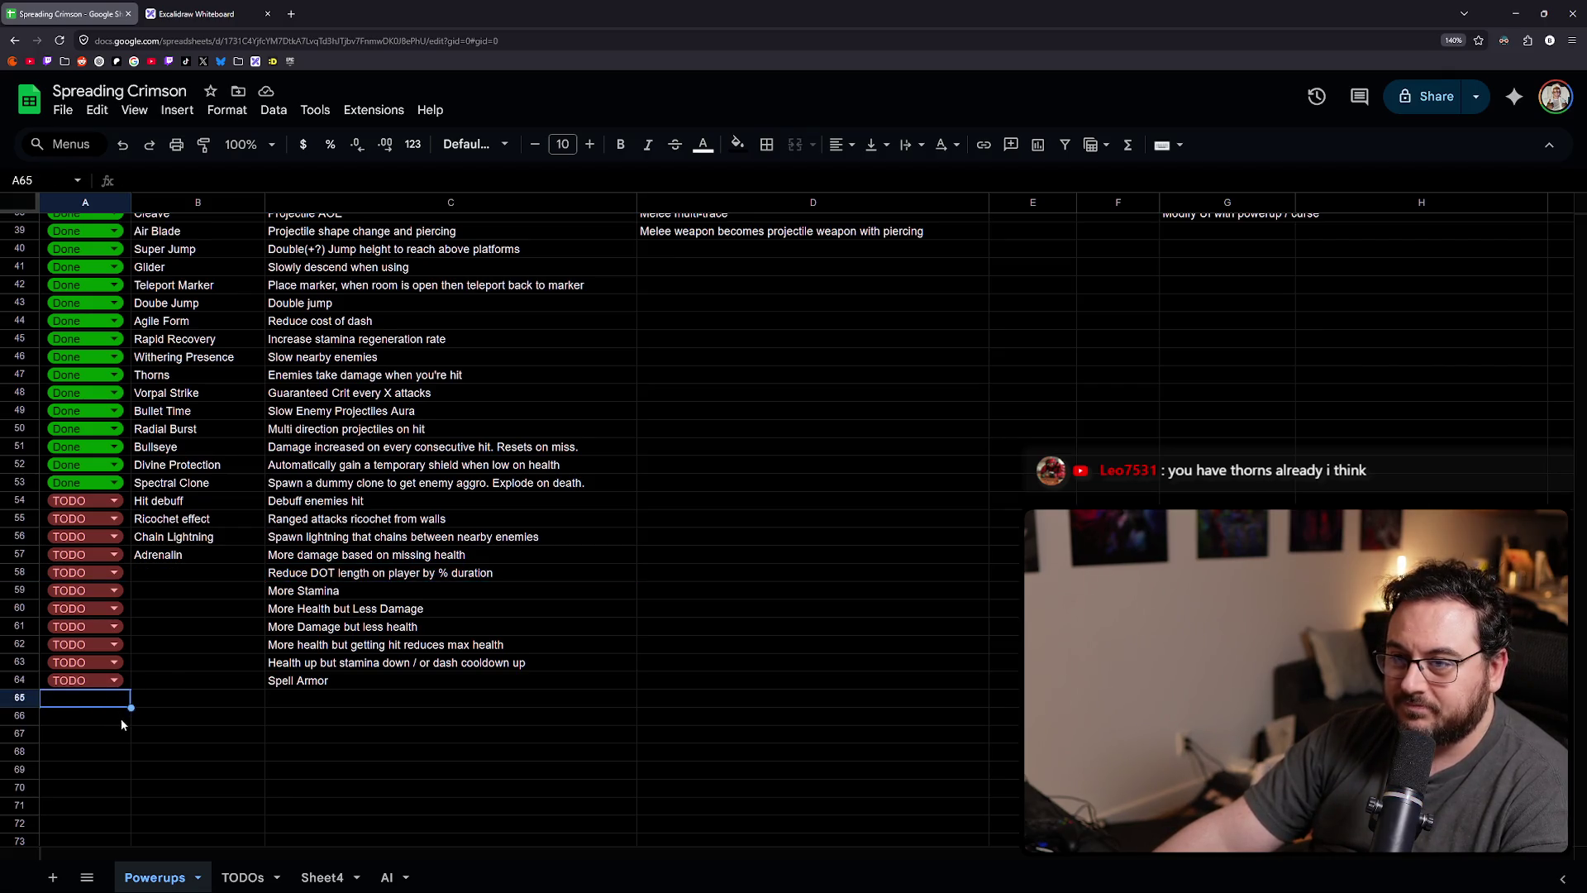
{"action": "scroll", "coordinate": [172, 725], "scroll_direction": "up", "scroll_amount": 2}
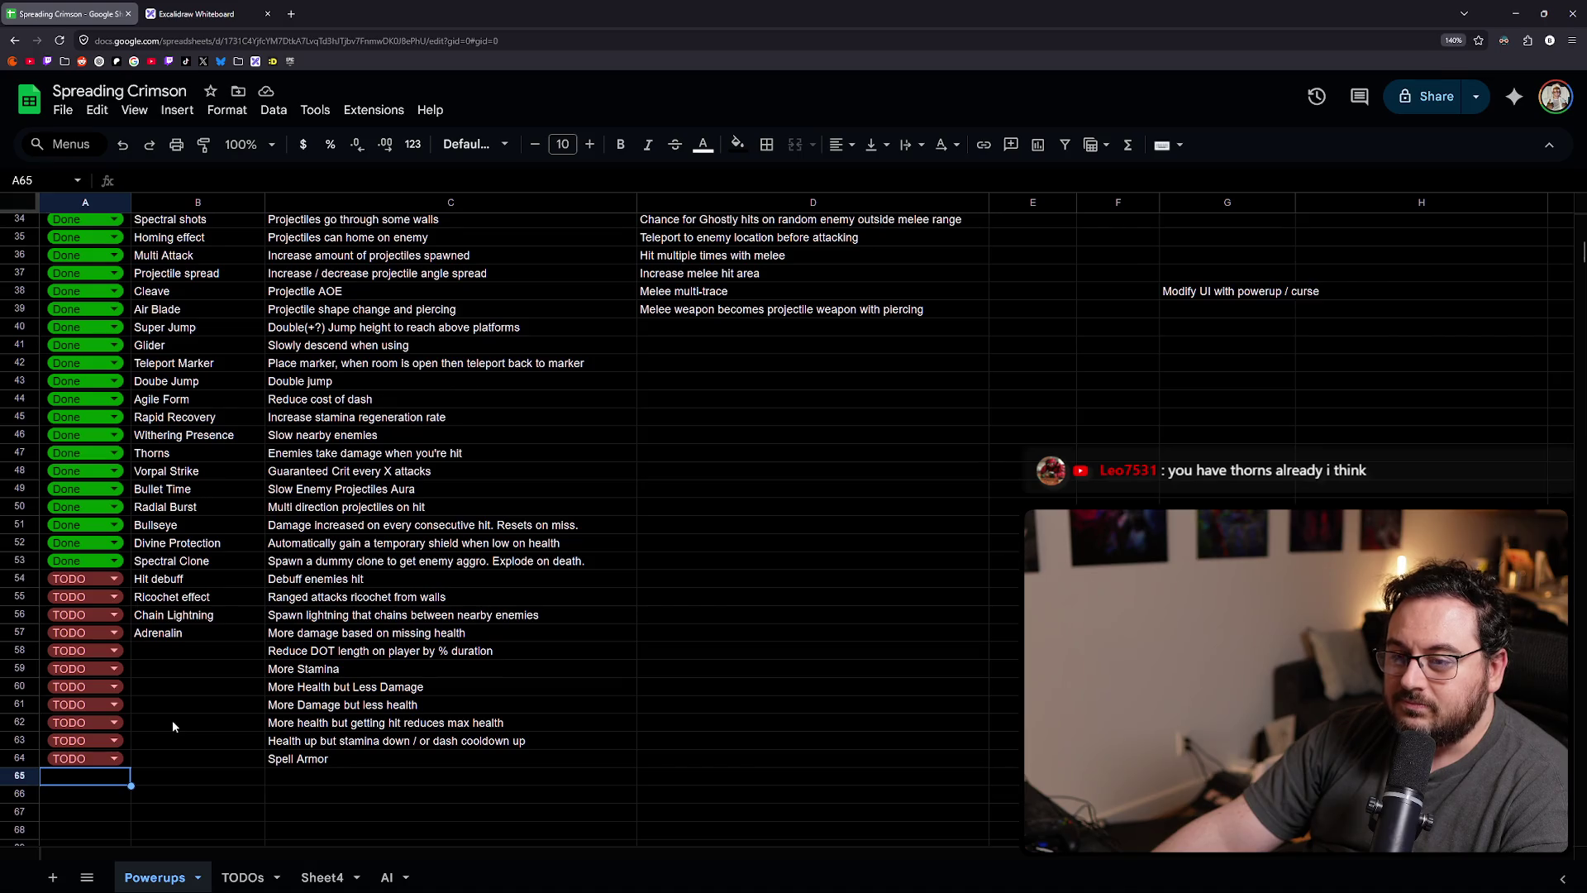
{"action": "scroll", "coordinate": [172, 721], "scroll_direction": "down", "scroll_amount": 2}
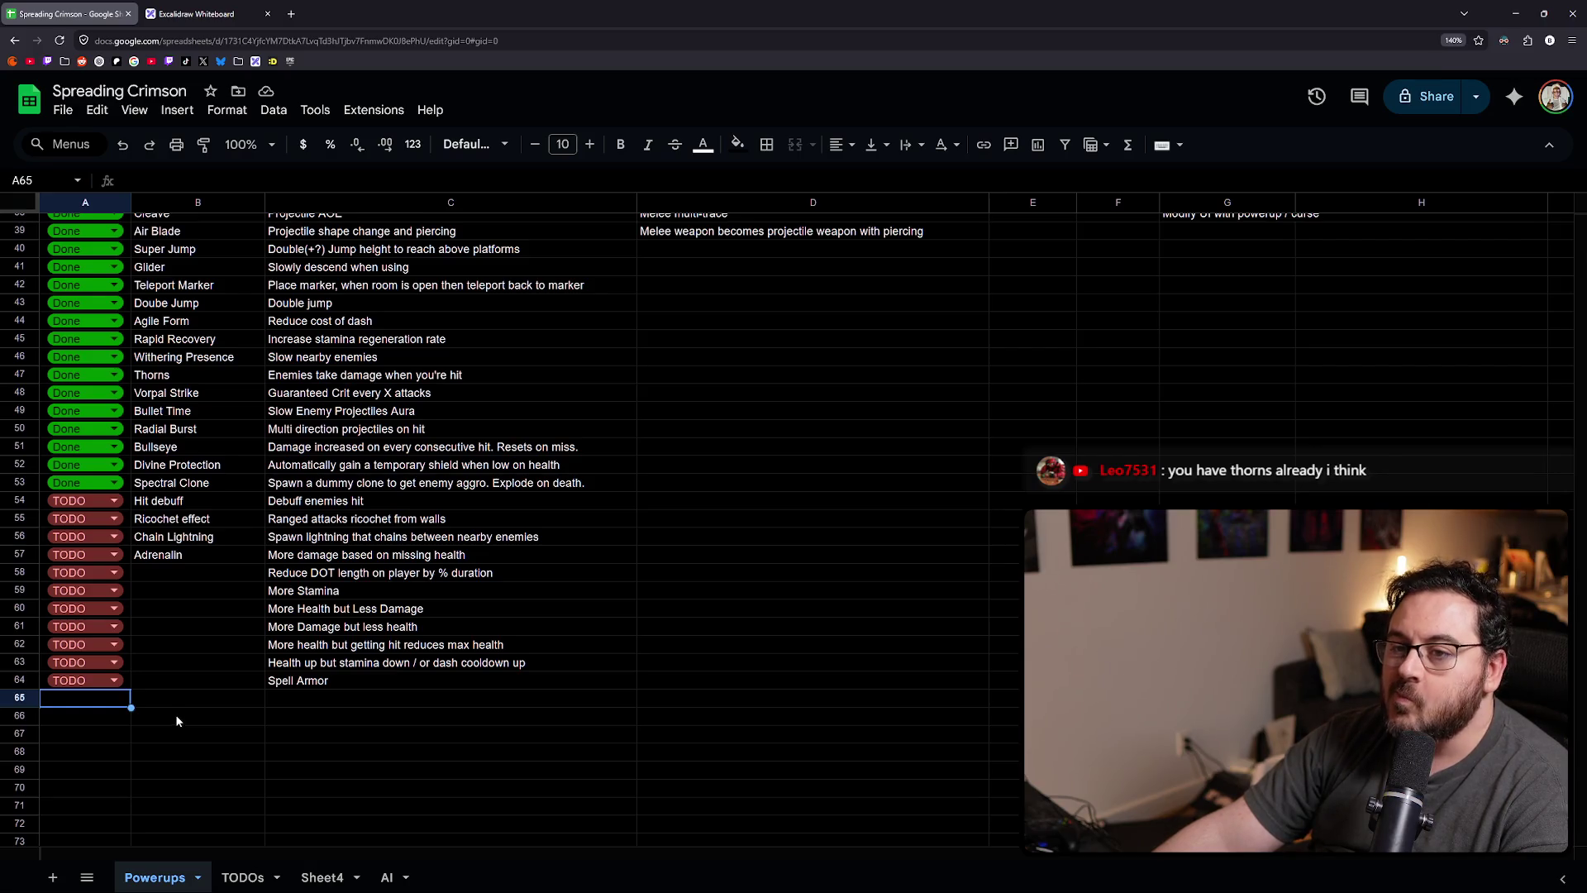
{"action": "scroll", "coordinate": [175, 716], "scroll_direction": "up", "scroll_amount": 5}
{"action": "scroll", "coordinate": [175, 713], "scroll_direction": "down", "scroll_amount": 6}
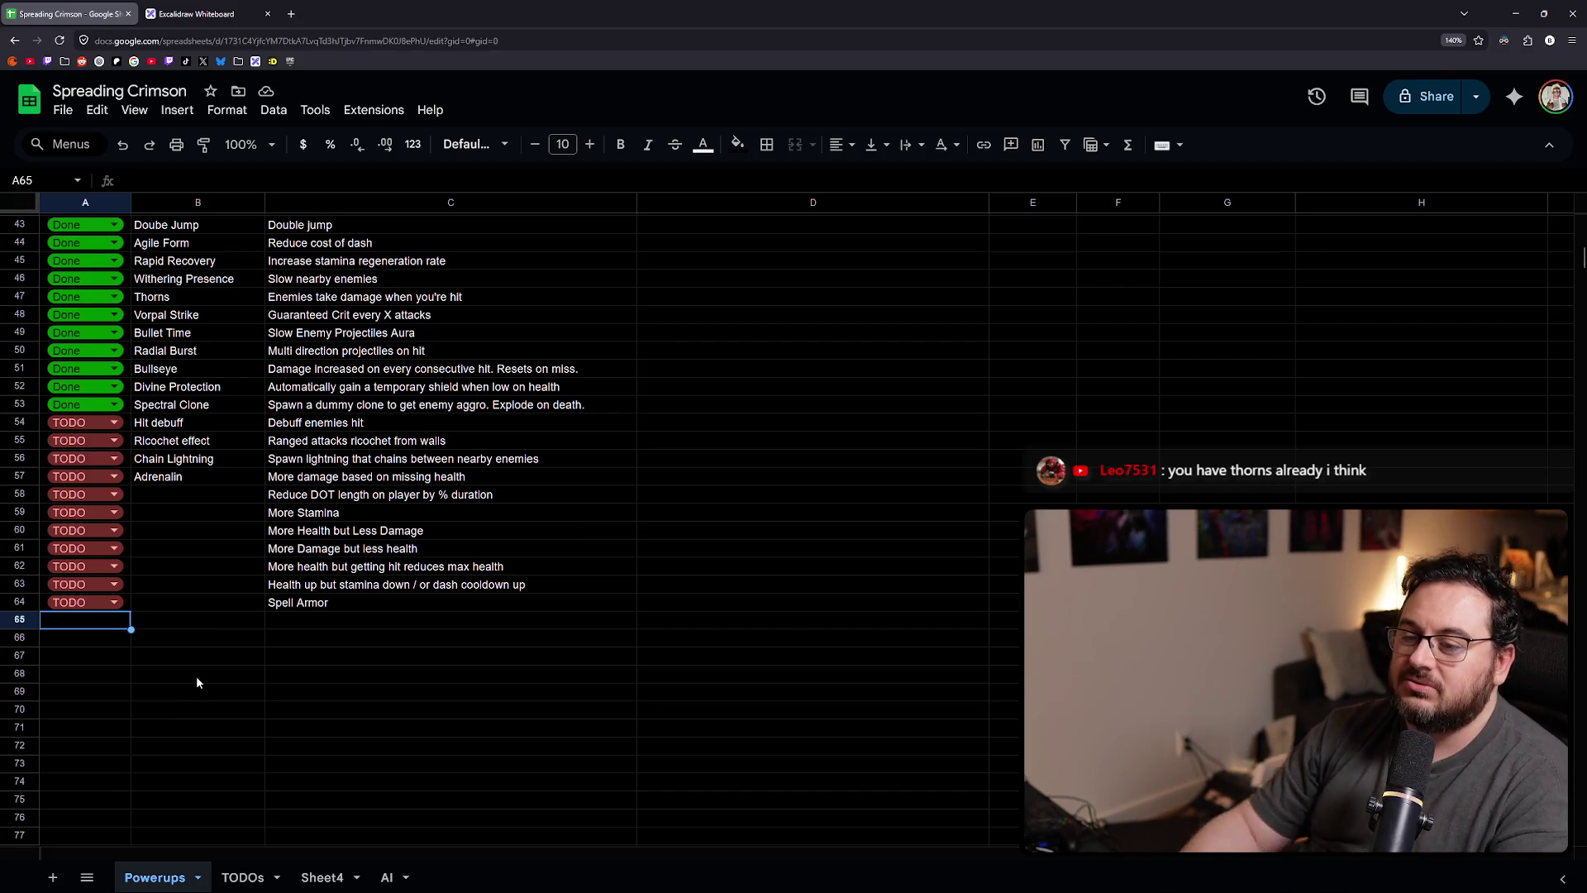
{"action": "key", "text": "ctrl+d"}
{"action": "key", "text": "Tab"}
{"action": "key", "text": "Tab"}
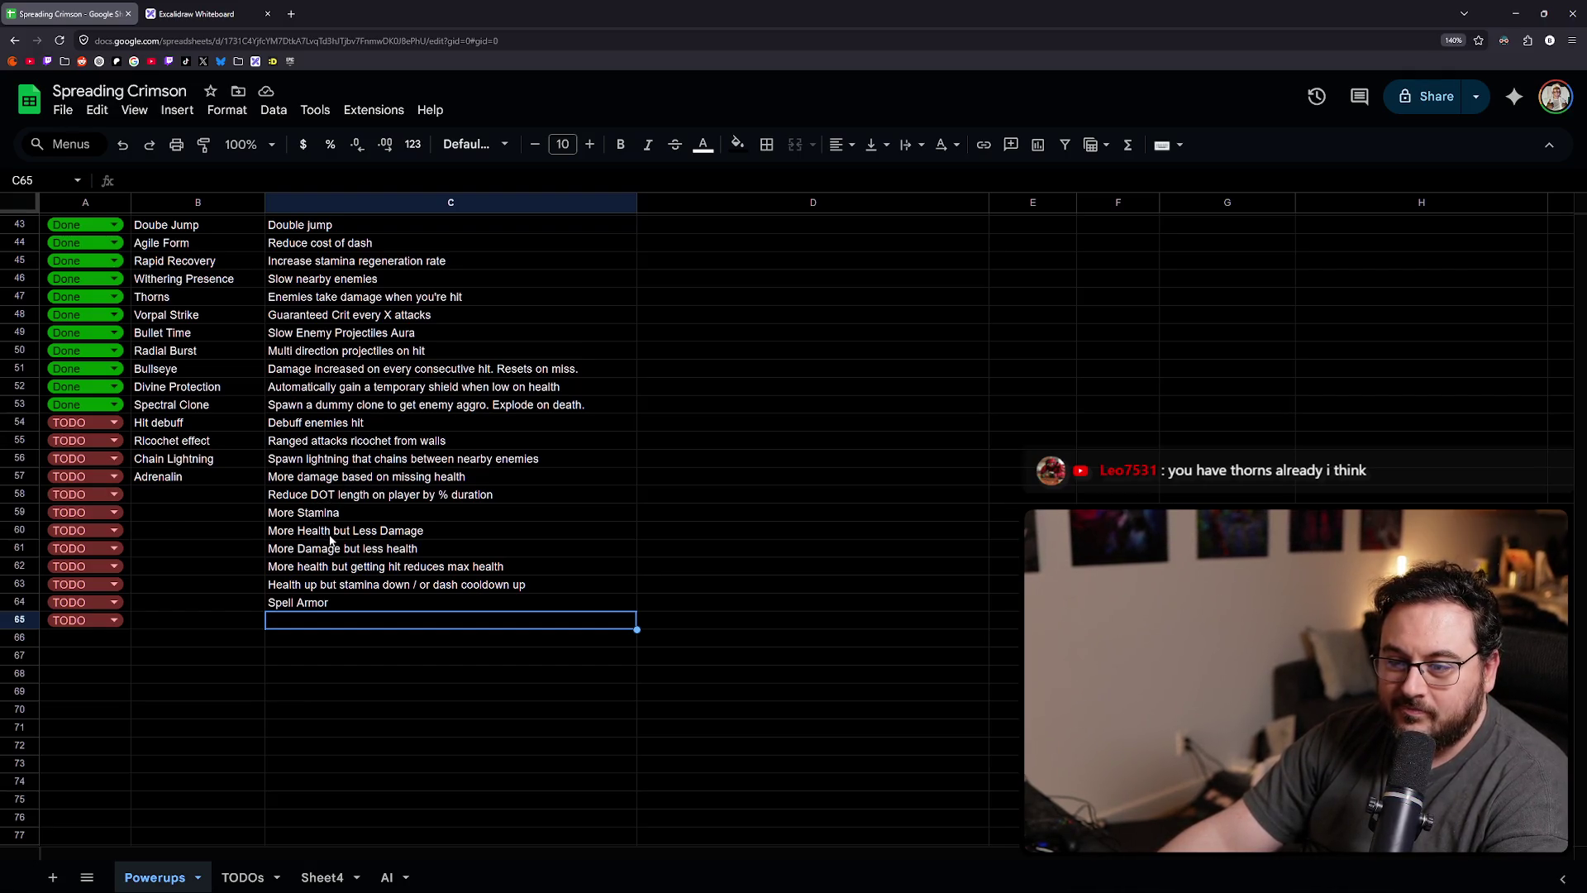
- Describe row 65 as 'More damage but less stamina', then switch to Unreal Engine
{"action": "left_click", "coordinate": [308, 550]}
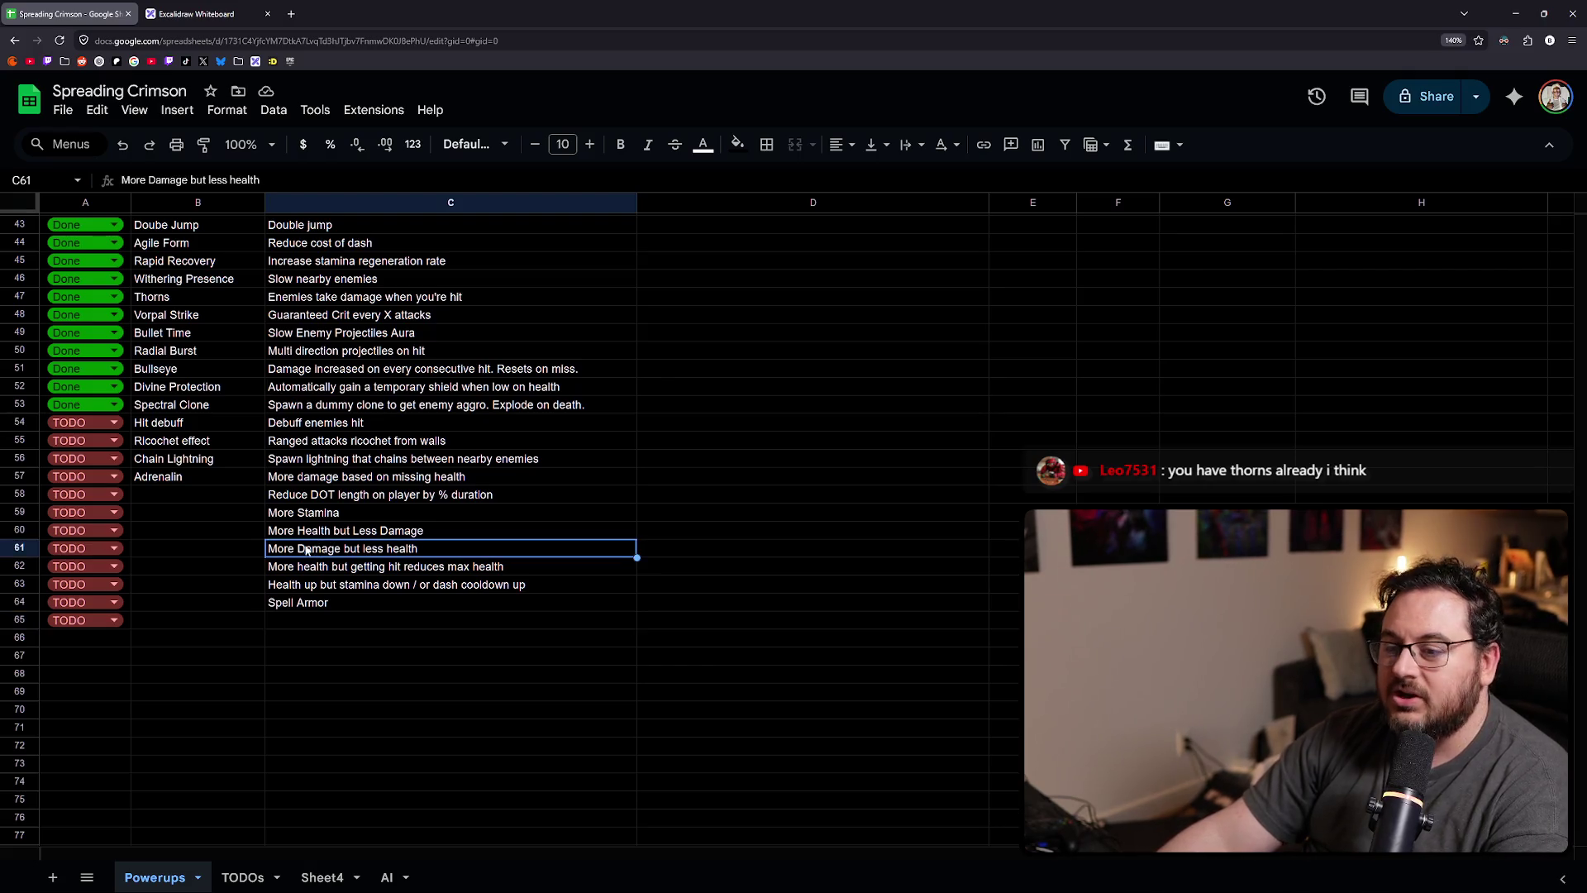
{"action": "left_click", "coordinate": [305, 621]}
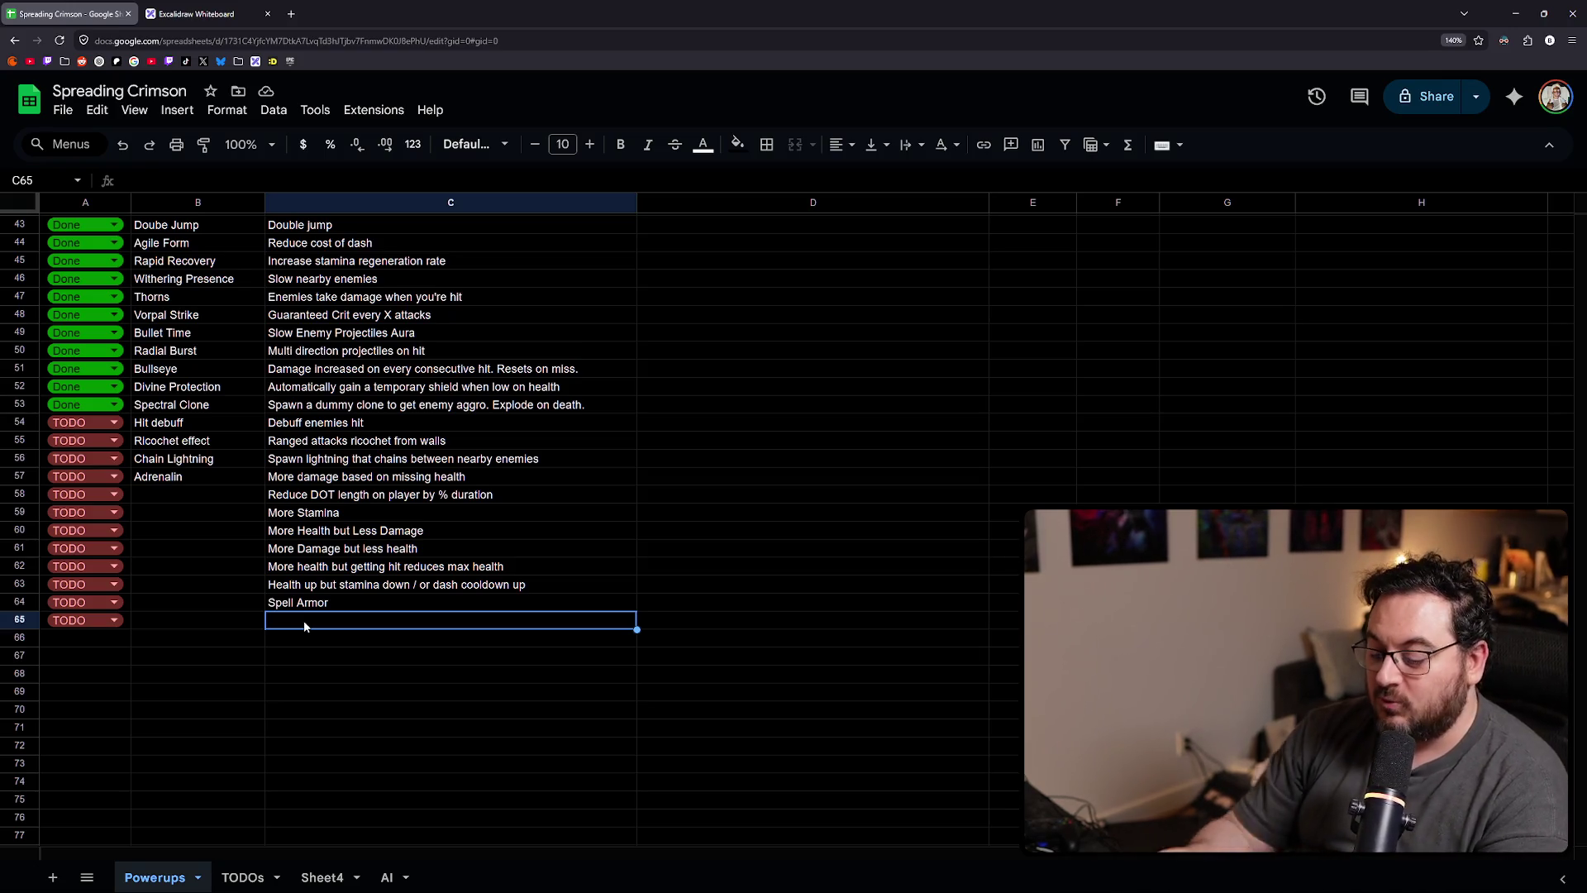
{"action": "type", "text": "More da"}
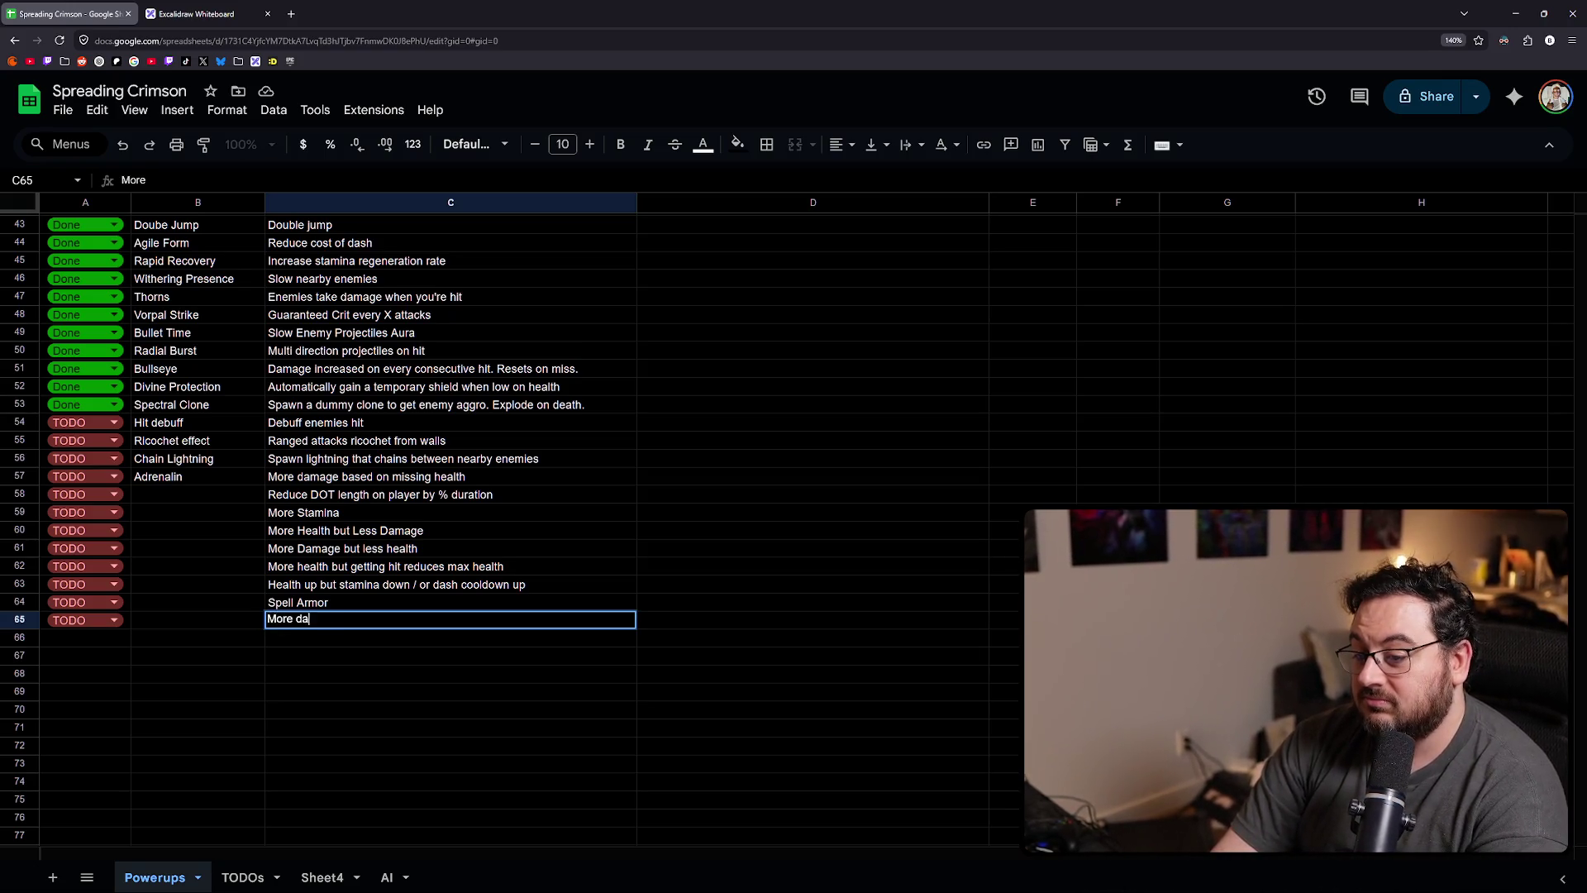
{"action": "type", "text": "mage but less stamina"}
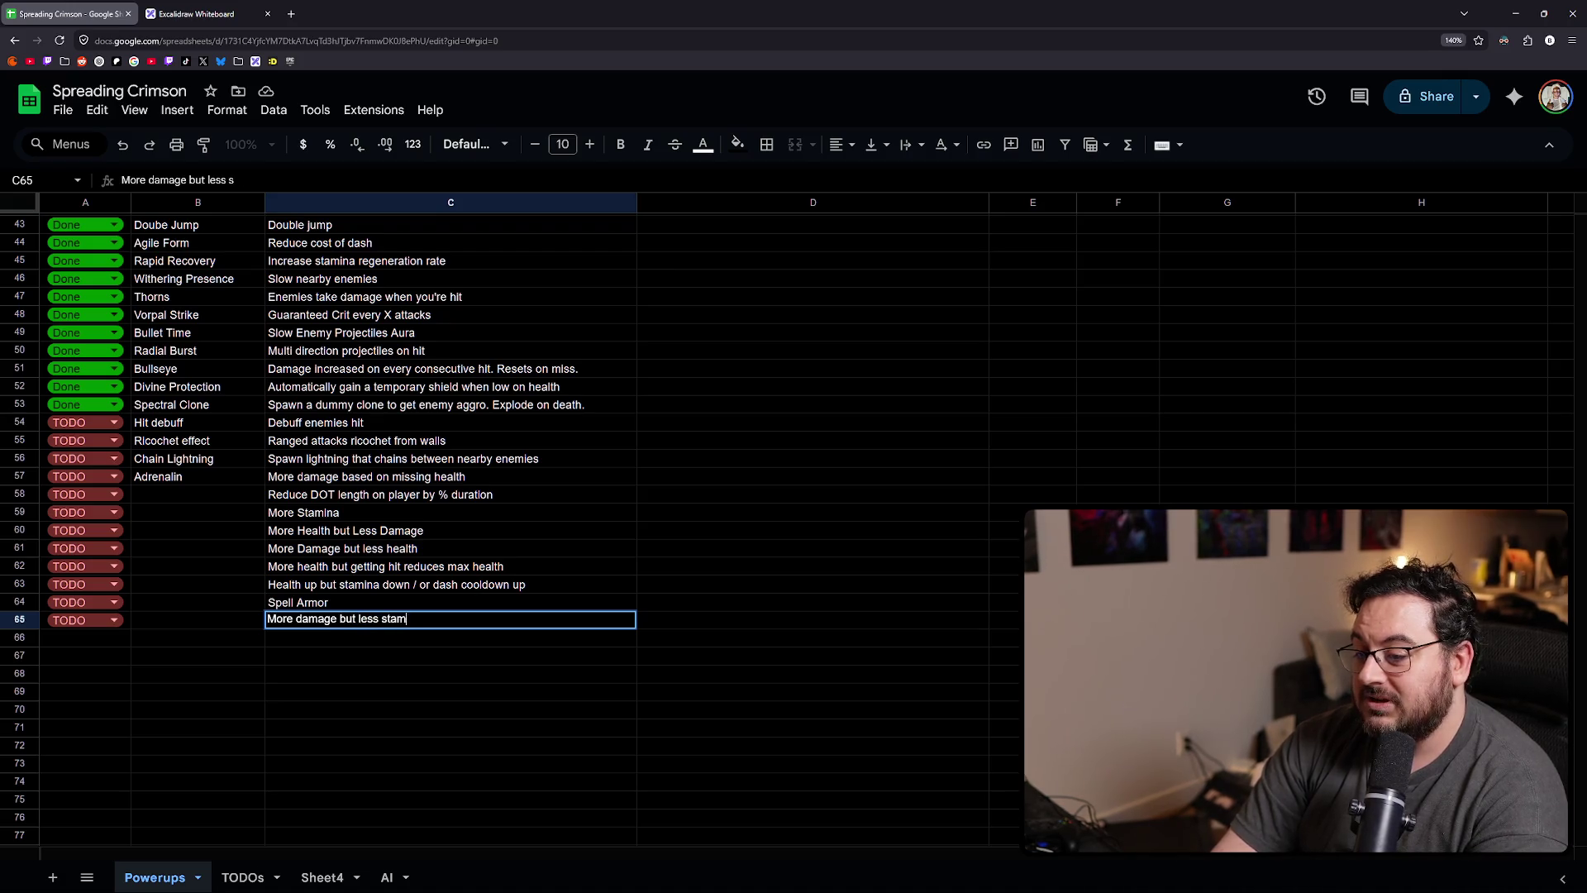
{"action": "key", "text": "Return"}
{"action": "left_click", "coordinate": [86, 637]}
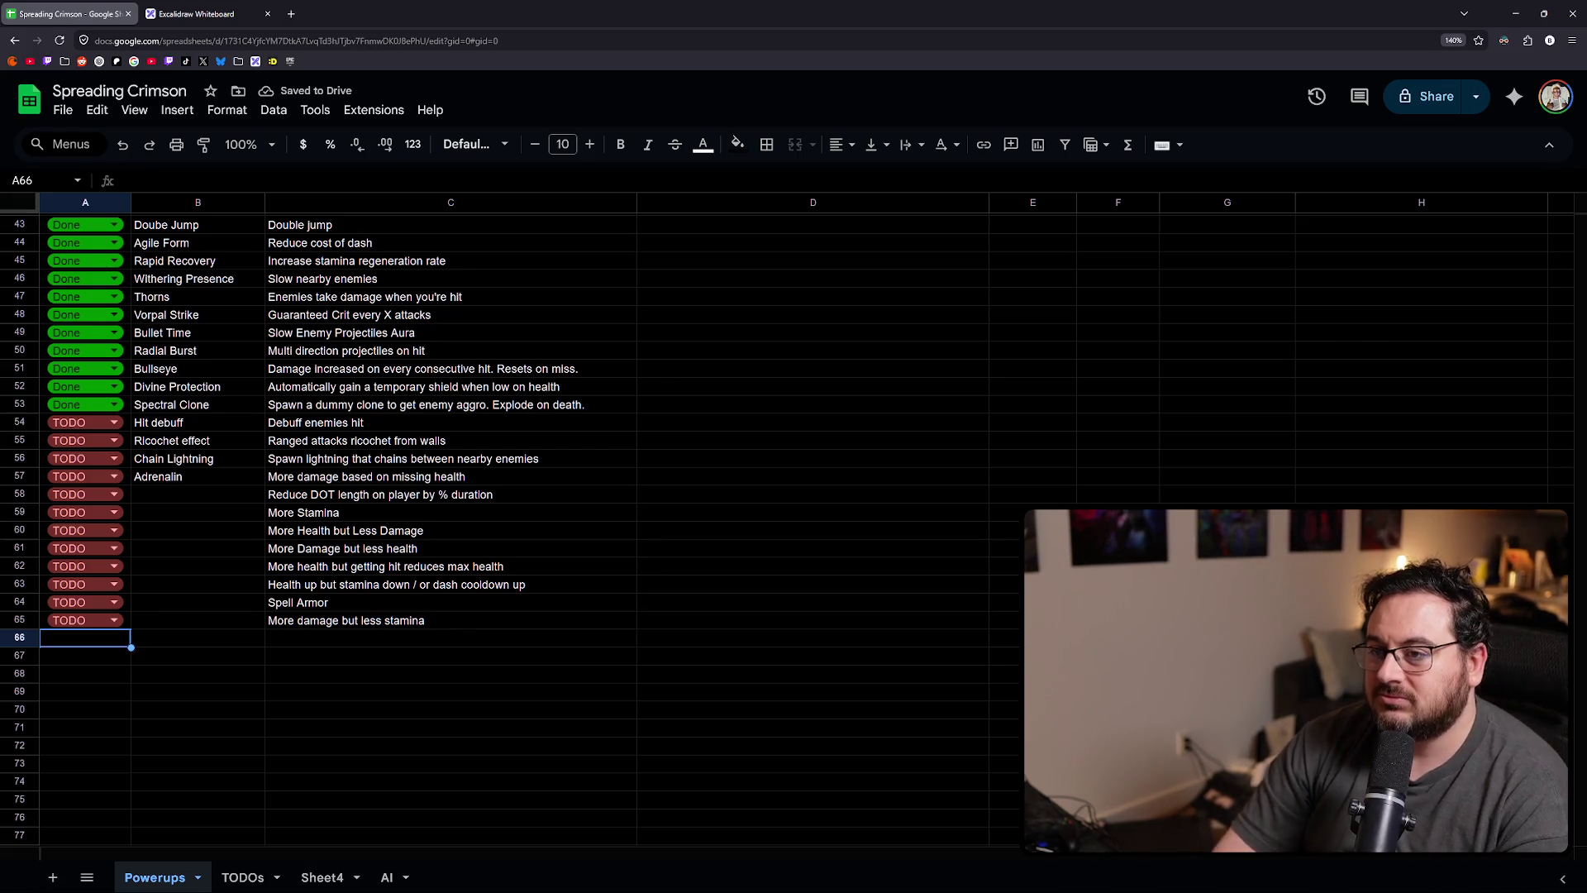
{"action": "key", "text": "alt+Tab"}
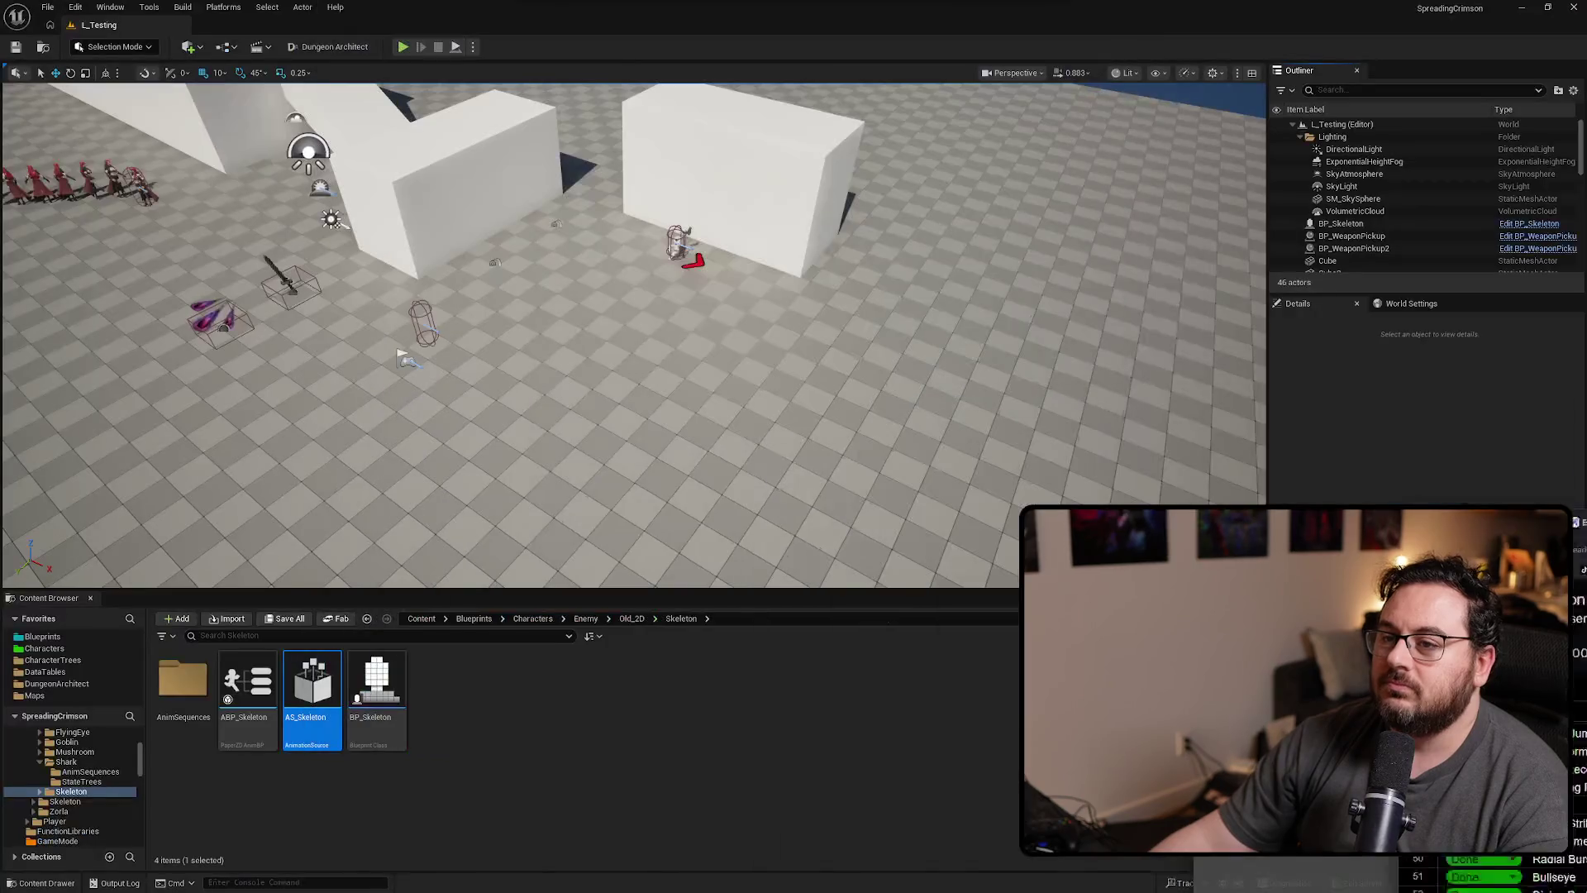
- Browse the Content Browser tree from Interfaces down to MigratedAssets > AoeVFX
{"action": "scroll", "coordinate": [96, 753], "scroll_direction": "up", "scroll_amount": 5}
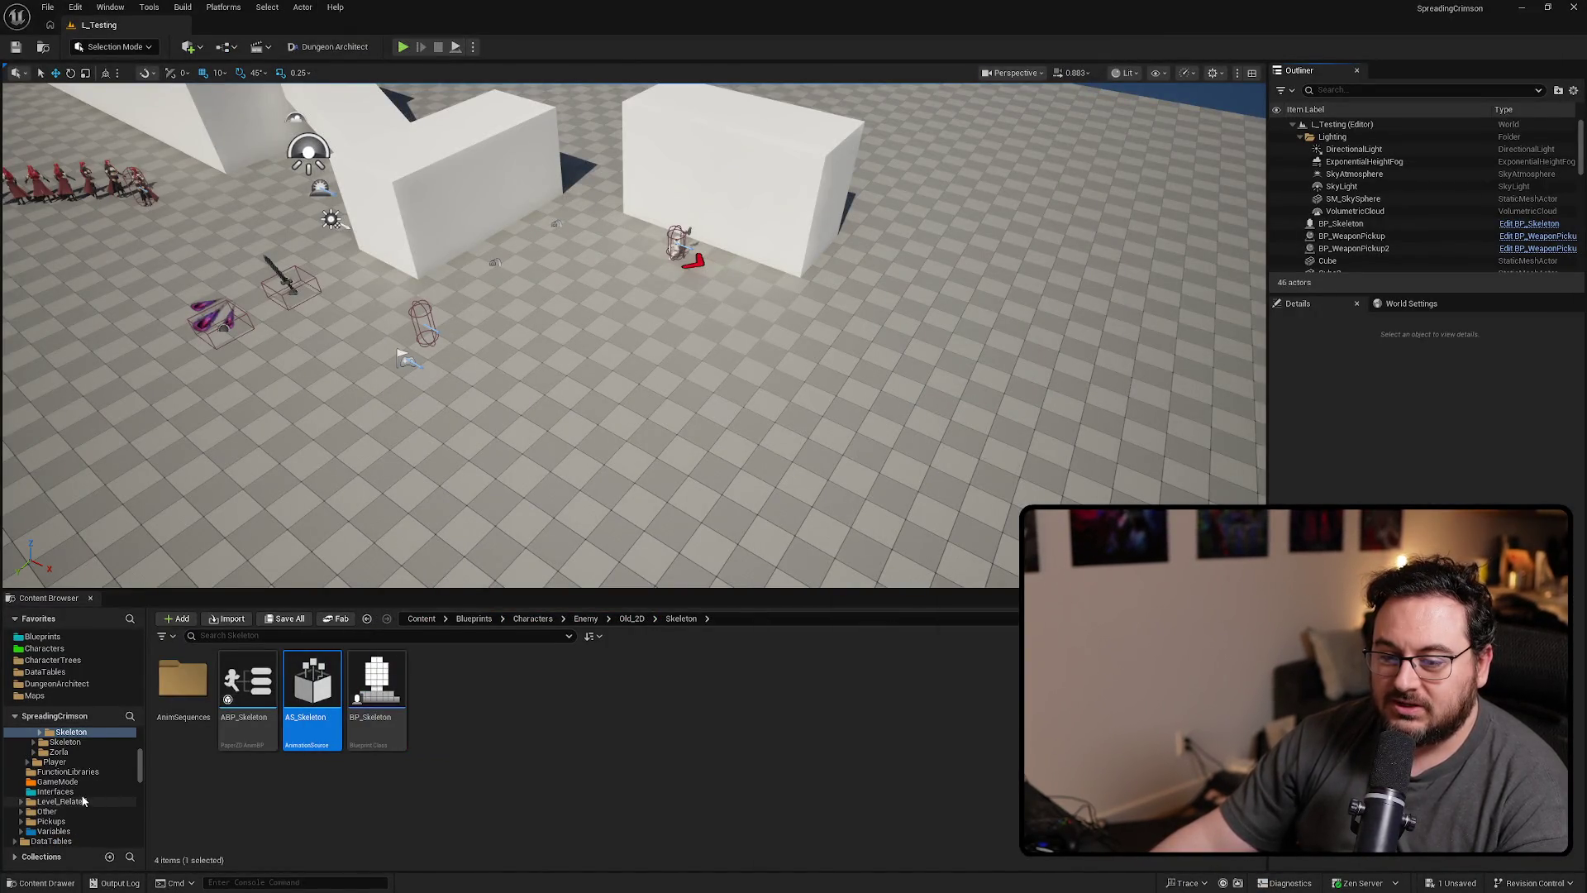
{"action": "left_click", "coordinate": [86, 804]}
{"action": "scroll", "coordinate": [86, 791], "scroll_direction": "down", "scroll_amount": 2}
{"action": "scroll", "coordinate": [84, 791], "scroll_direction": "down", "scroll_amount": 3}
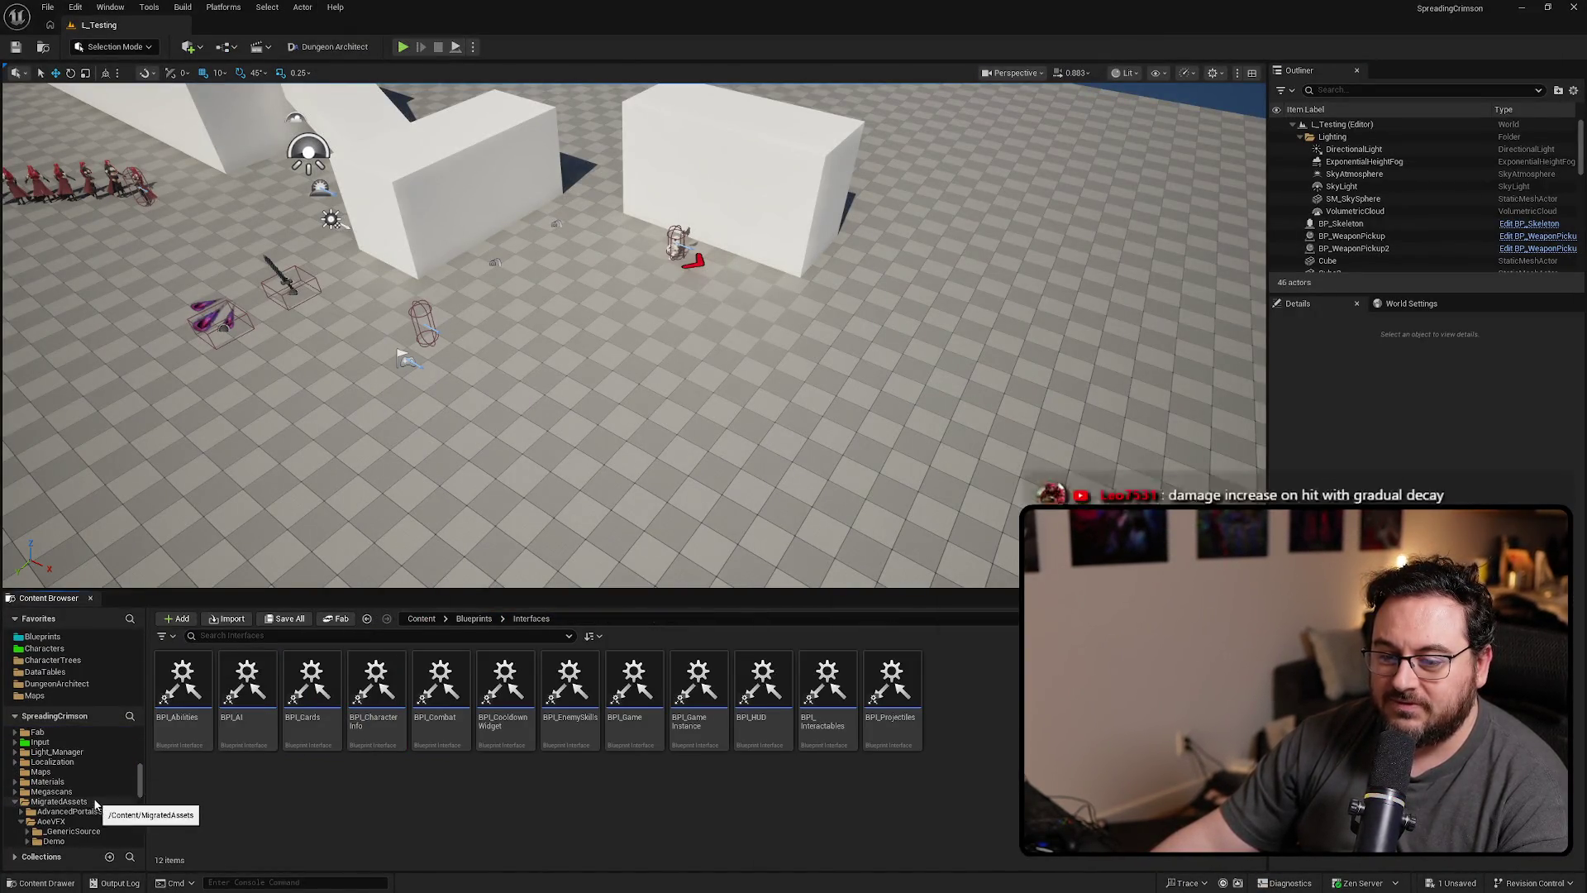
{"action": "left_click", "coordinate": [73, 822]}
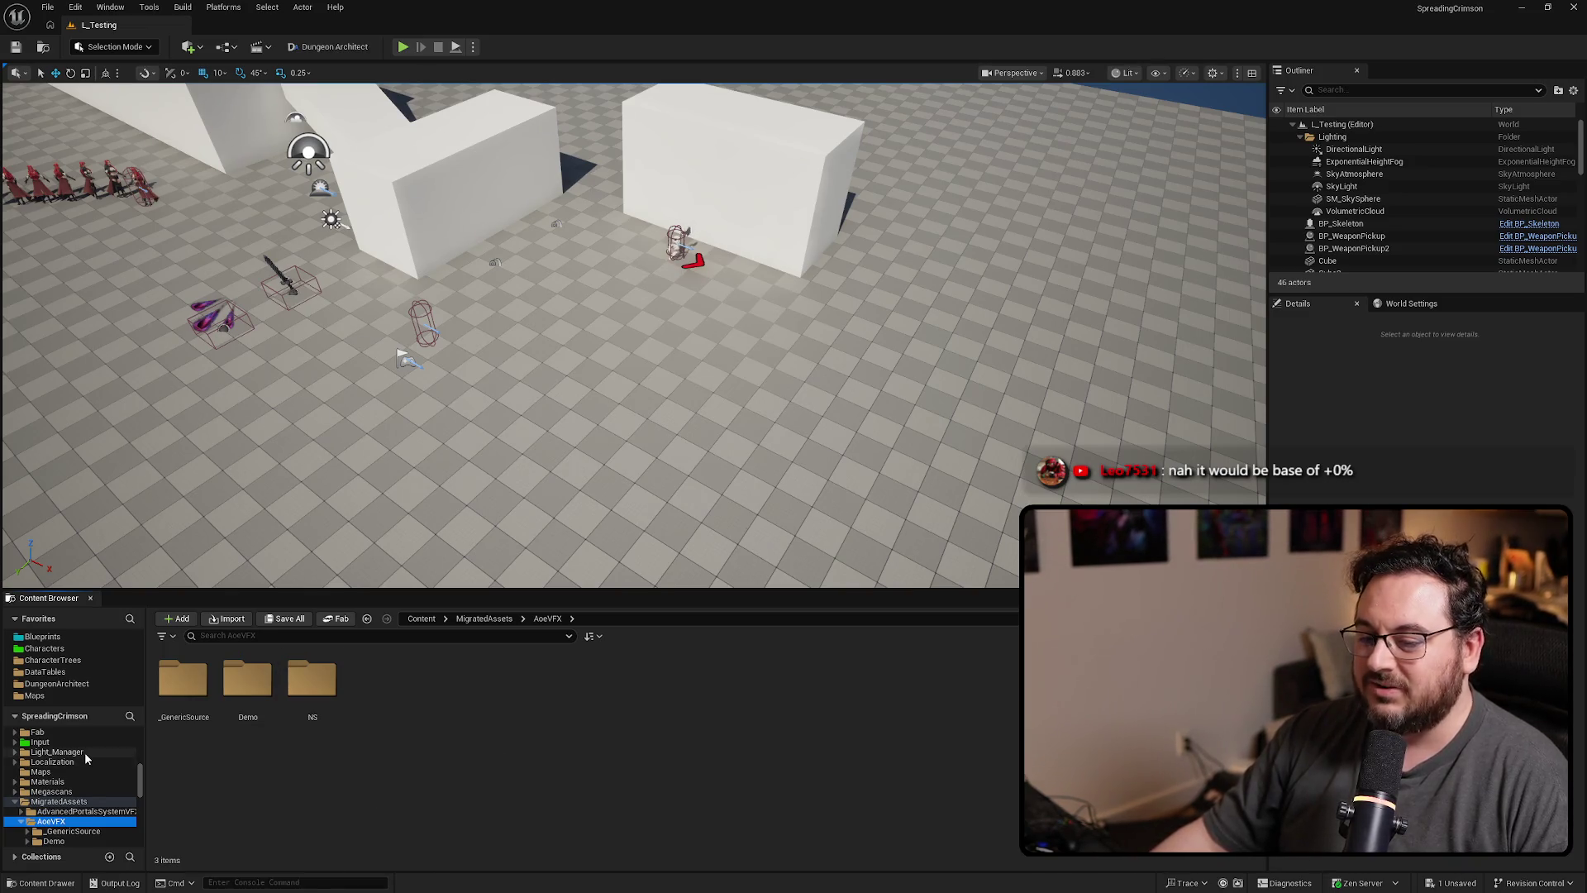
{"action": "scroll", "coordinate": [86, 750], "scroll_direction": "down", "scroll_amount": 2}
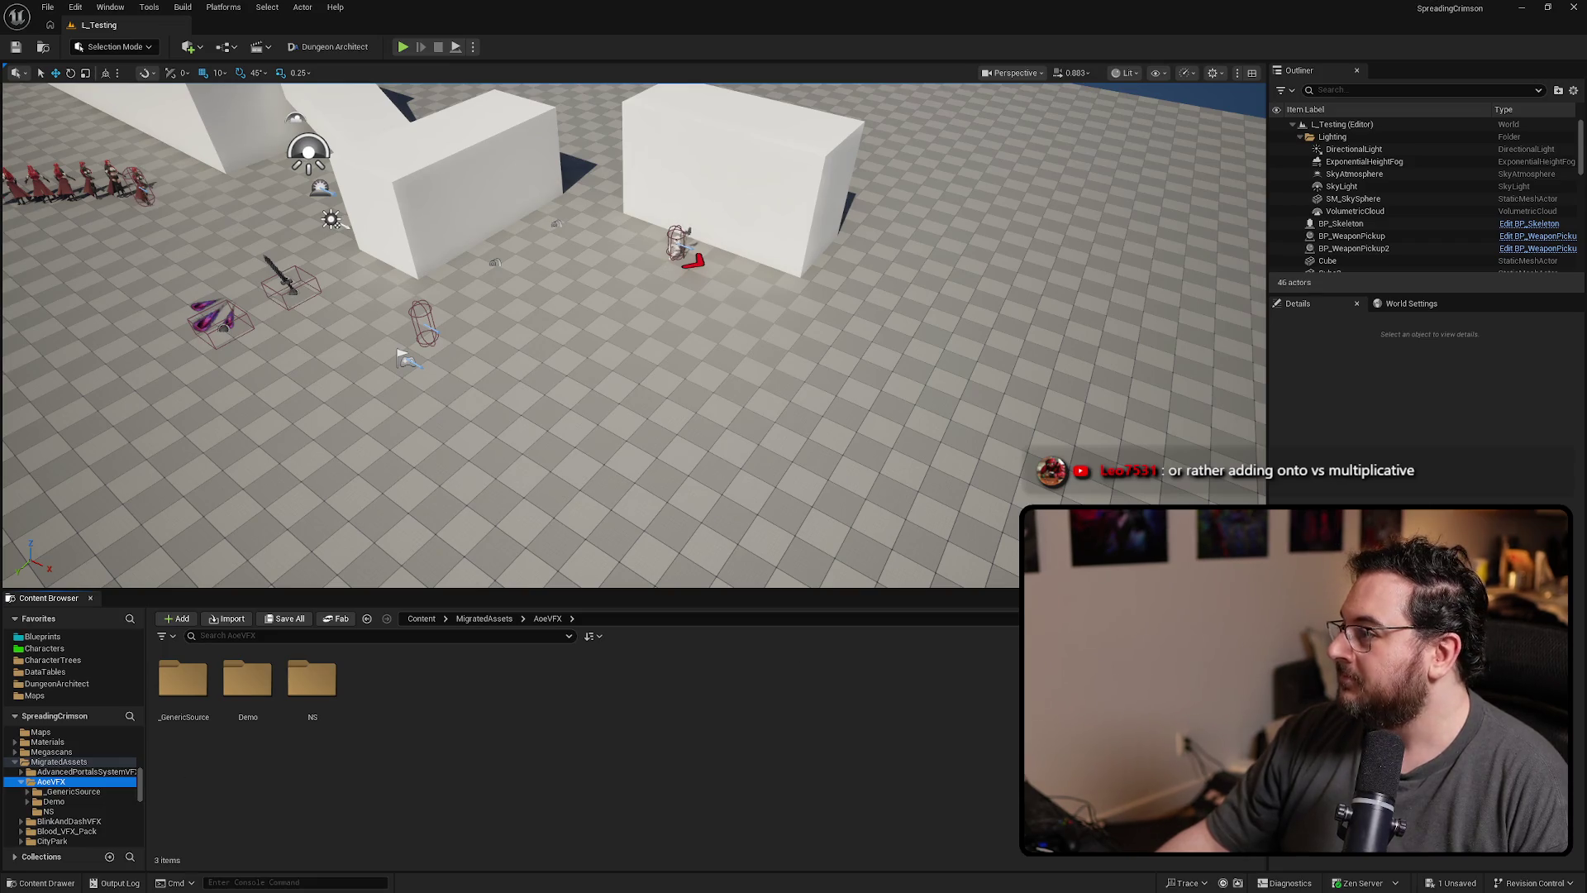
- Make the viewport fill the screen and start Play In Editor to show the powerup cards
{"action": "key", "text": "F11"}
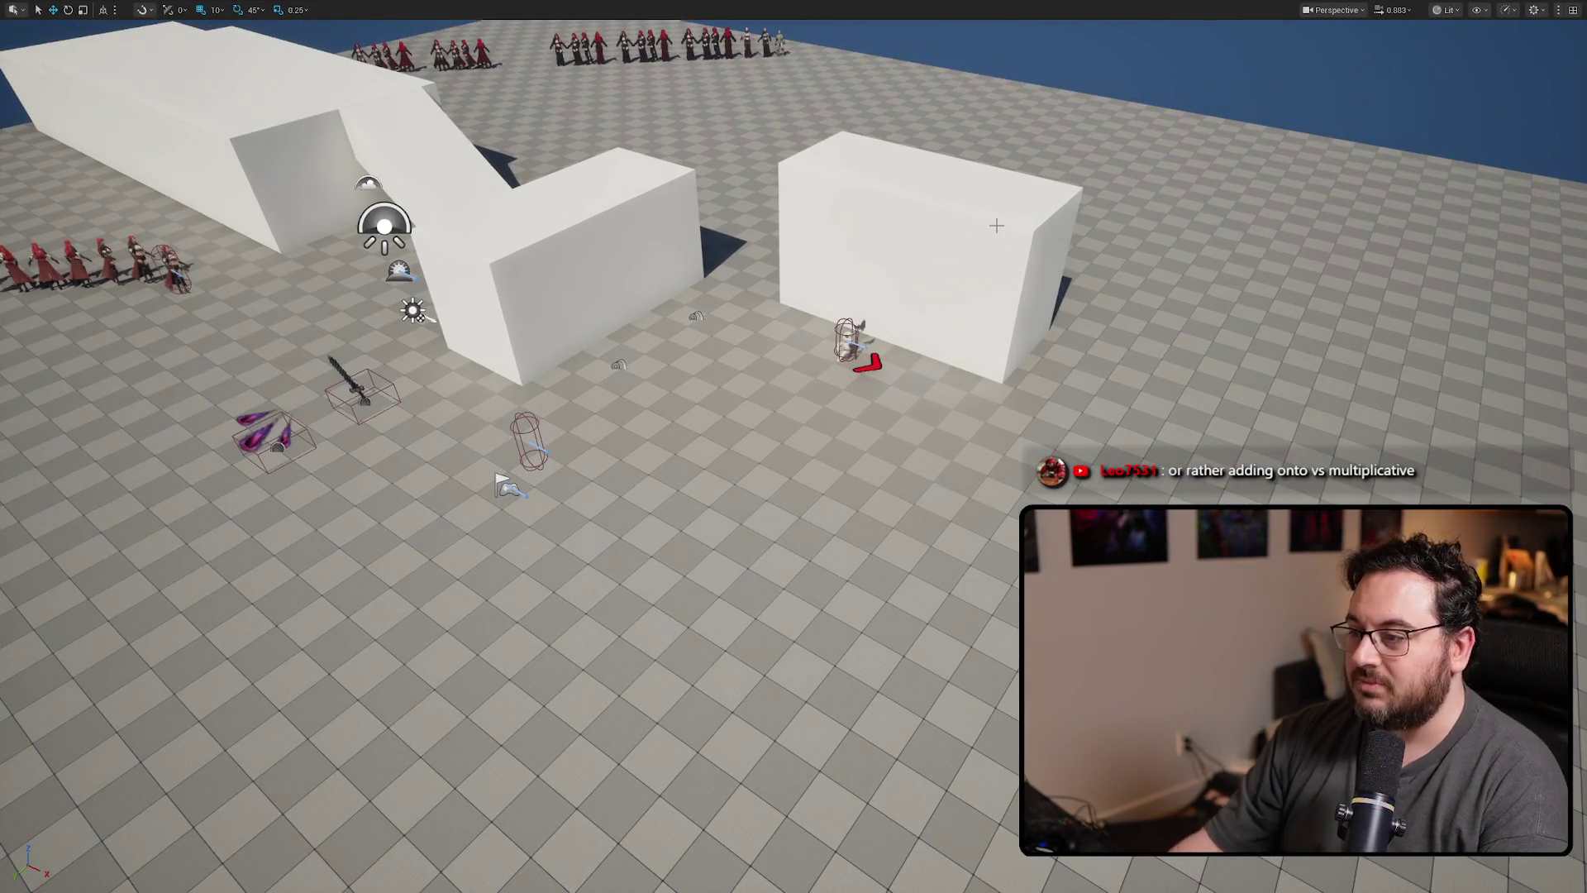
{"action": "left_click", "coordinate": [847, 339]}
{"action": "key", "text": "Delete"}
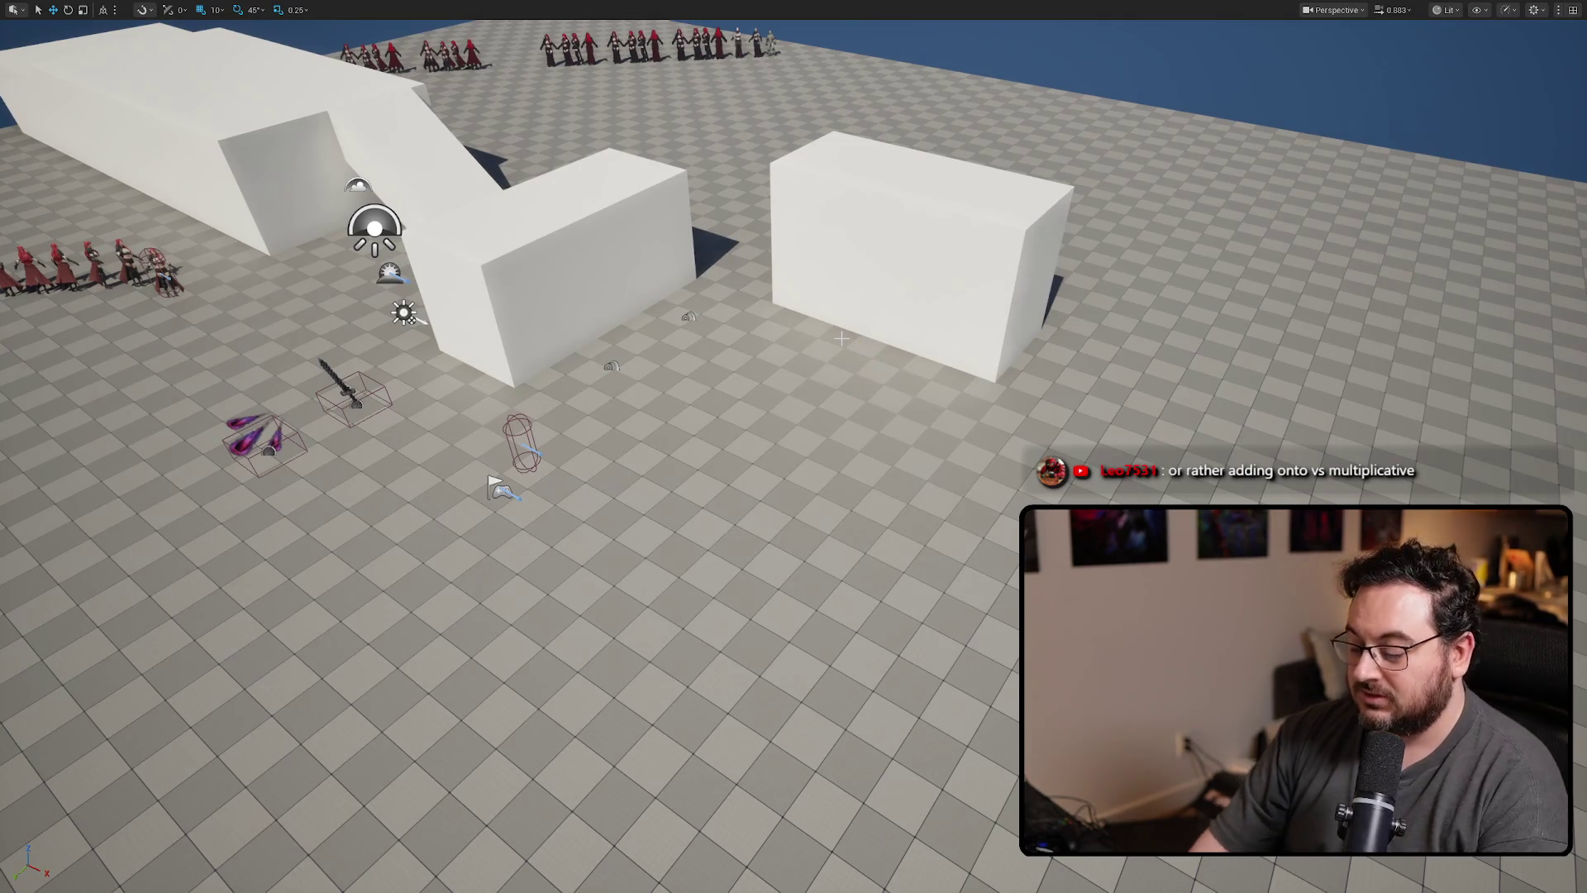
{"action": "key", "text": "alt+p"}
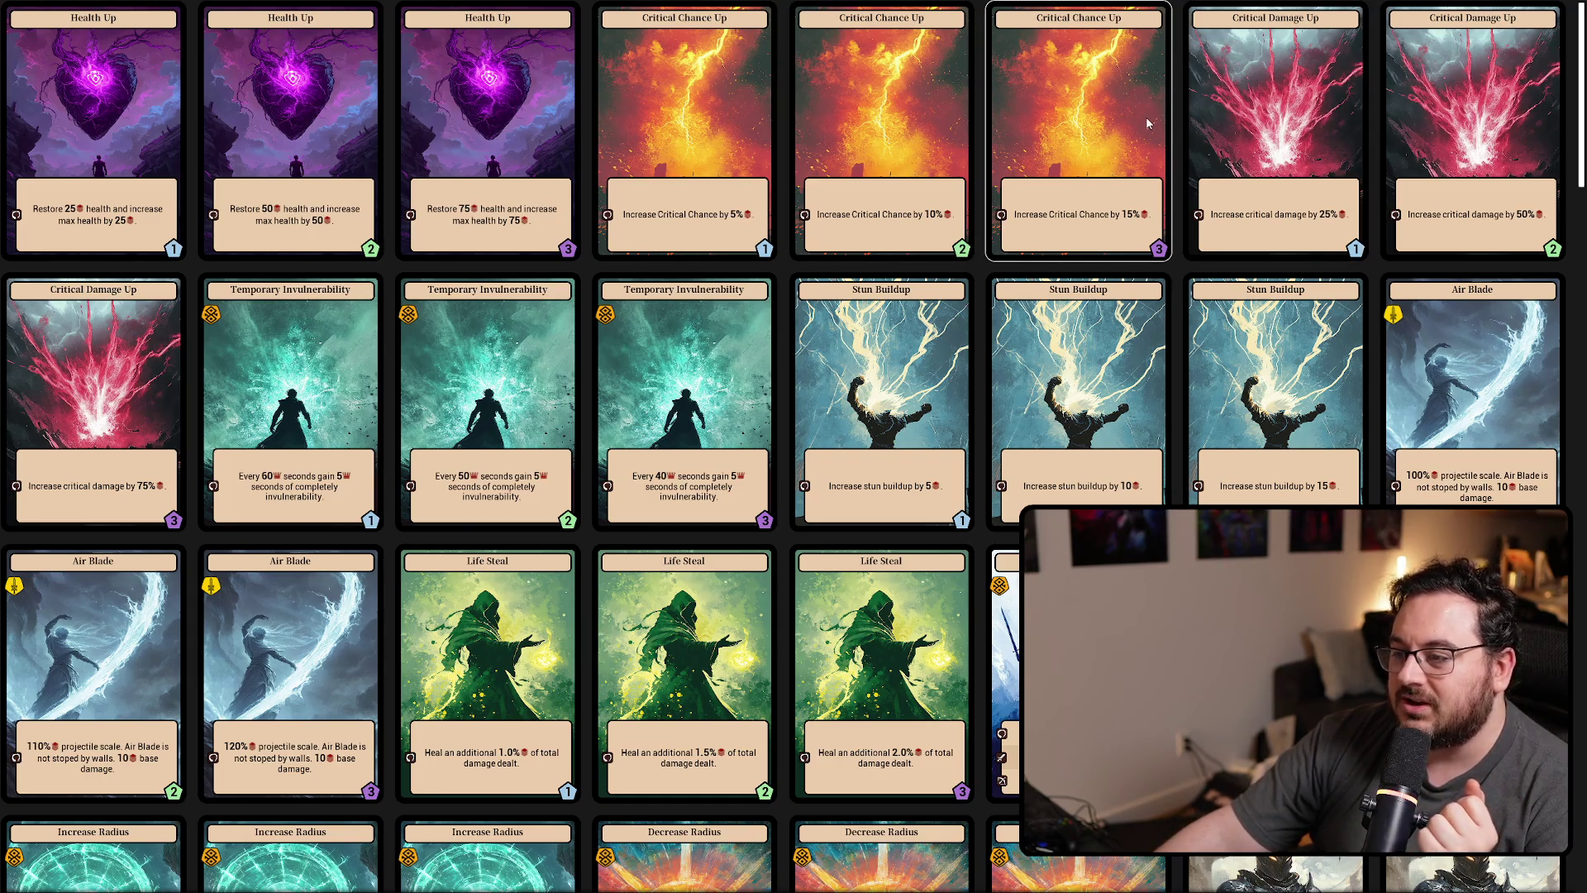
- Scroll through the upgrade cards down to the Multi Hit, radius and Melee Armor cards
{"action": "scroll", "coordinate": [1142, 114], "scroll_direction": "down", "scroll_amount": 2}
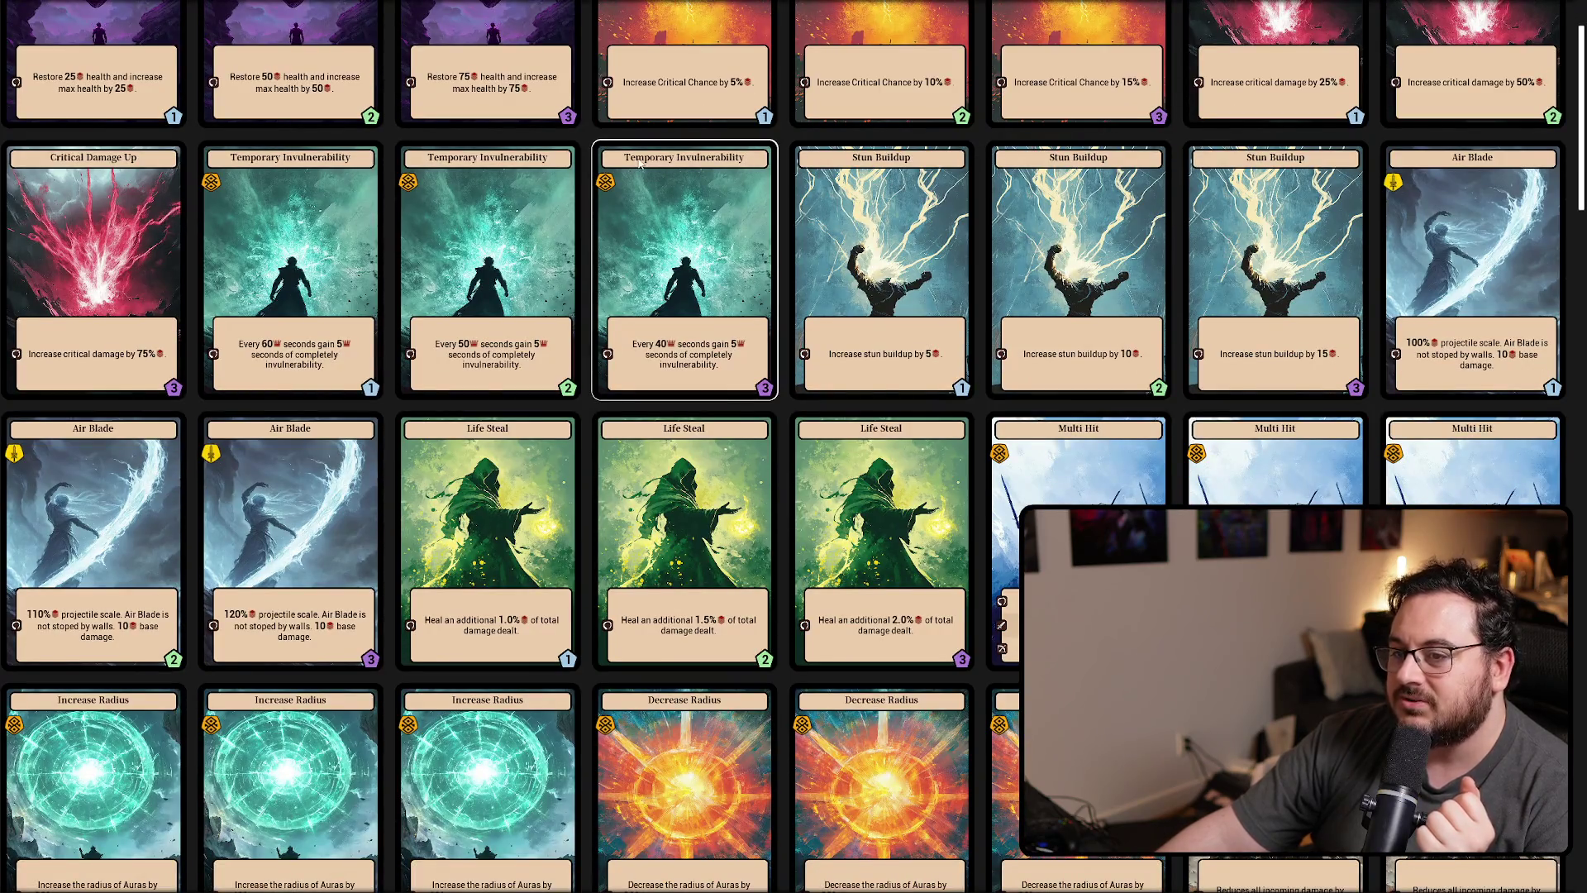
{"action": "scroll", "coordinate": [637, 164], "scroll_direction": "down", "scroll_amount": 3}
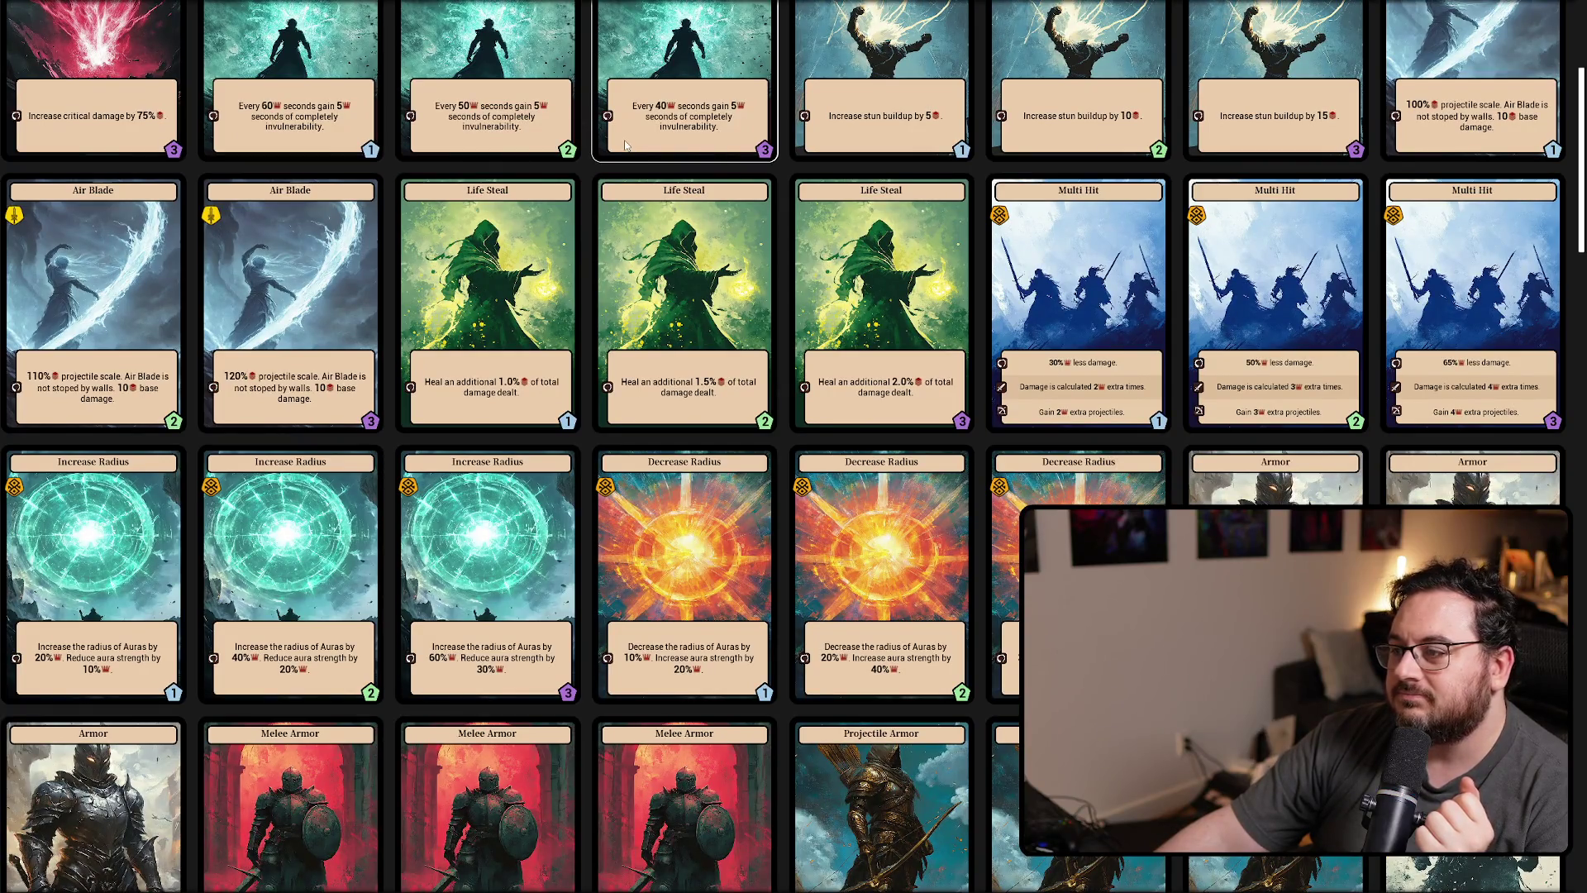
{"action": "scroll", "coordinate": [626, 147], "scroll_direction": "down", "scroll_amount": 1}
{"action": "scroll", "coordinate": [616, 165], "scroll_direction": "up", "scroll_amount": 1}
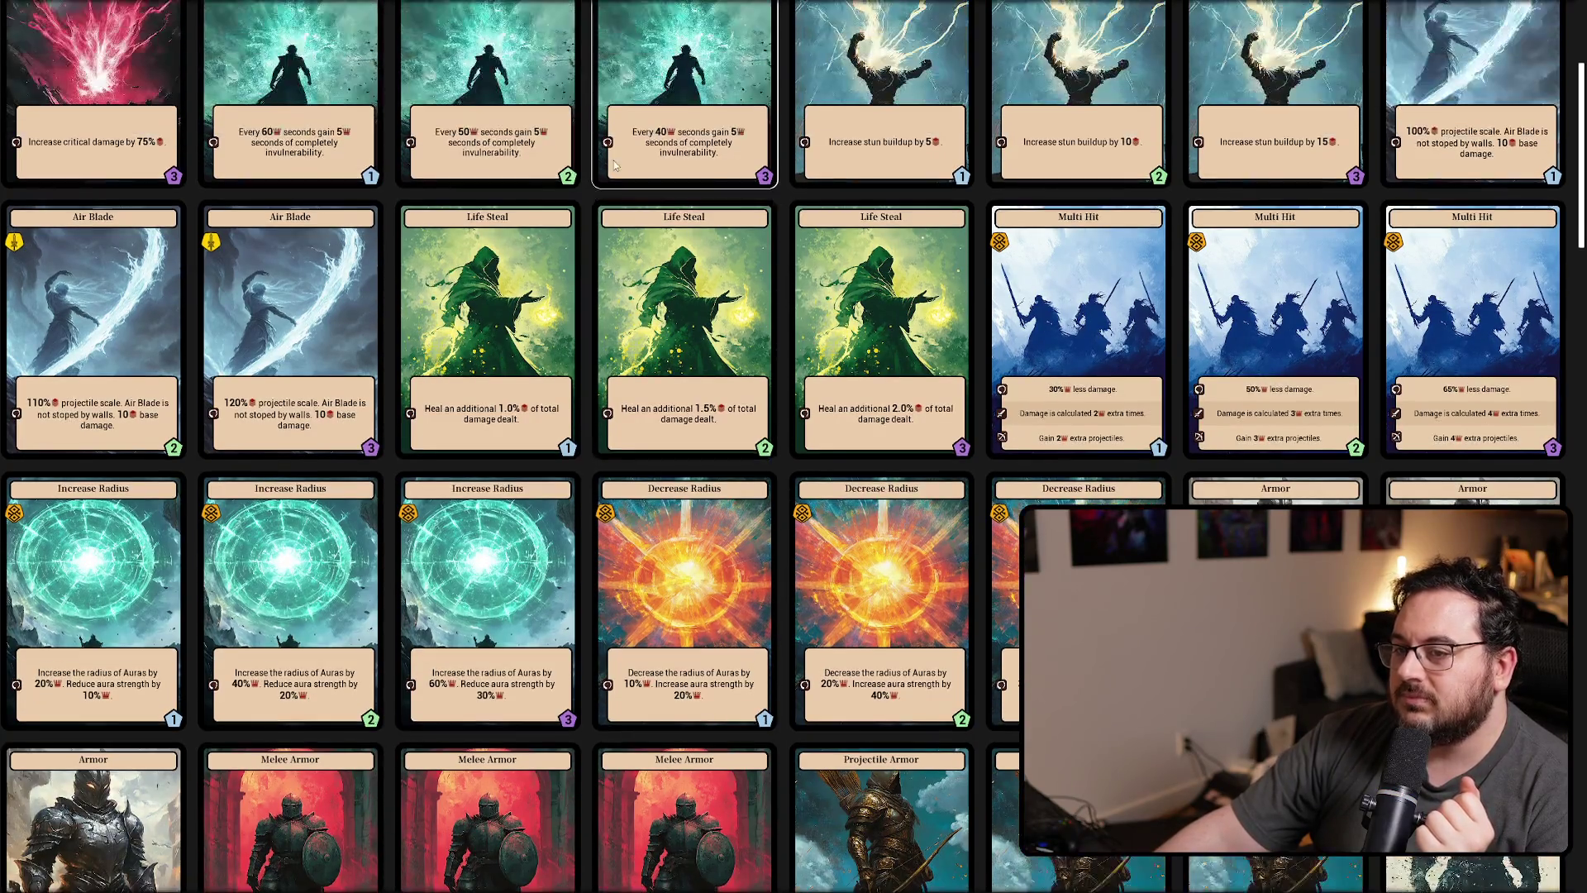
{"action": "scroll", "coordinate": [923, 183], "scroll_direction": "up", "scroll_amount": 1}
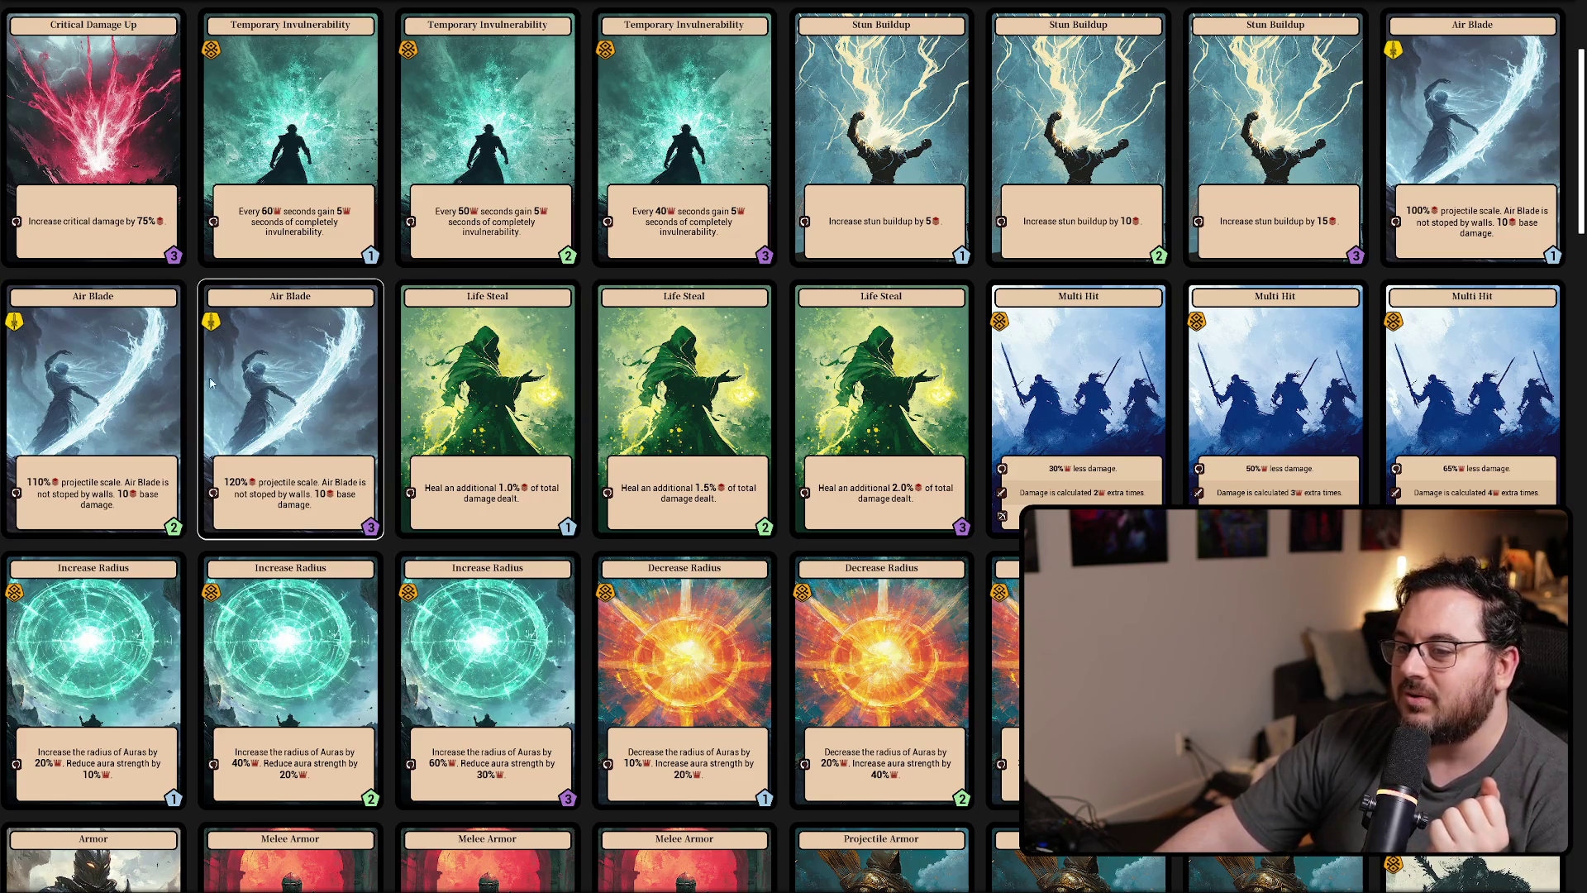
{"action": "scroll", "coordinate": [675, 330], "scroll_direction": "down", "scroll_amount": 1}
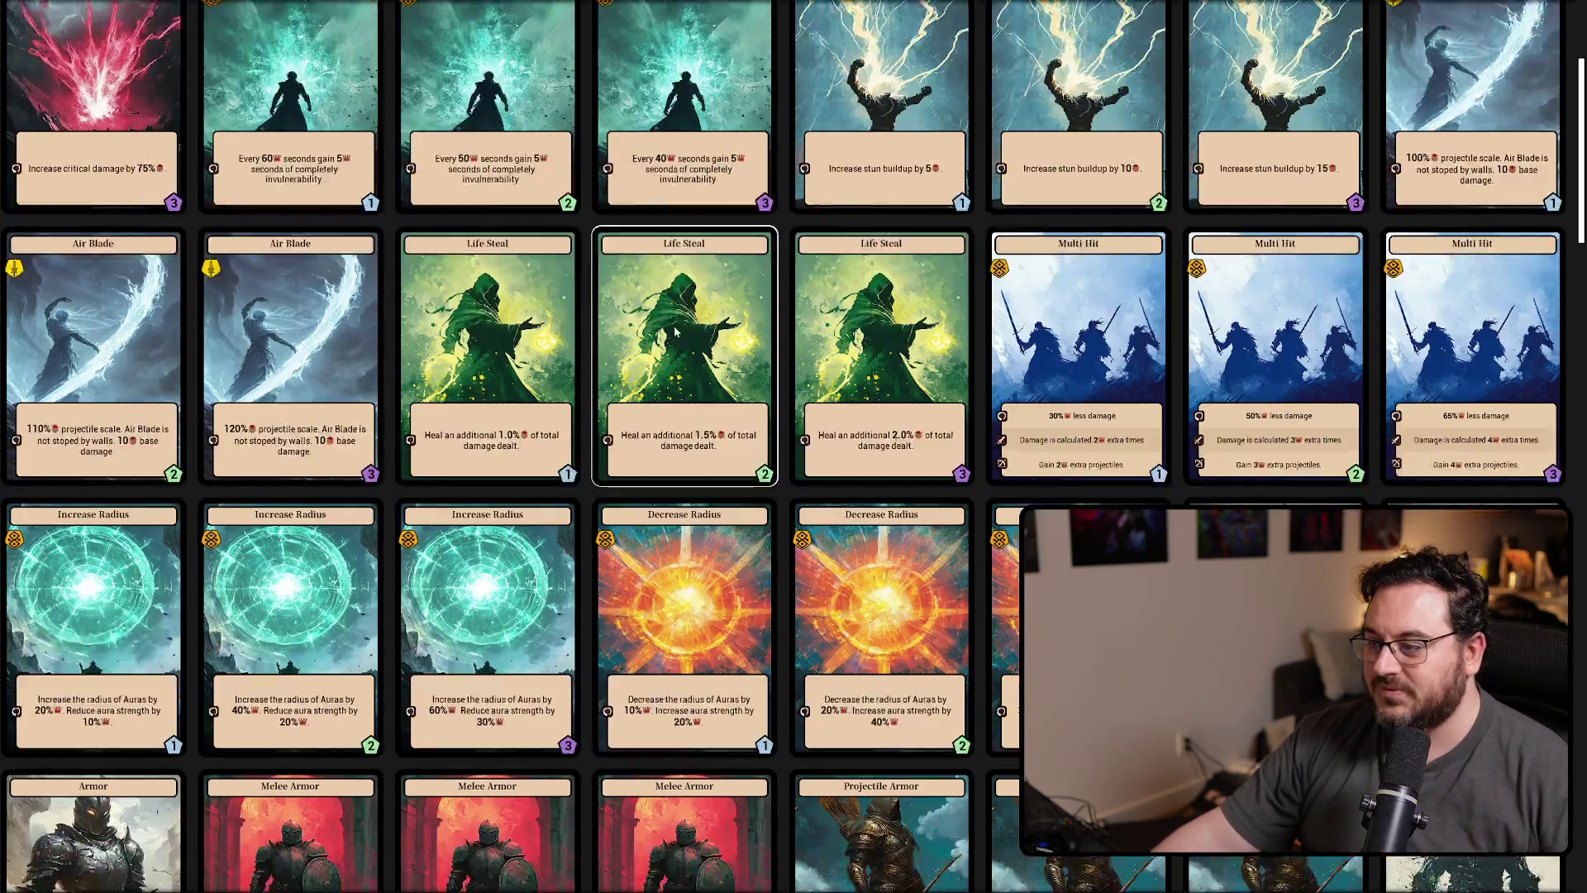
{"action": "scroll", "coordinate": [676, 331], "scroll_direction": "down", "scroll_amount": 3}
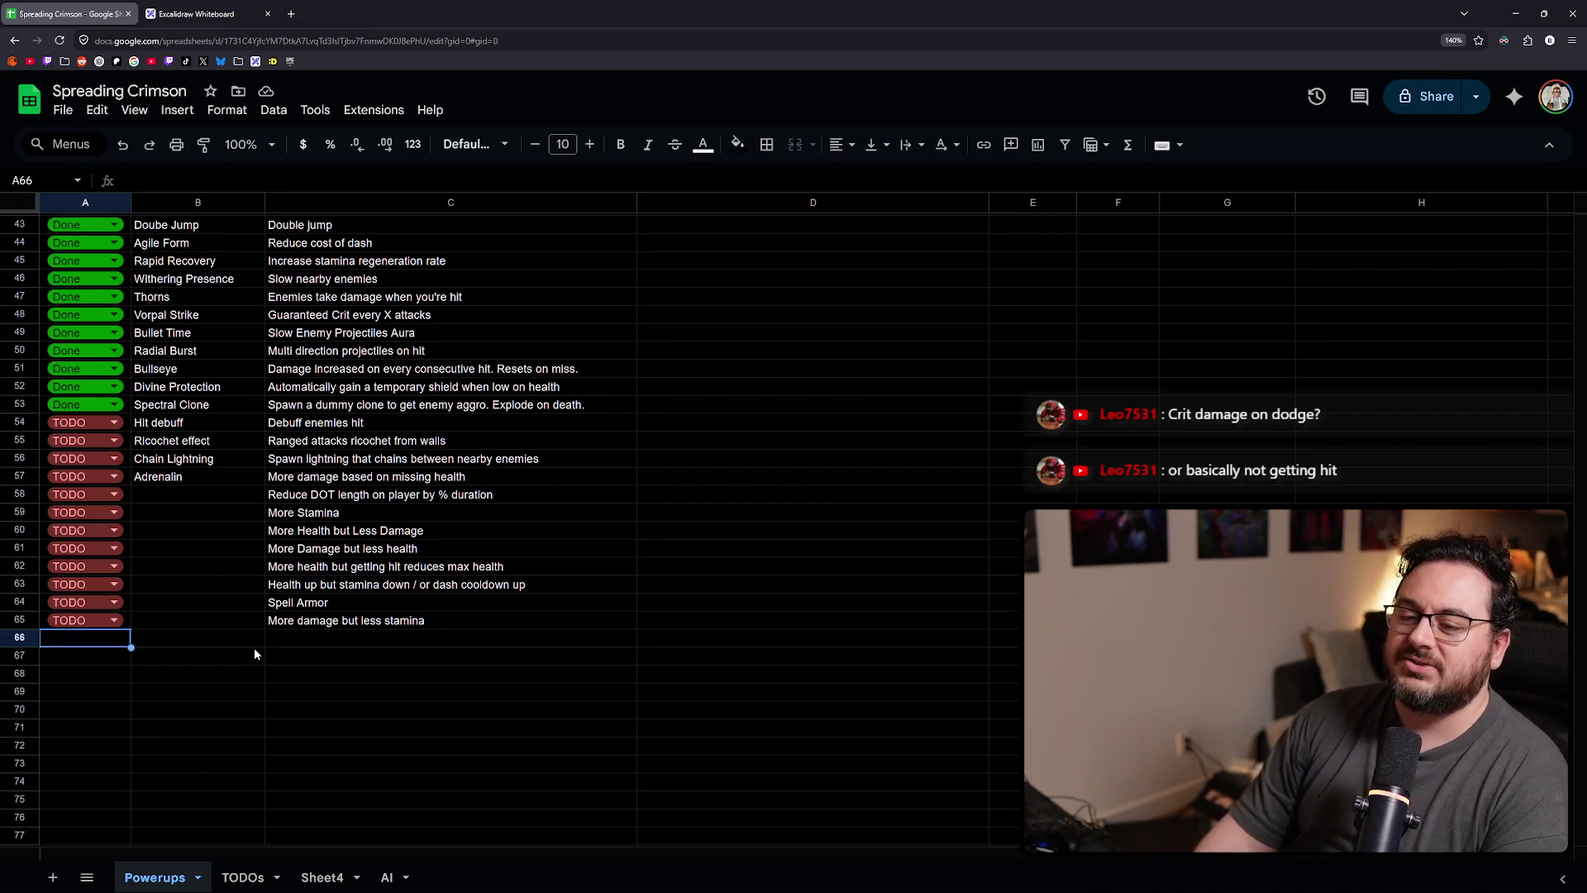
- Paste TODO into row 66 and describe it as 'Crit chance on being hit'
{"action": "type", "text": "TODO"}
{"action": "key", "text": "Right"}
{"action": "key", "text": "Right"}
{"action": "type", "text": "Crit c"}
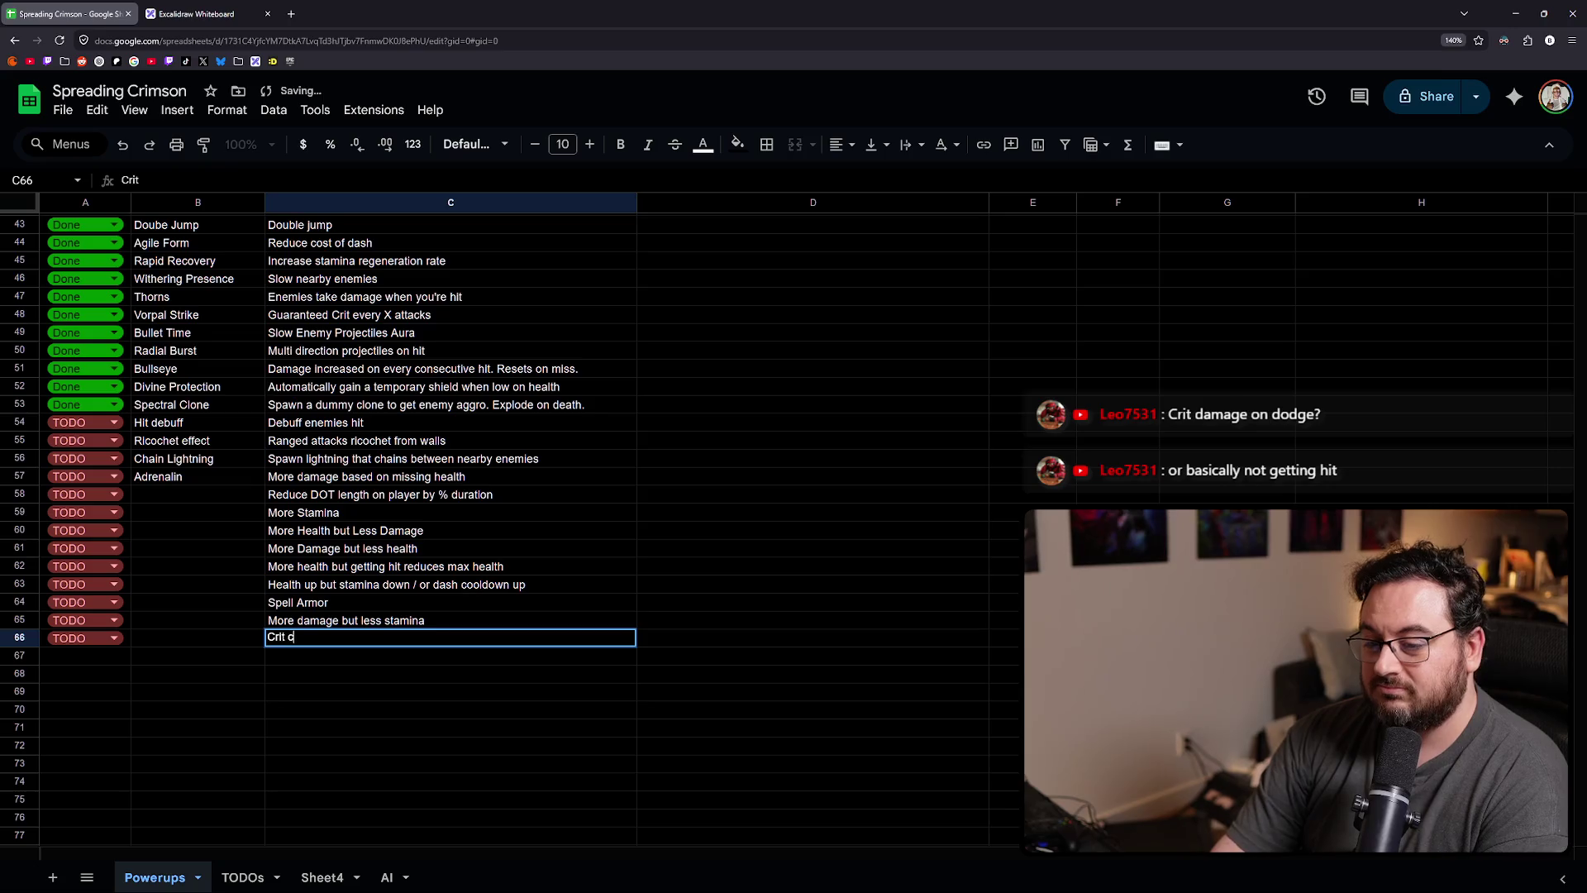
{"action": "type", "text": "hance on being hit"}
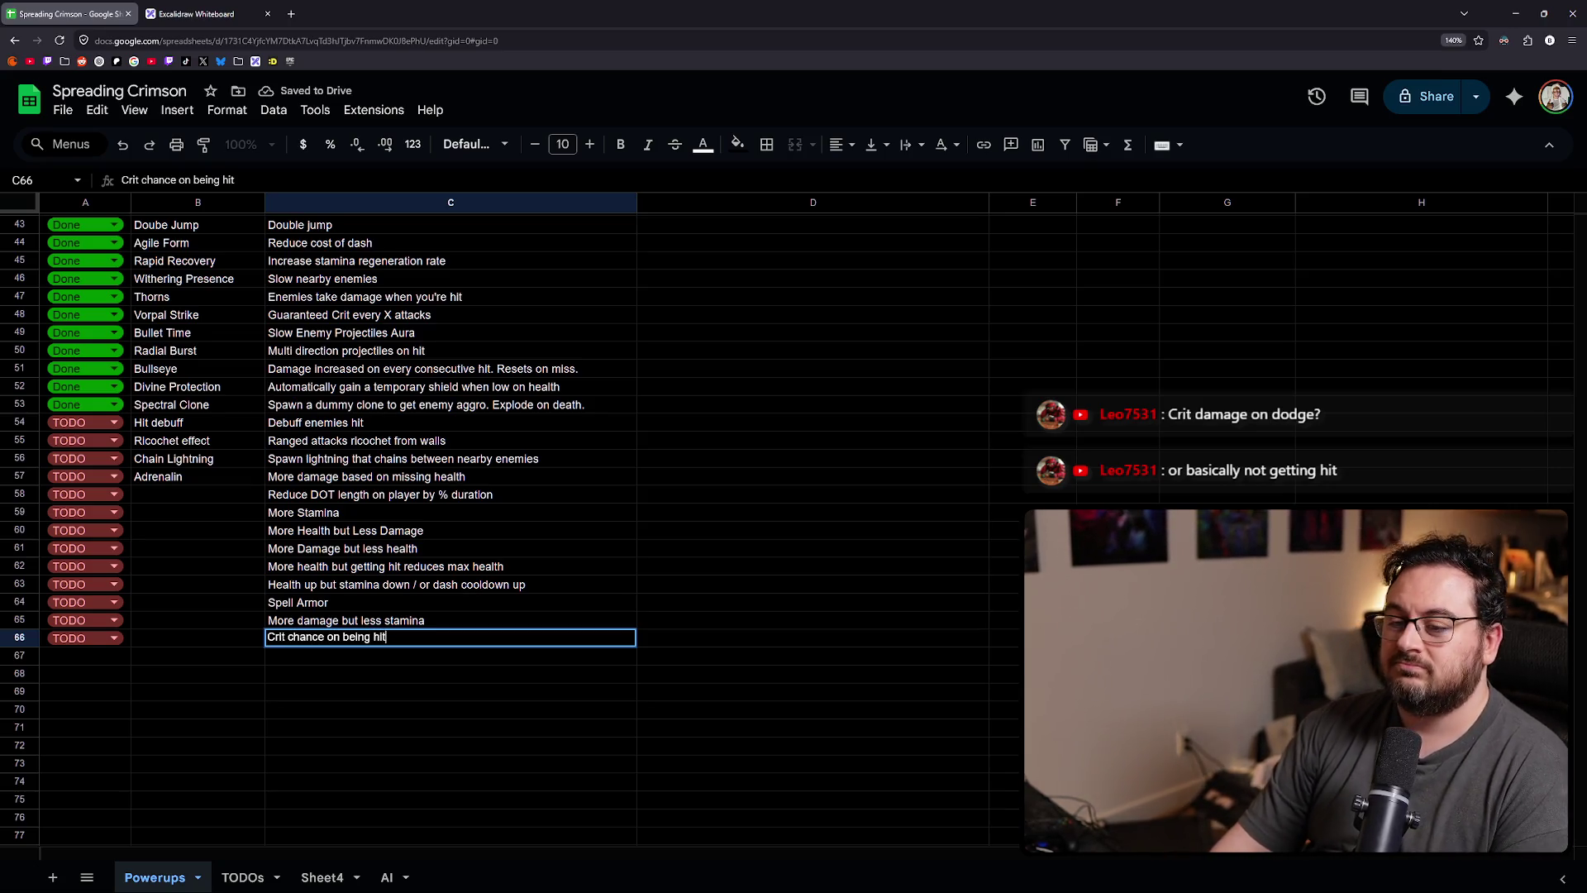
{"action": "key", "text": "Return"}
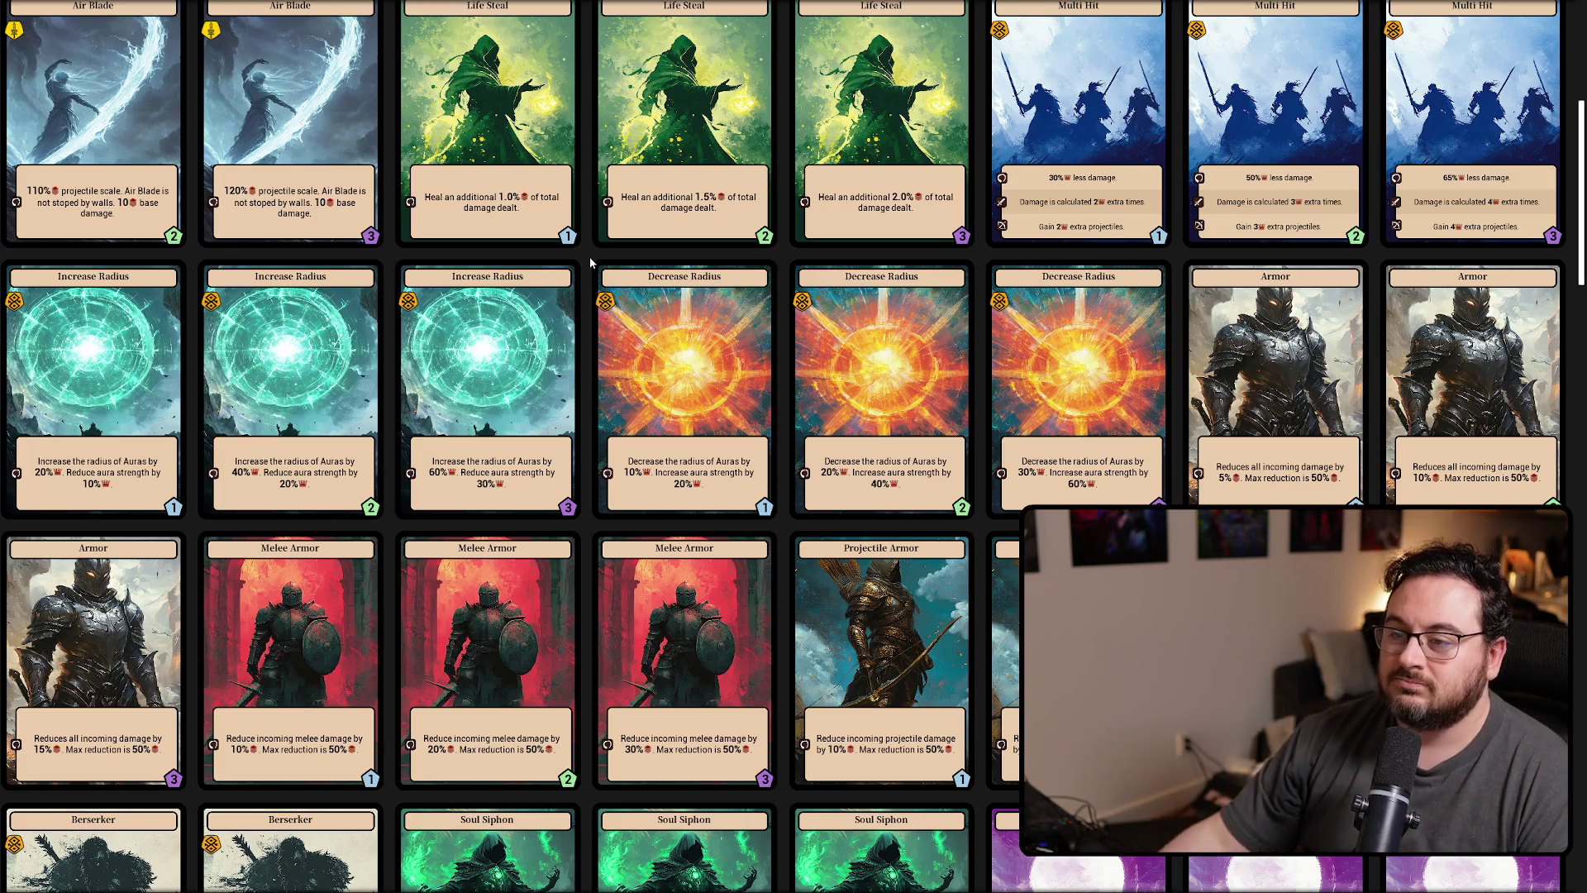
{"action": "scroll", "coordinate": [589, 257], "scroll_direction": "down", "scroll_amount": 4}
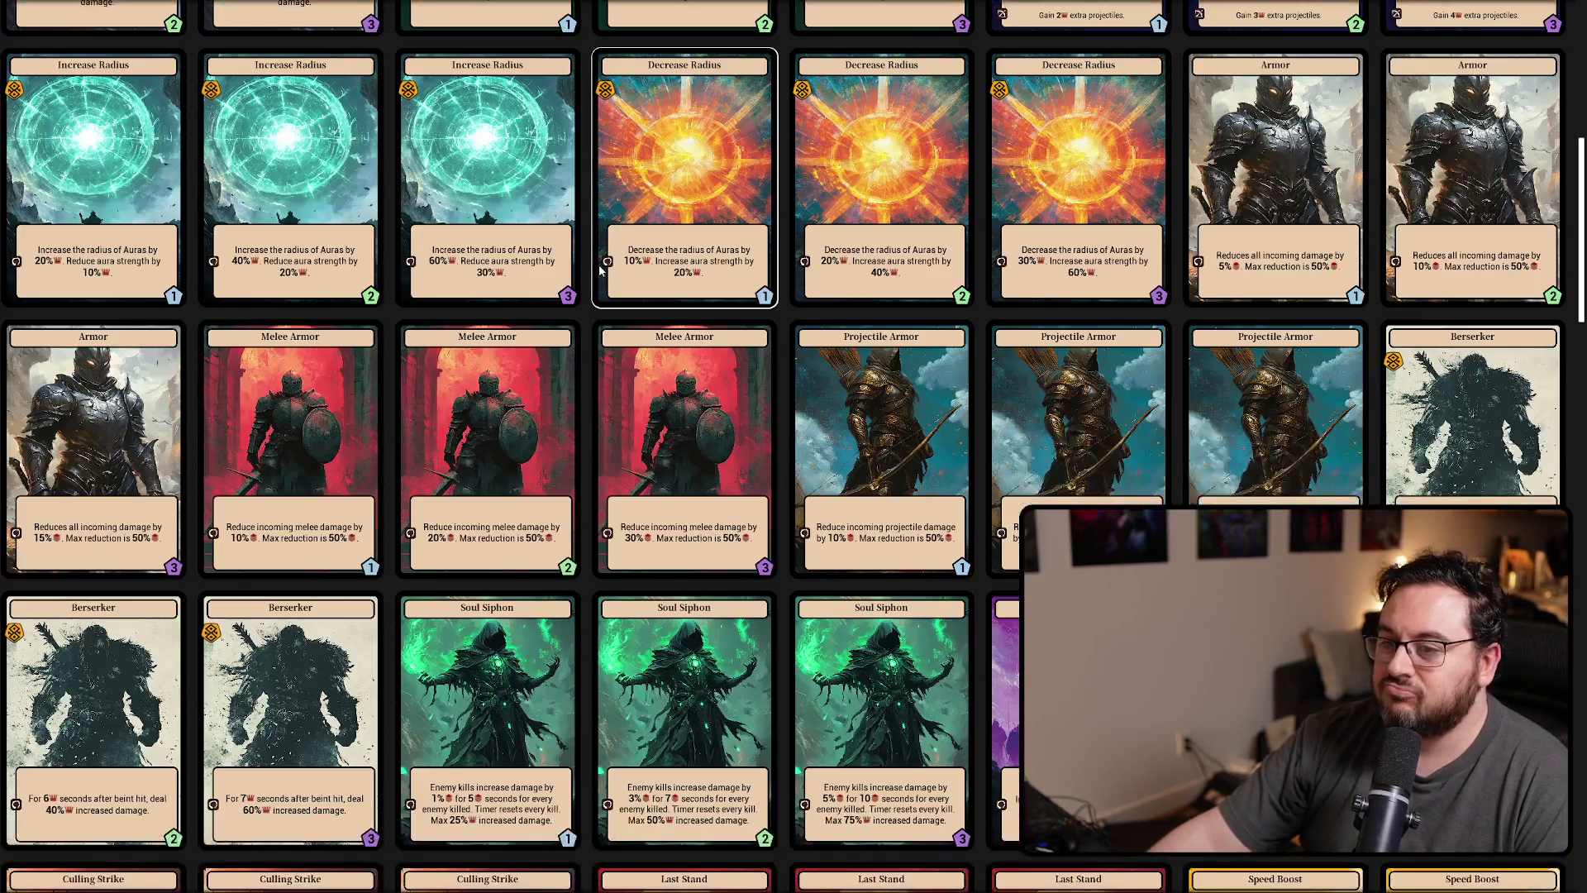
{"action": "scroll", "coordinate": [598, 264], "scroll_direction": "down", "scroll_amount": 1}
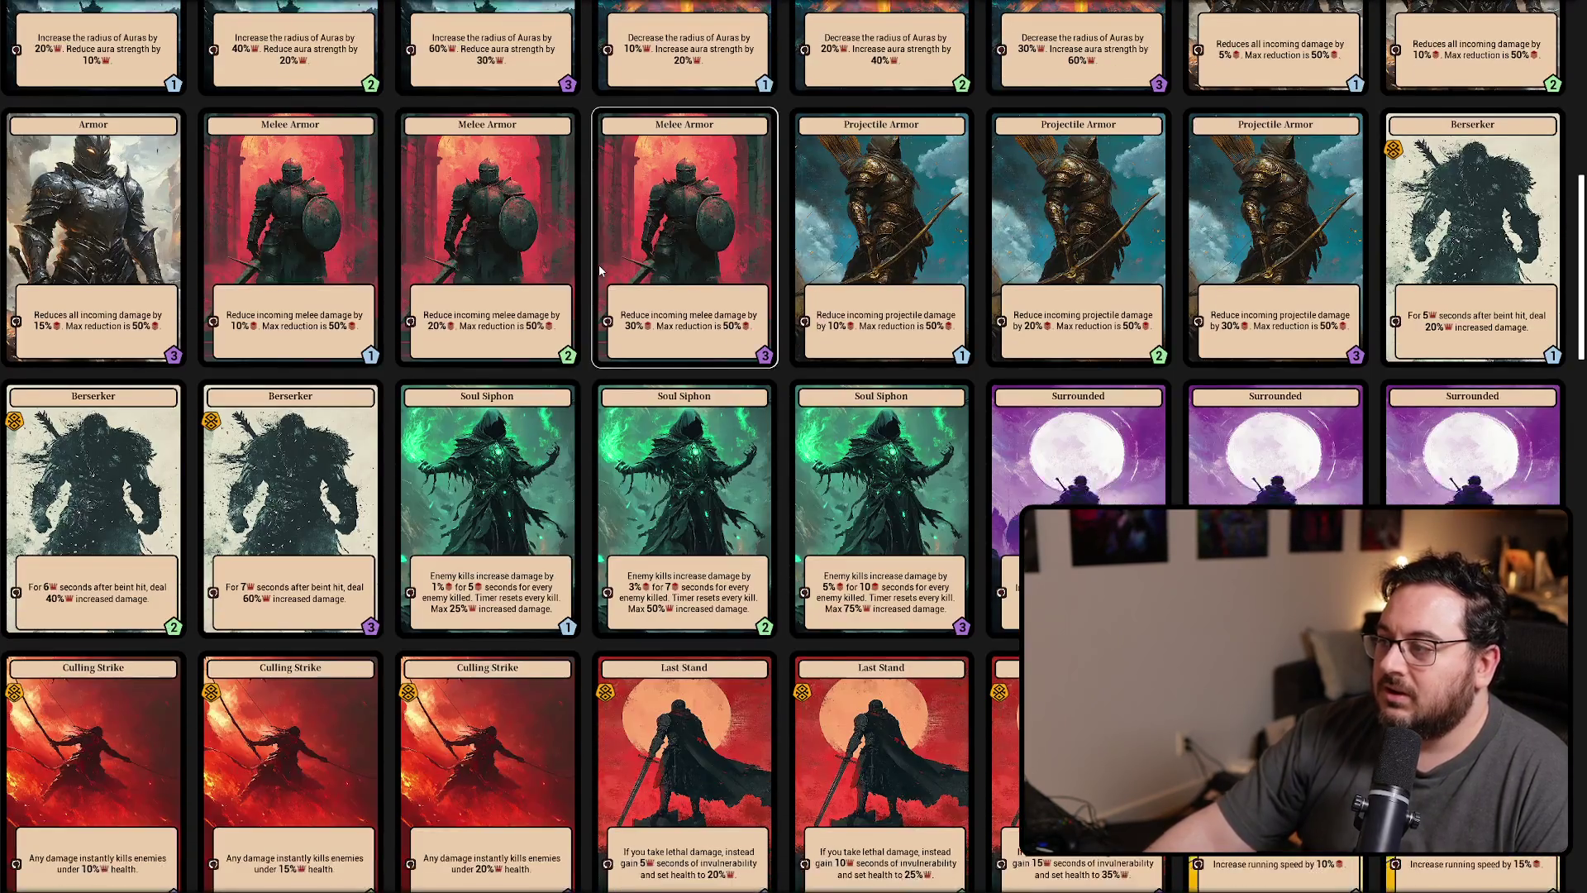
{"action": "scroll", "coordinate": [1500, 262], "scroll_direction": "down", "scroll_amount": 1}
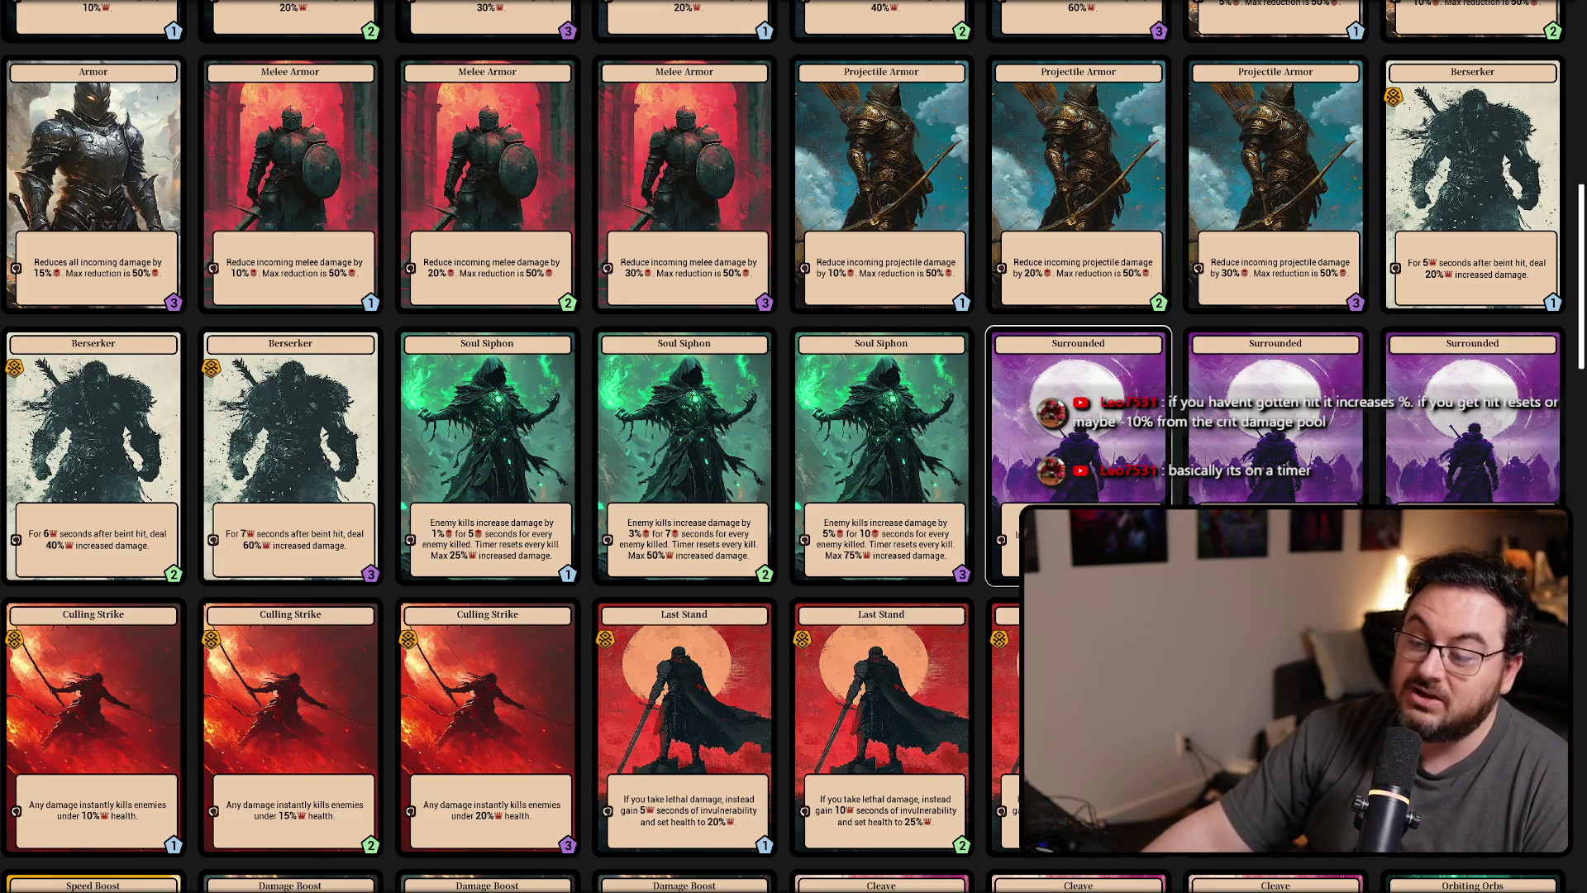
{"action": "scroll", "coordinate": [1078, 455], "scroll_direction": "down", "scroll_amount": 3}
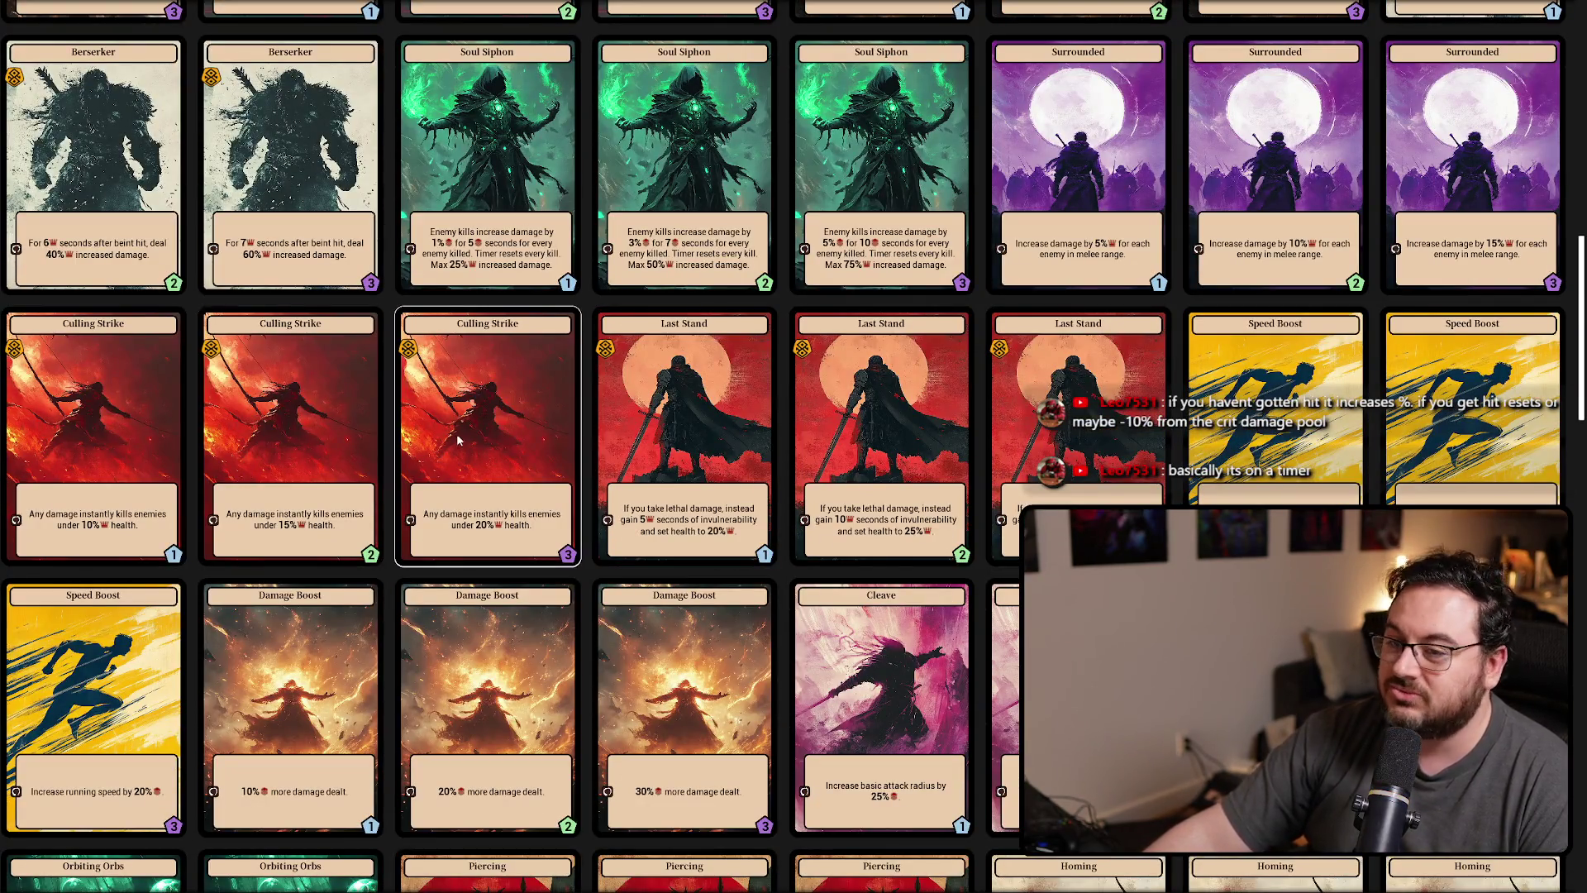
{"action": "scroll", "coordinate": [509, 436], "scroll_direction": "down", "scroll_amount": 1}
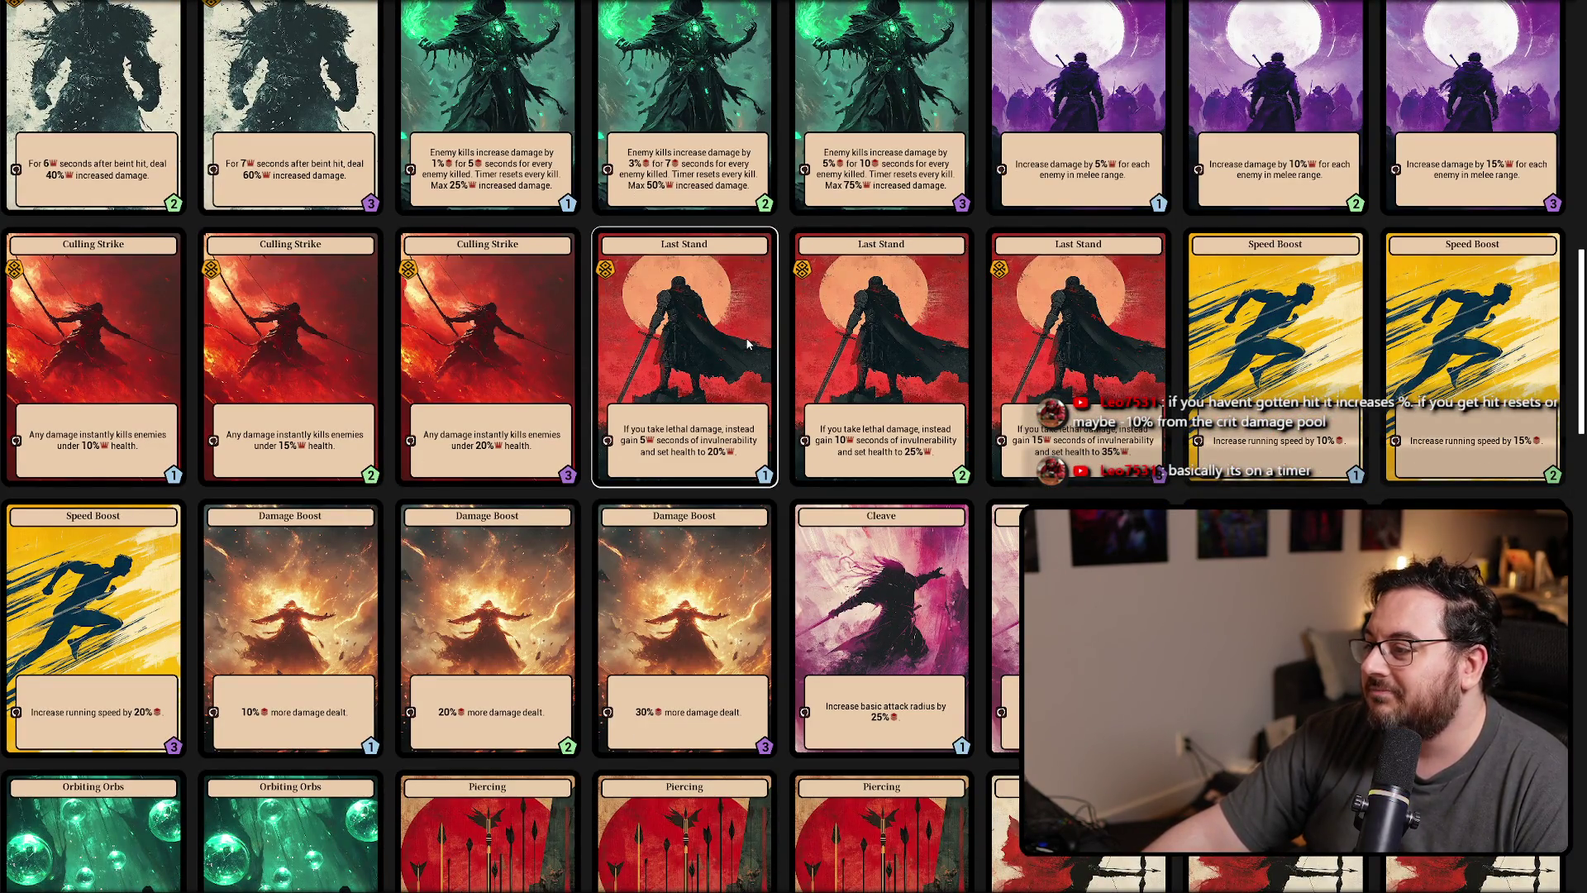
{"action": "scroll", "coordinate": [750, 345], "scroll_direction": "down", "scroll_amount": 3}
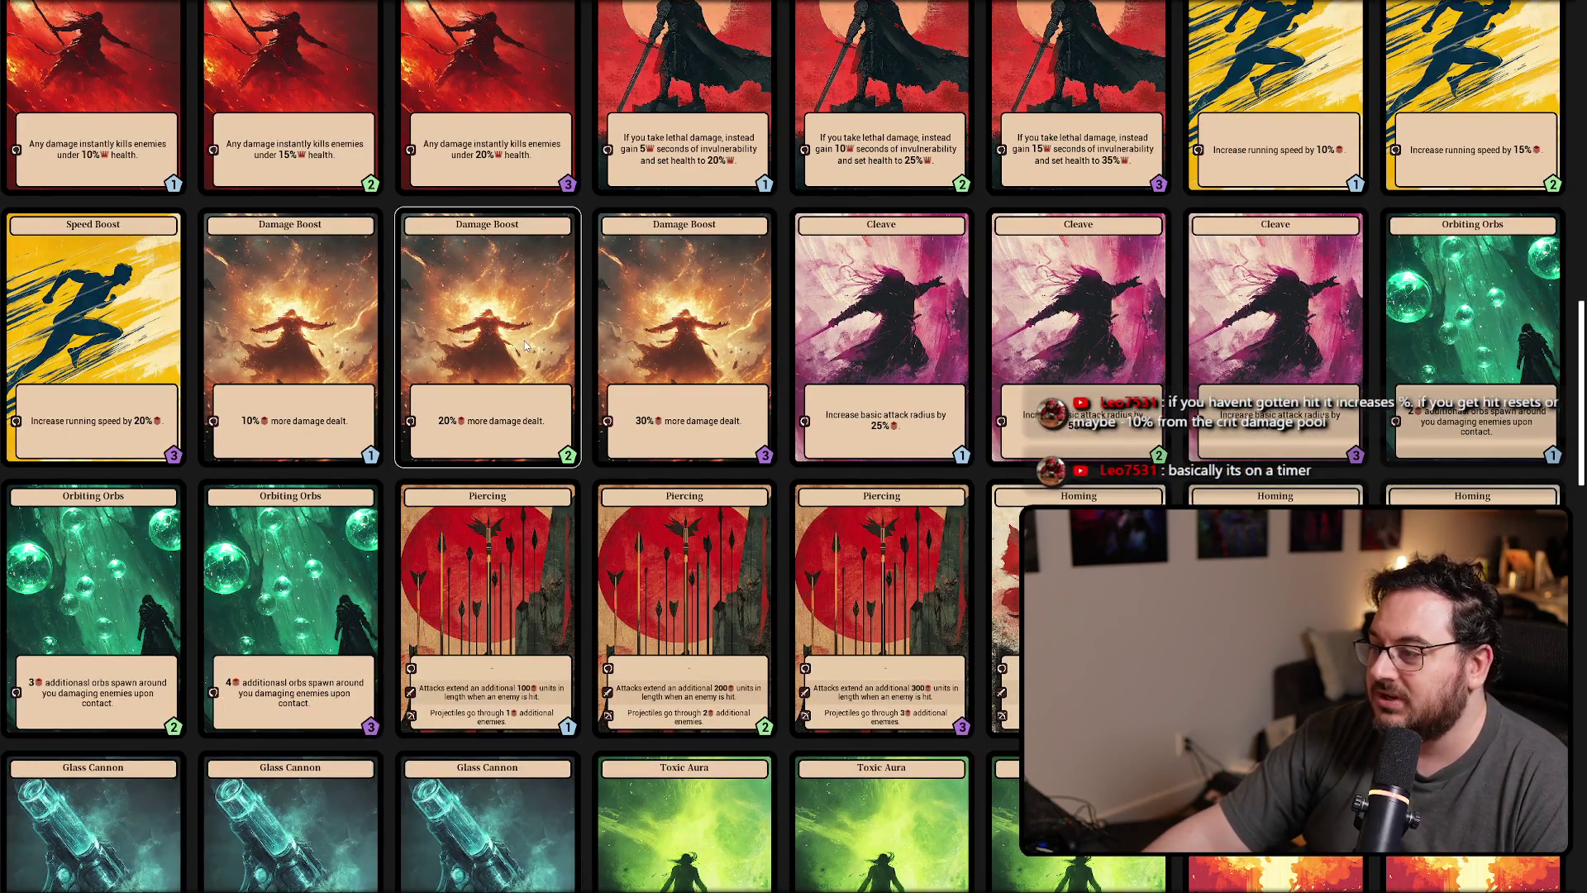
{"action": "scroll", "coordinate": [525, 344], "scroll_direction": "down", "scroll_amount": 1}
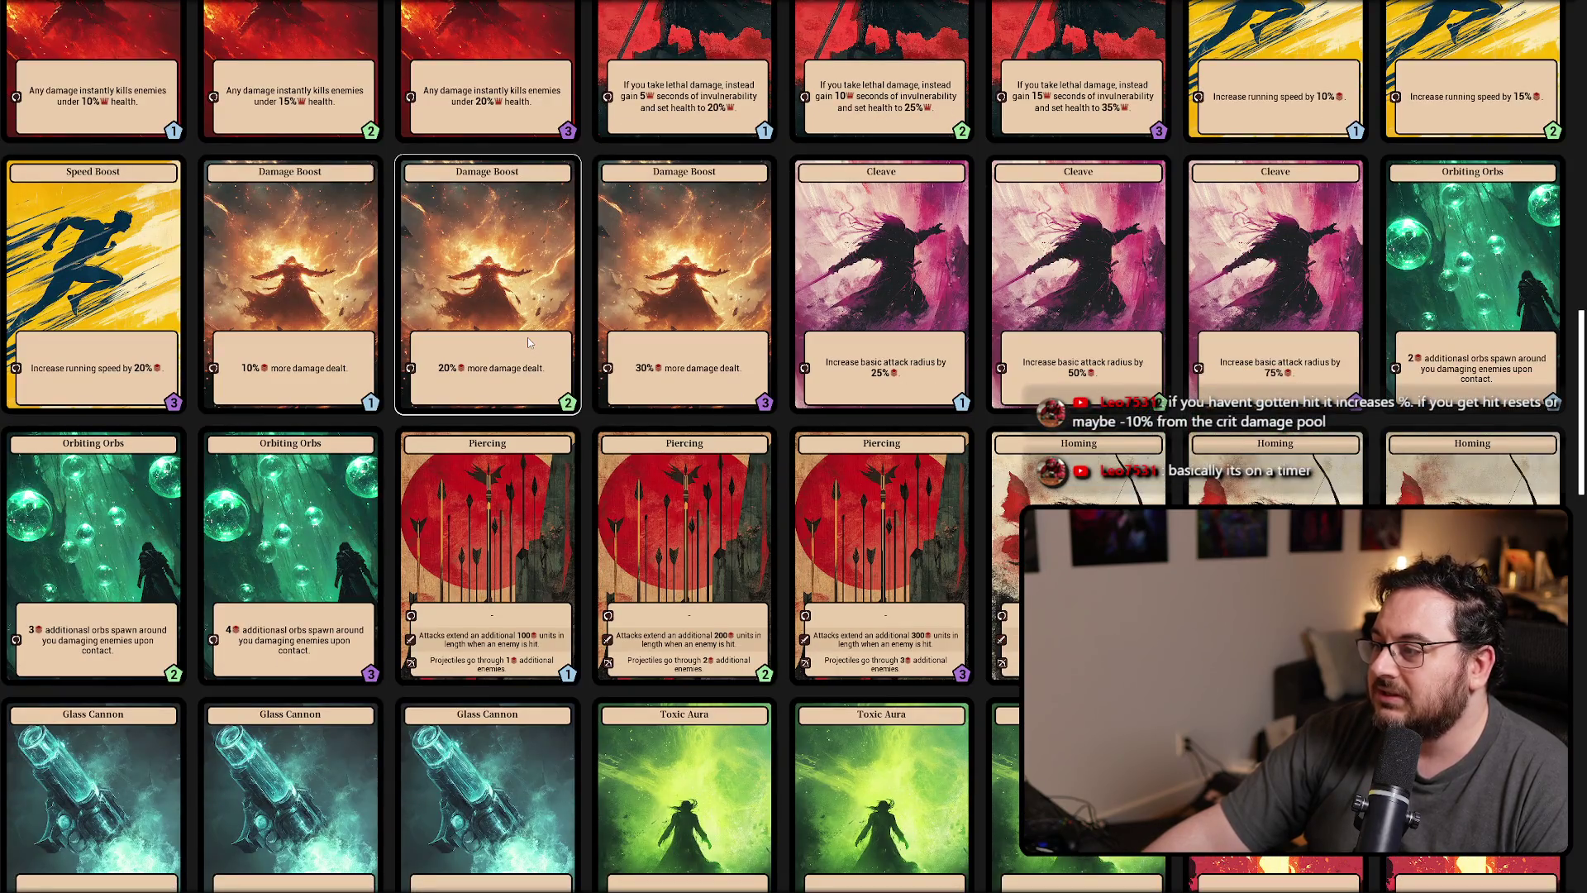
{"action": "scroll", "coordinate": [534, 339], "scroll_direction": "down", "scroll_amount": 3}
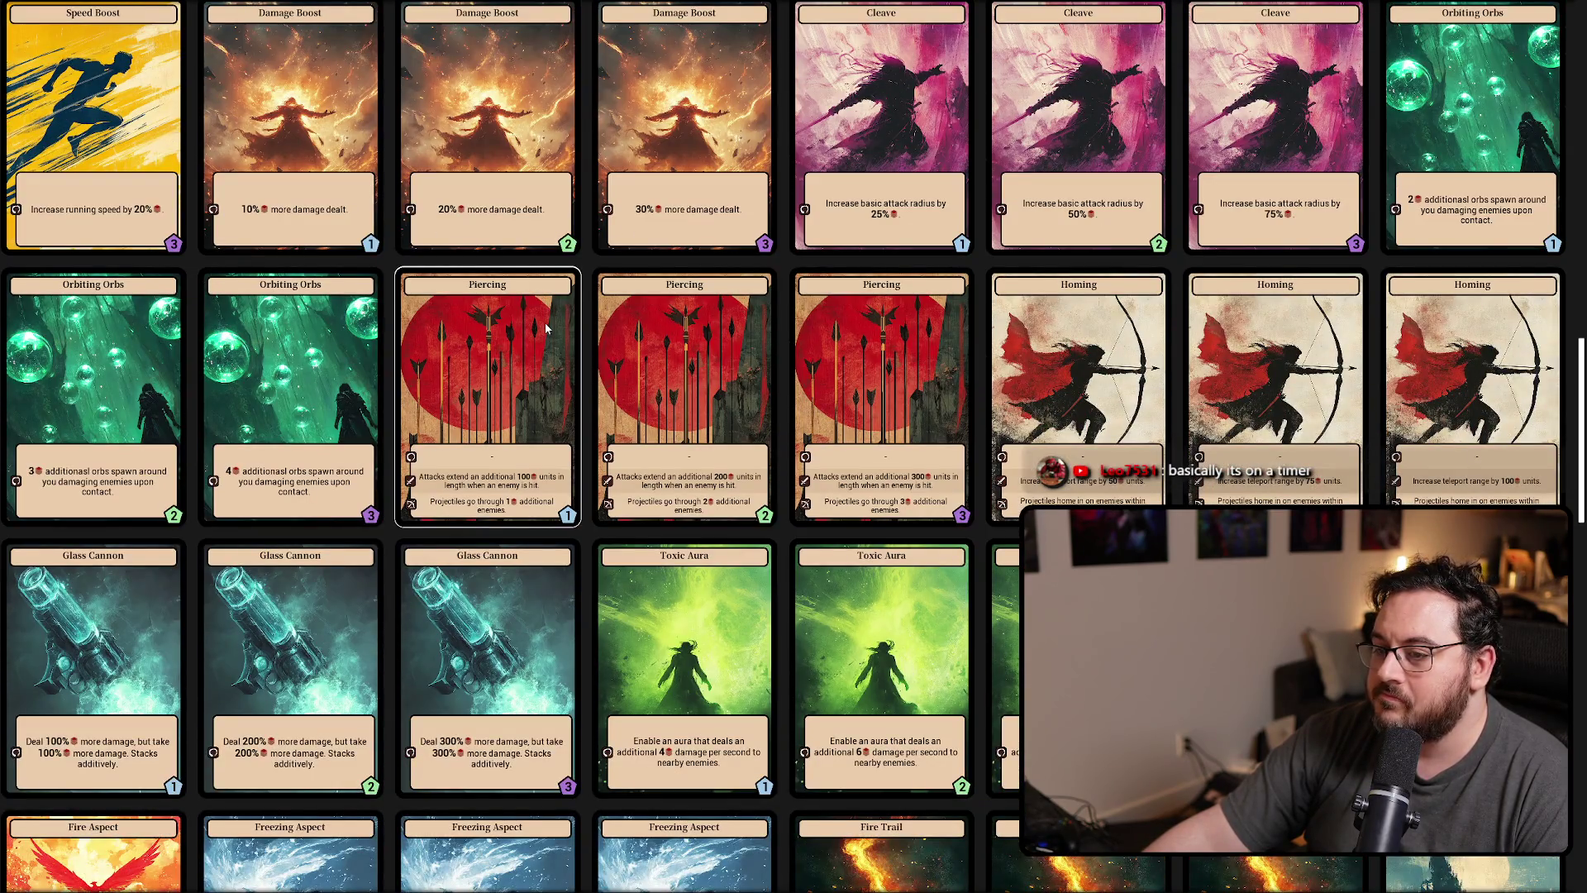
{"action": "scroll", "coordinate": [547, 329], "scroll_direction": "down", "scroll_amount": 3}
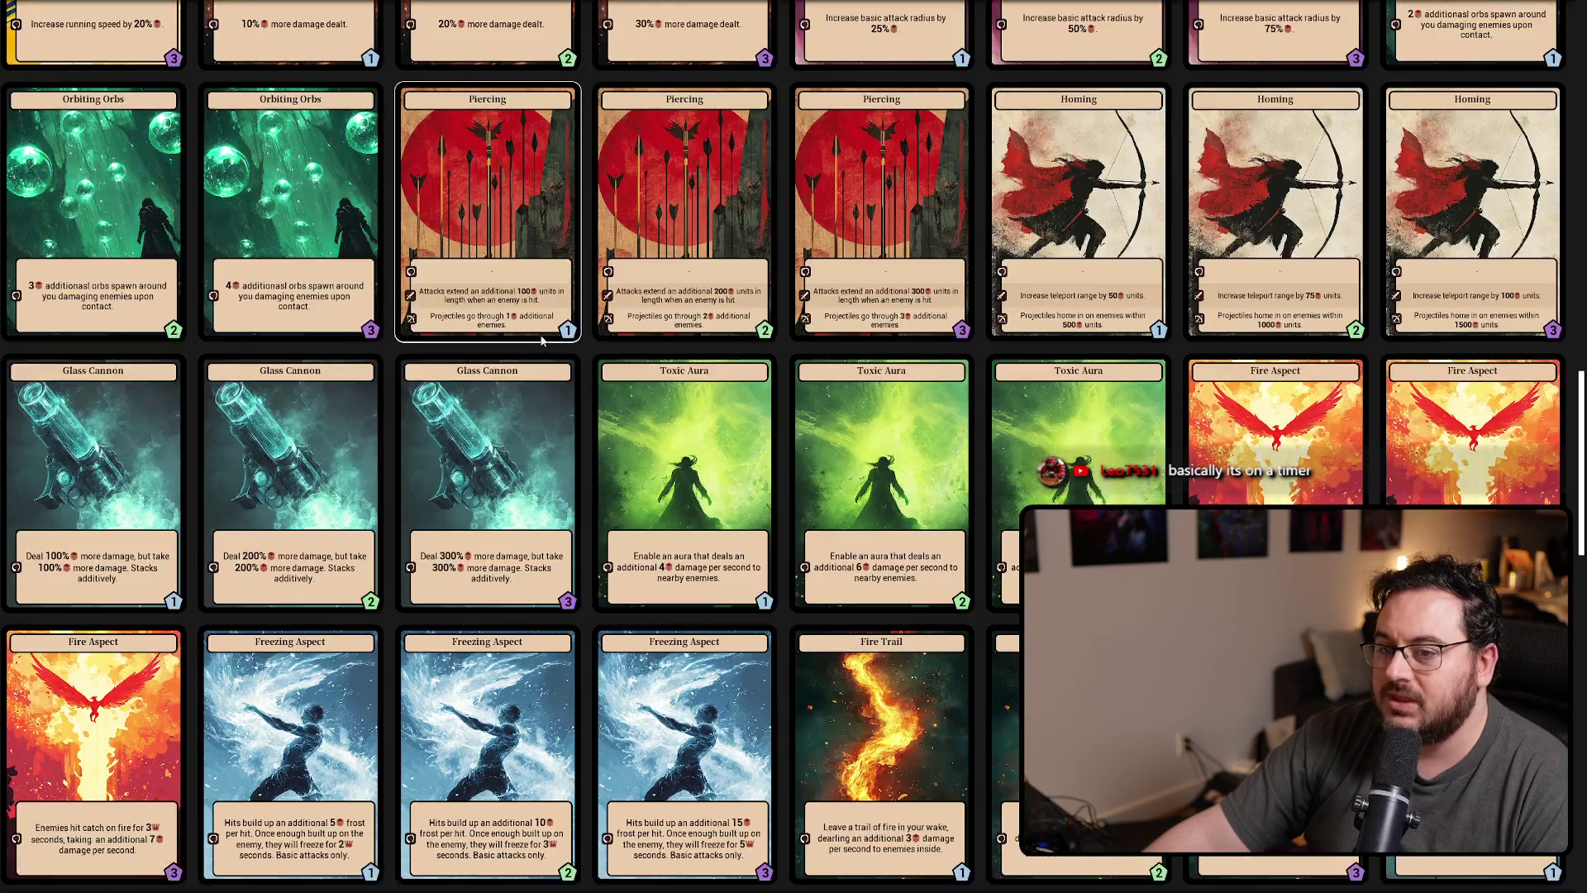
{"action": "scroll", "coordinate": [546, 329], "scroll_direction": "down", "scroll_amount": 3}
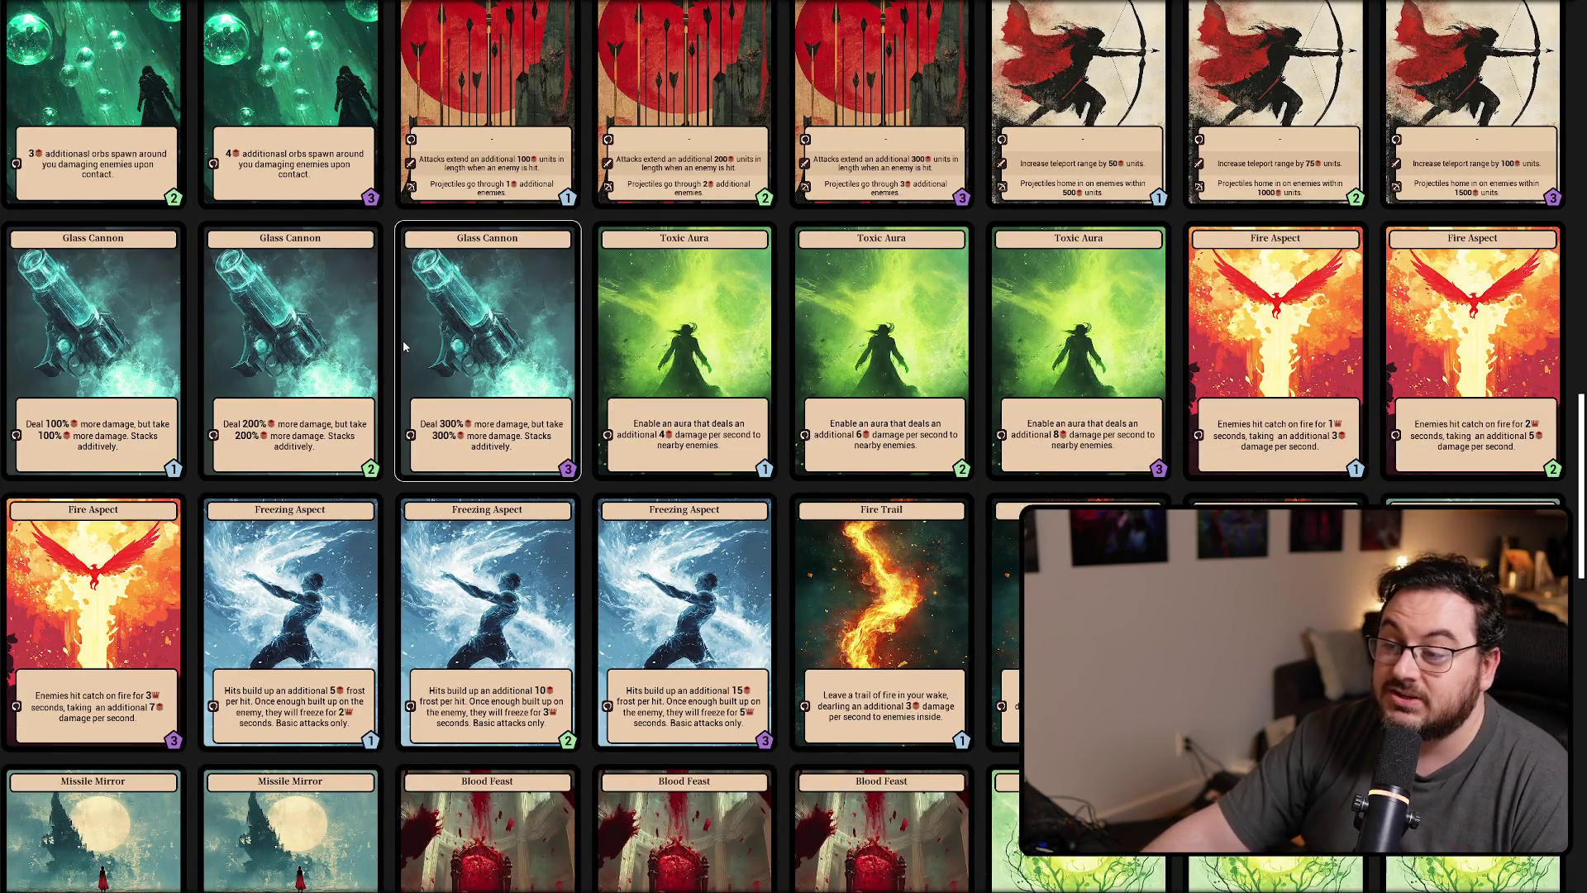
{"action": "scroll", "coordinate": [392, 338], "scroll_direction": "down", "scroll_amount": 3}
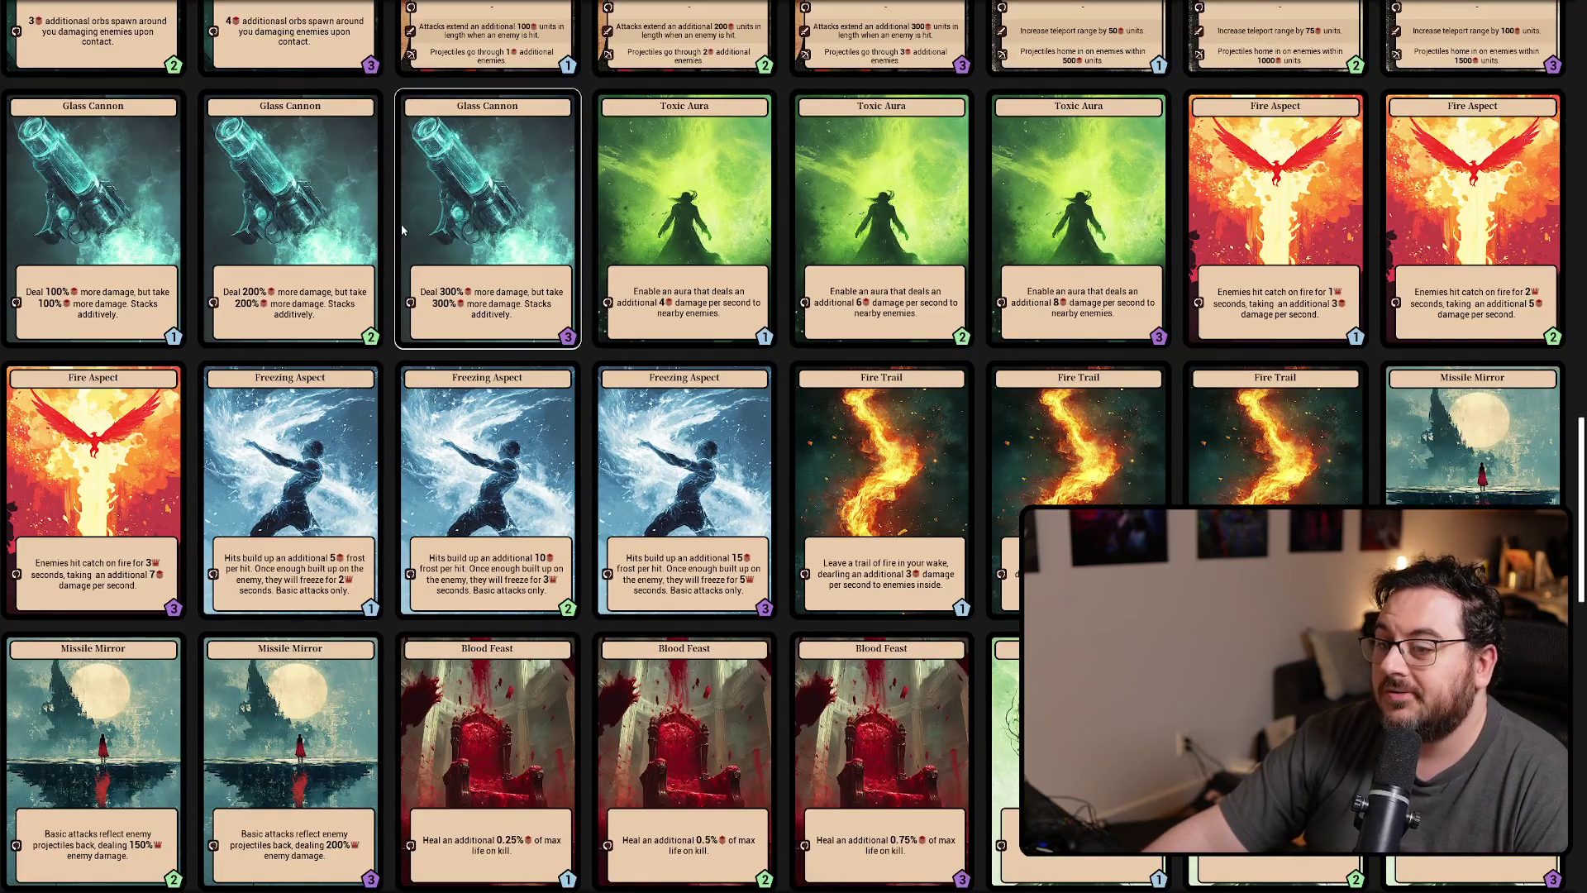
{"action": "scroll", "coordinate": [444, 219], "scroll_direction": "down", "scroll_amount": 3}
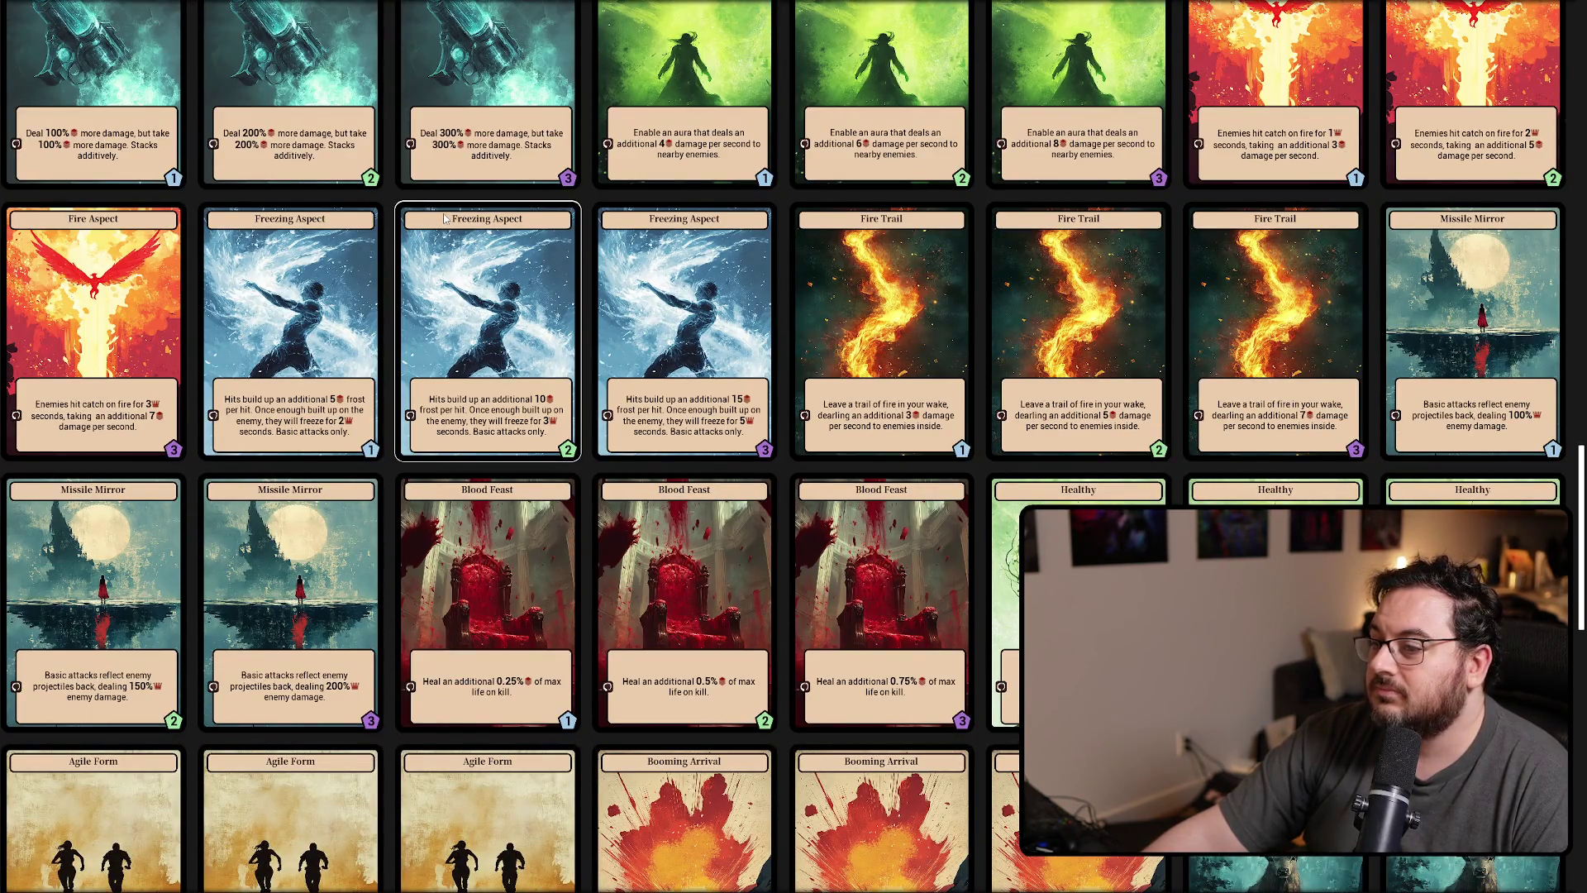
{"action": "scroll", "coordinate": [444, 219], "scroll_direction": "down", "scroll_amount": 3}
{"action": "scroll", "coordinate": [444, 220], "scroll_direction": "down", "scroll_amount": 3}
{"action": "scroll", "coordinate": [444, 216], "scroll_direction": "down", "scroll_amount": 3}
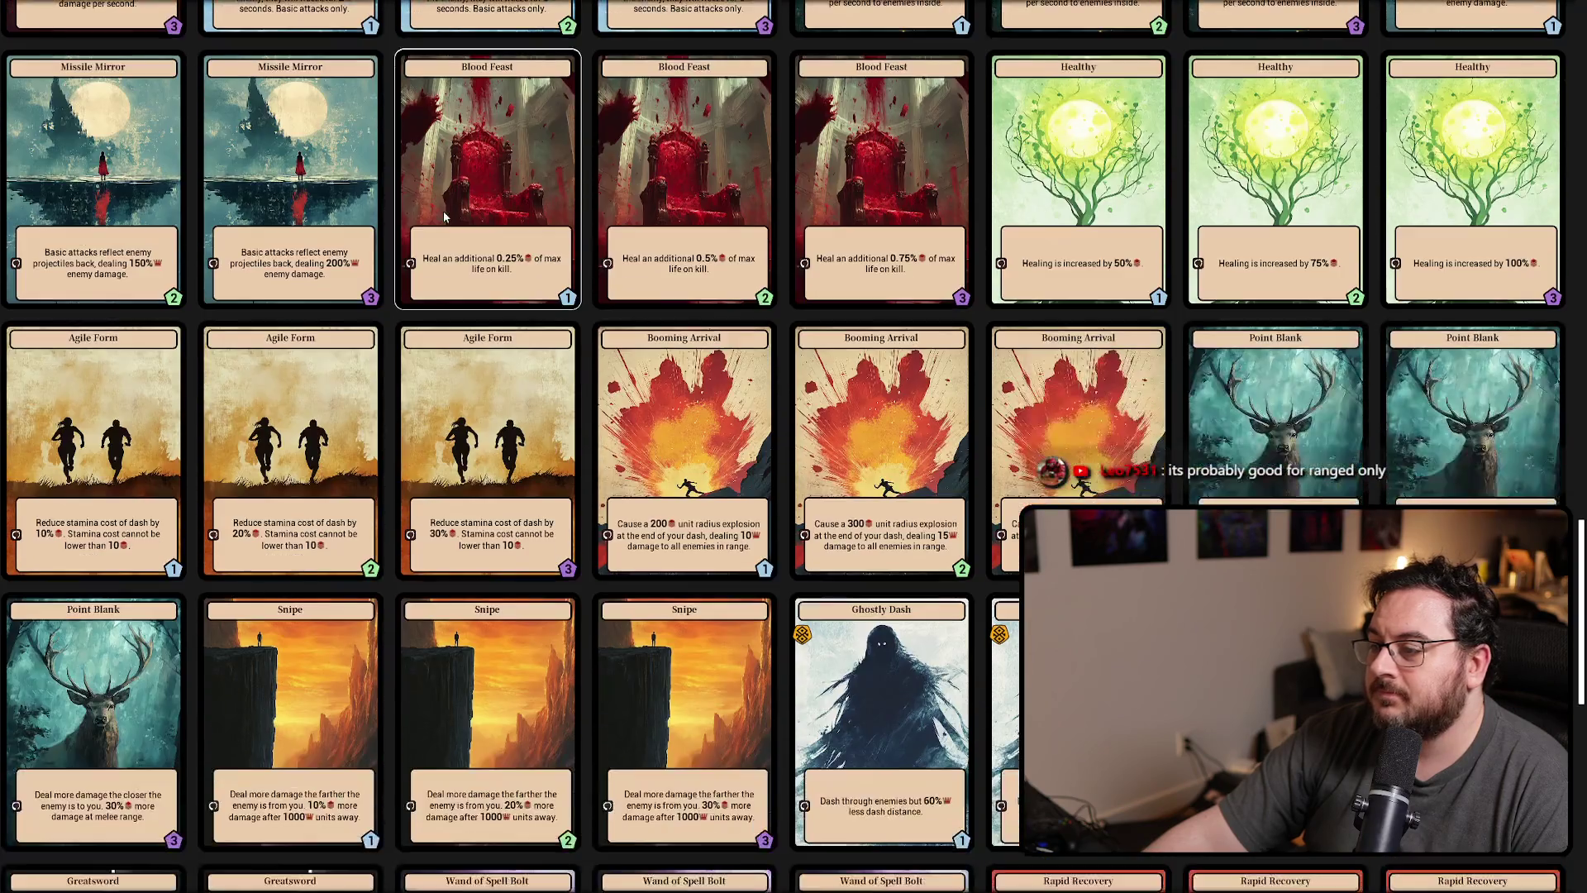
{"action": "scroll", "coordinate": [445, 211], "scroll_direction": "down", "scroll_amount": 3}
{"action": "scroll", "coordinate": [446, 213], "scroll_direction": "down", "scroll_amount": 2}
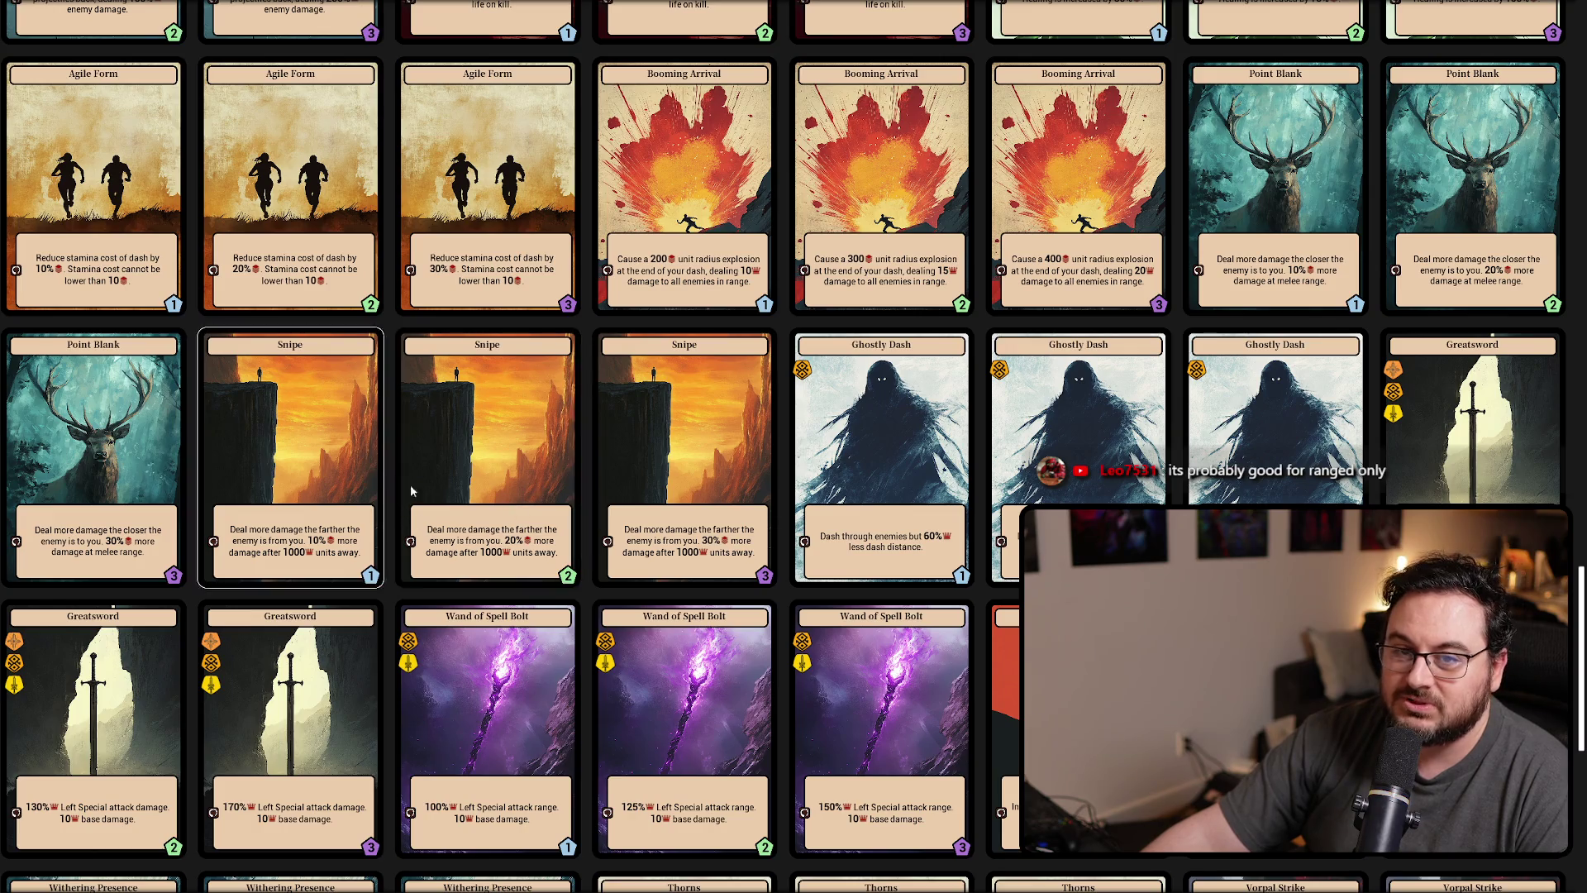
{"action": "scroll", "coordinate": [475, 481], "scroll_direction": "down", "scroll_amount": 2}
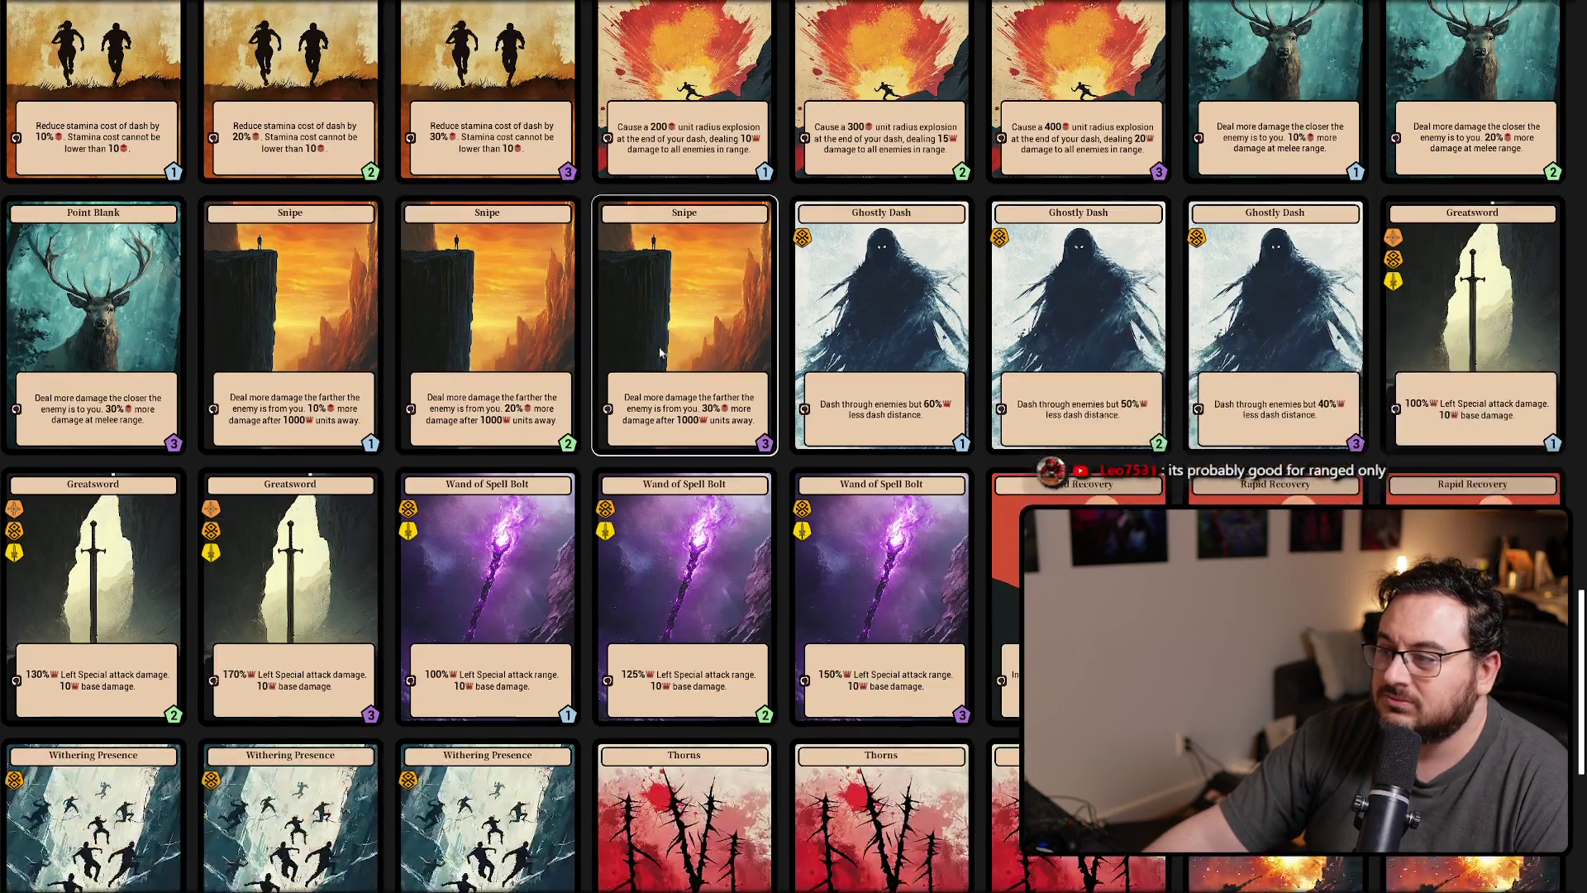
{"action": "scroll", "coordinate": [666, 342], "scroll_direction": "down", "scroll_amount": 2}
{"action": "scroll", "coordinate": [667, 342], "scroll_direction": "down", "scroll_amount": 2}
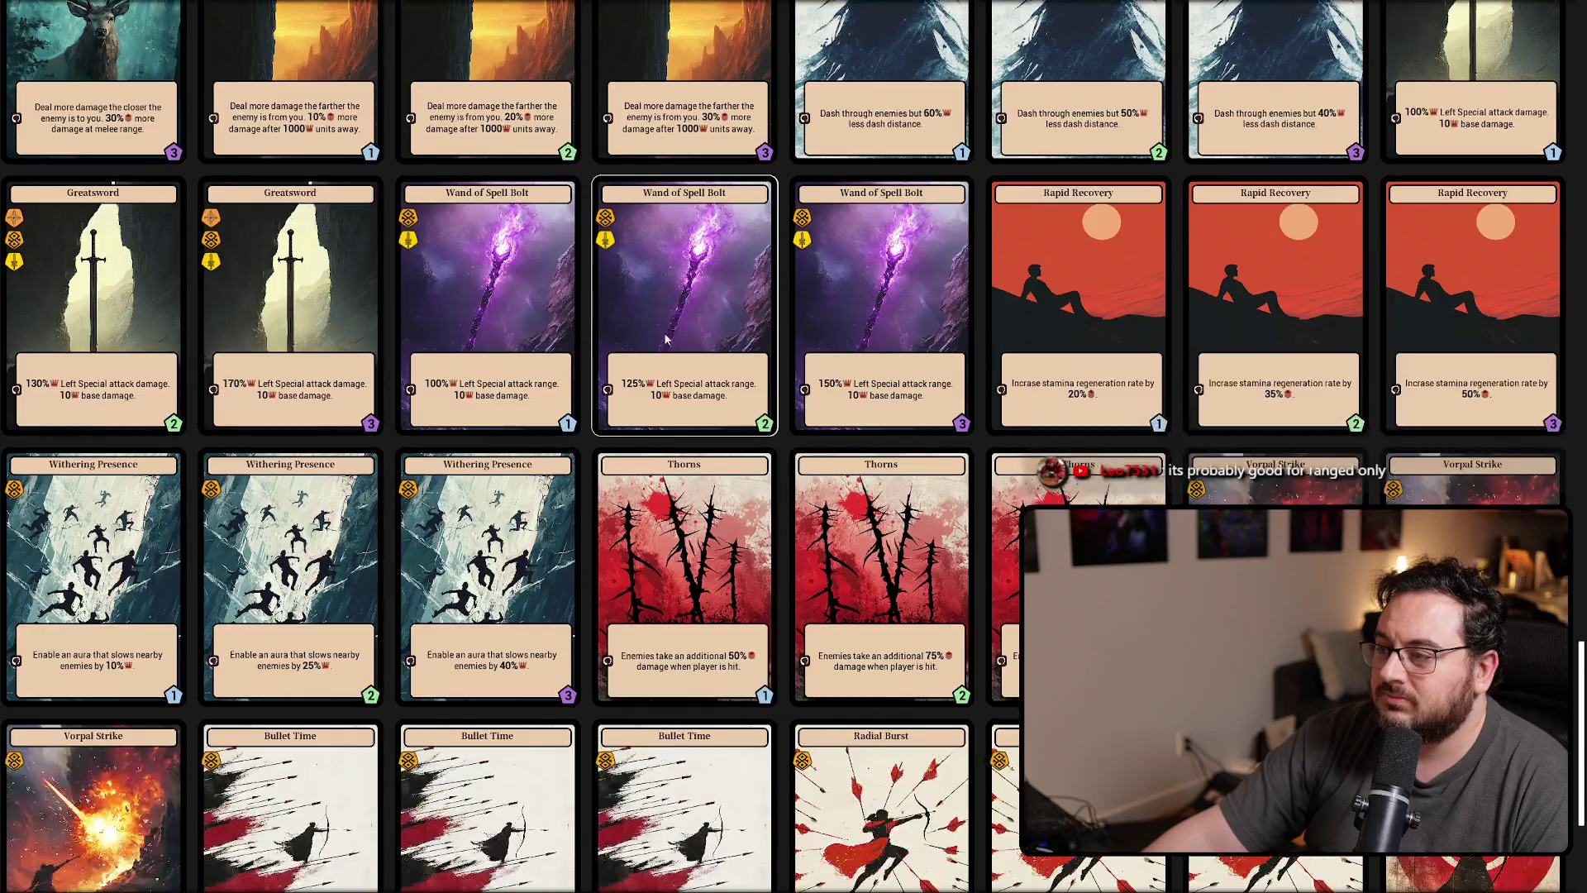
{"action": "scroll", "coordinate": [644, 276], "scroll_direction": "down", "scroll_amount": 1}
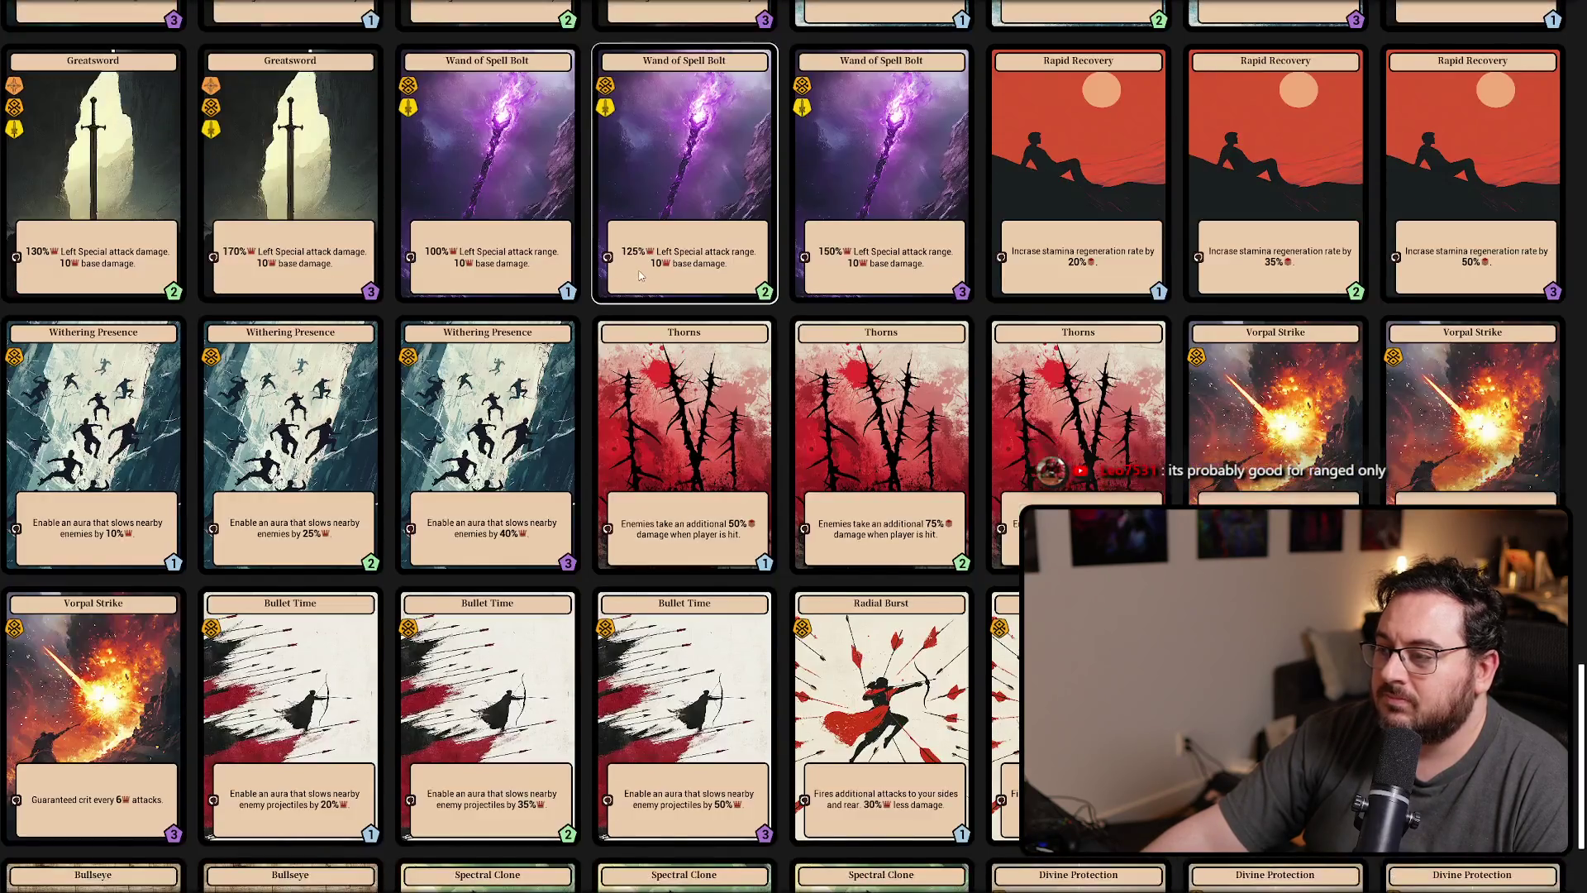
{"action": "scroll", "coordinate": [634, 273], "scroll_direction": "down", "scroll_amount": 1}
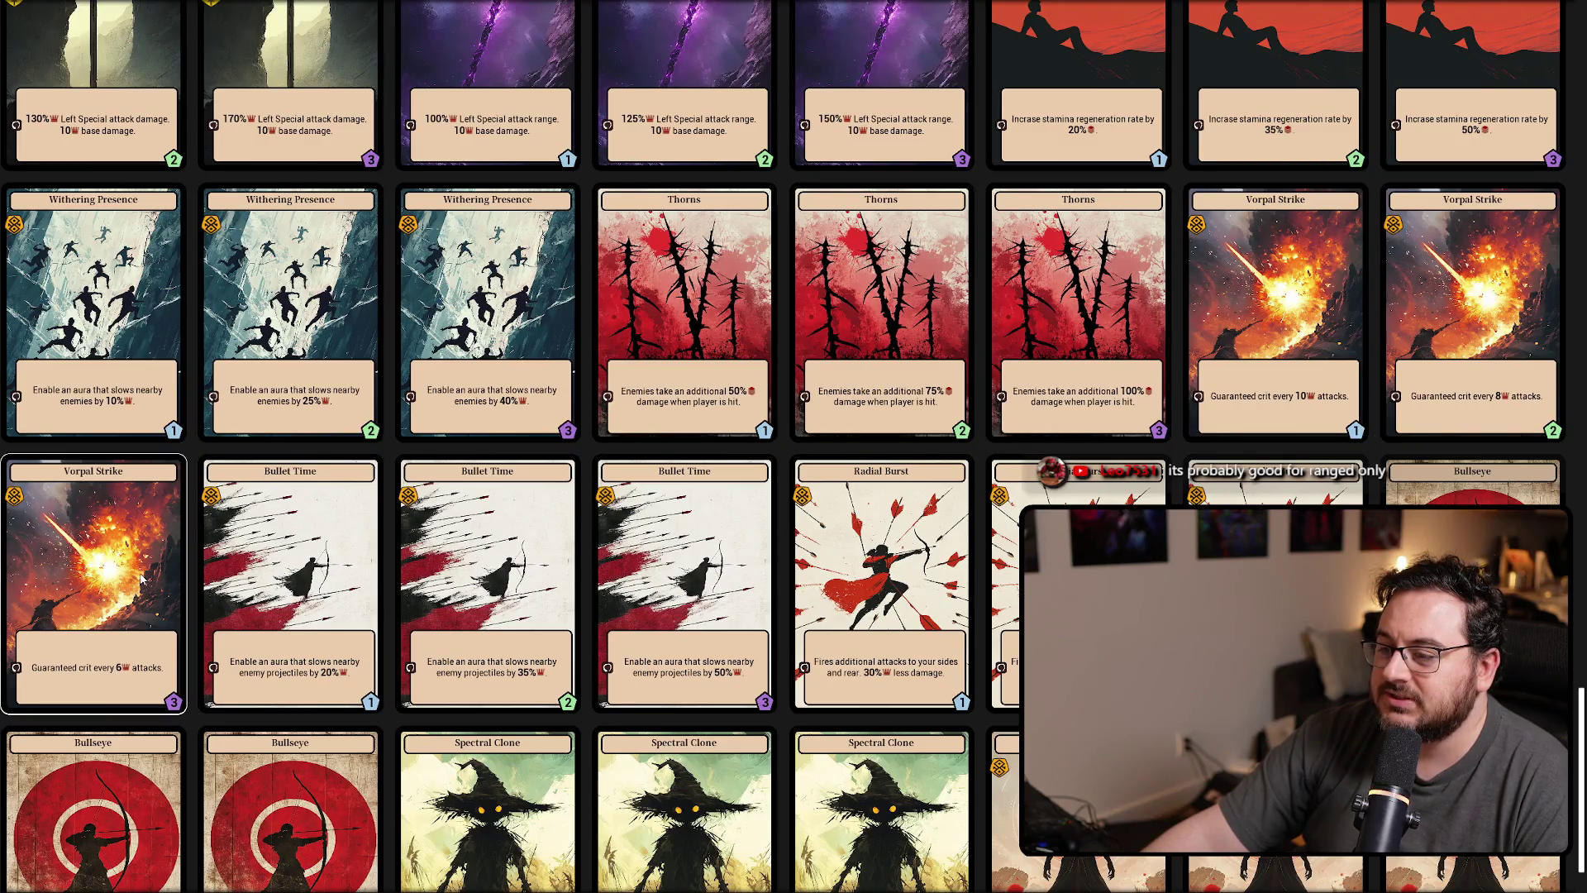
{"action": "scroll", "coordinate": [144, 579], "scroll_direction": "down", "scroll_amount": 1}
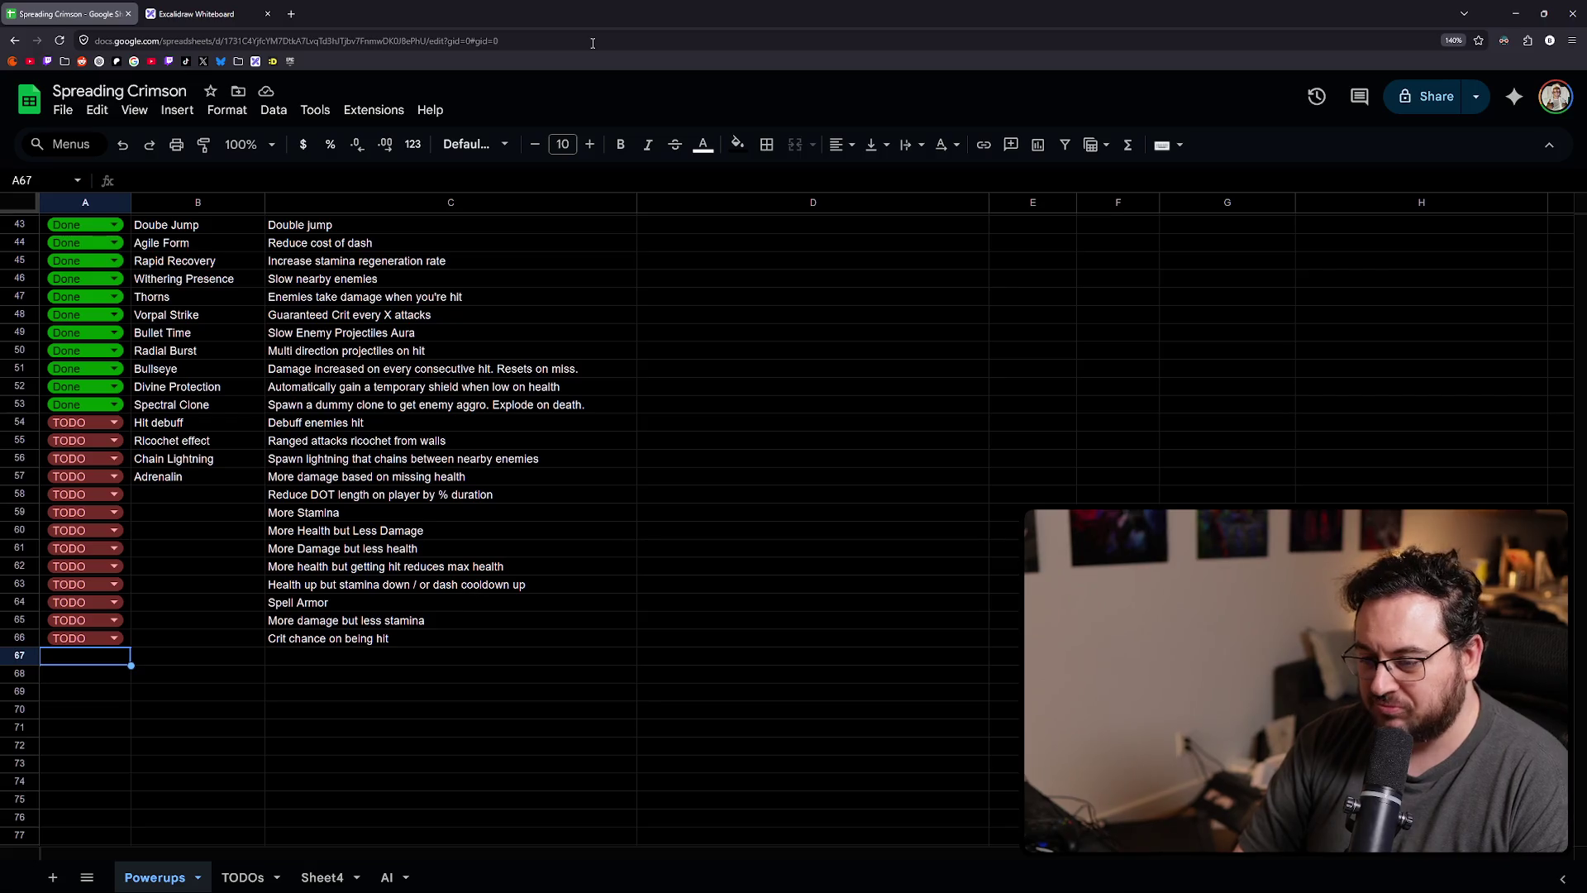
- Select the blank description cell below the powerups list
{"action": "left_click", "coordinate": [278, 674]}
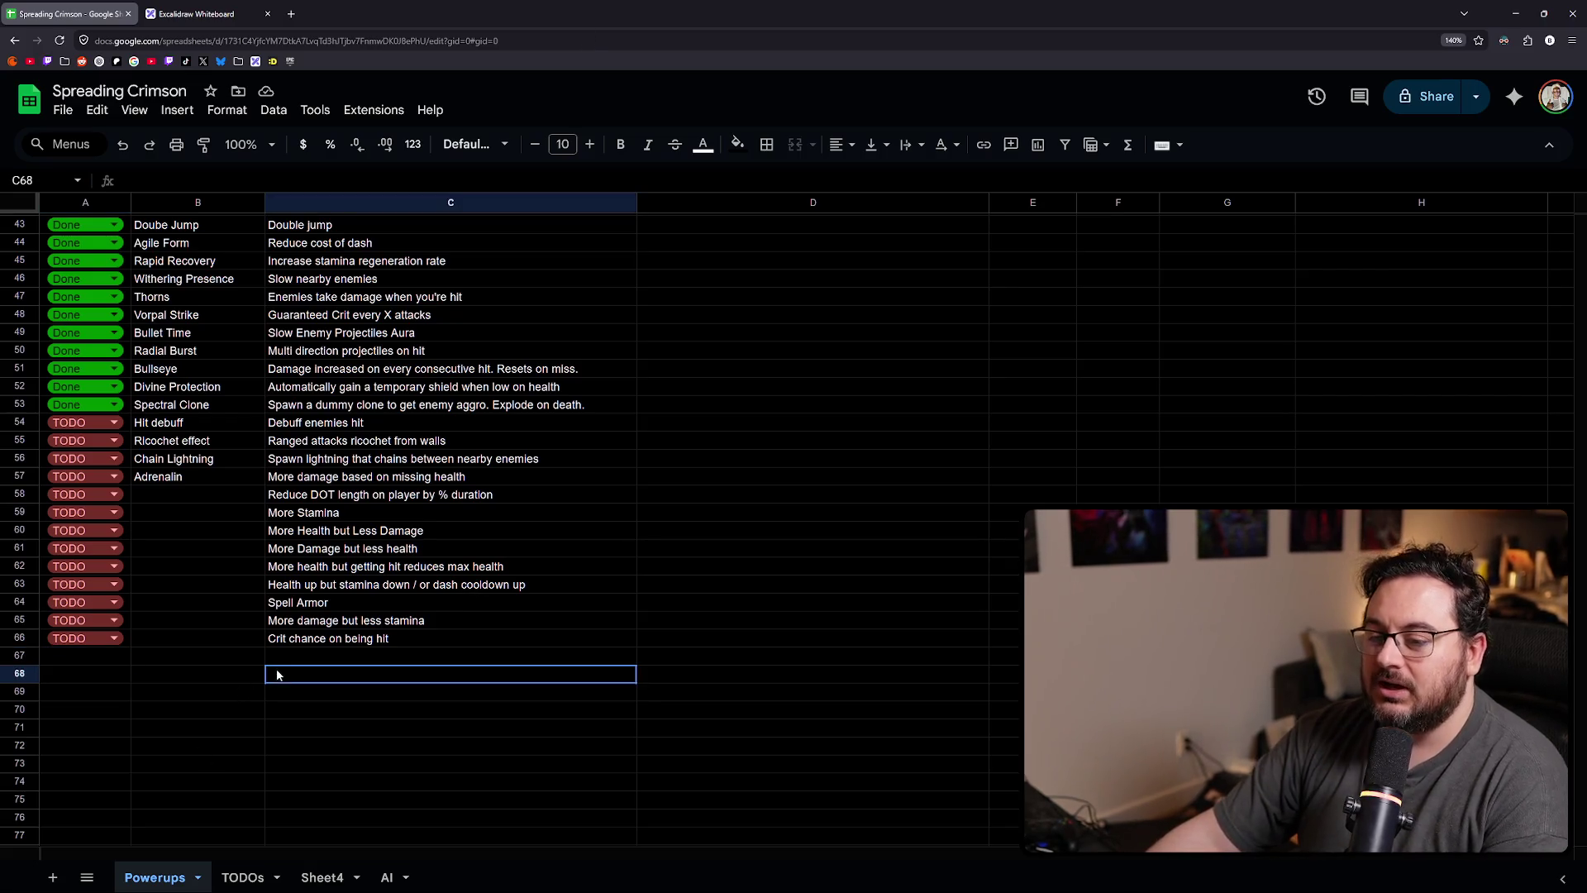
- Paste TODO into row 67 and describe it as 'Crit Damage on being hit'
{"action": "left_click", "coordinate": [106, 650]}
{"action": "type", "text": "TODO"}
{"action": "left_click", "coordinate": [339, 643]}
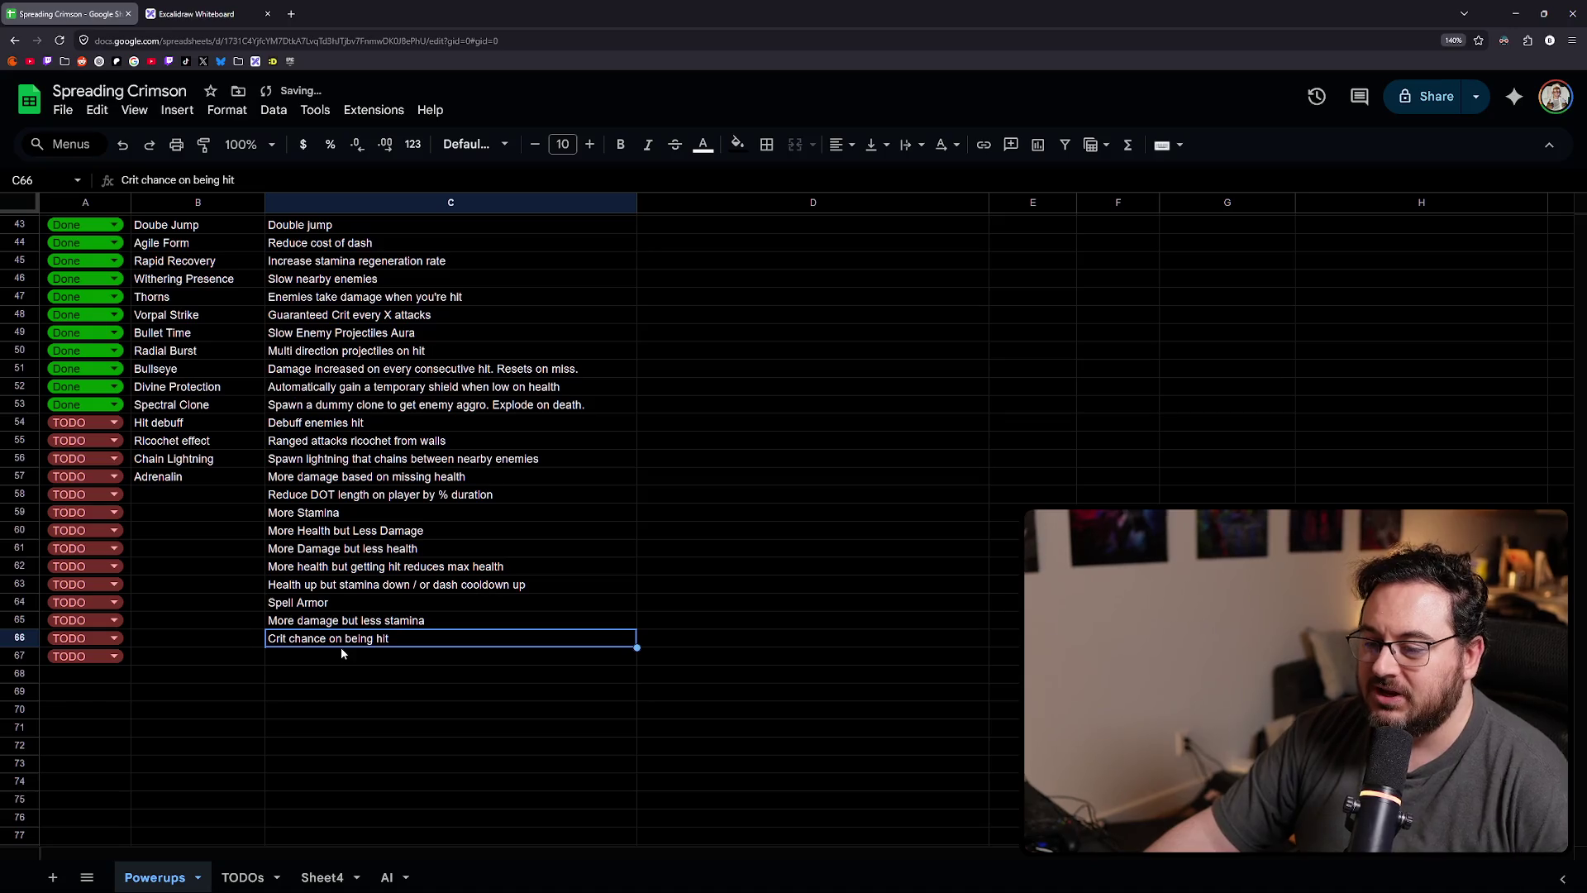
{"action": "left_click", "coordinate": [339, 655]}
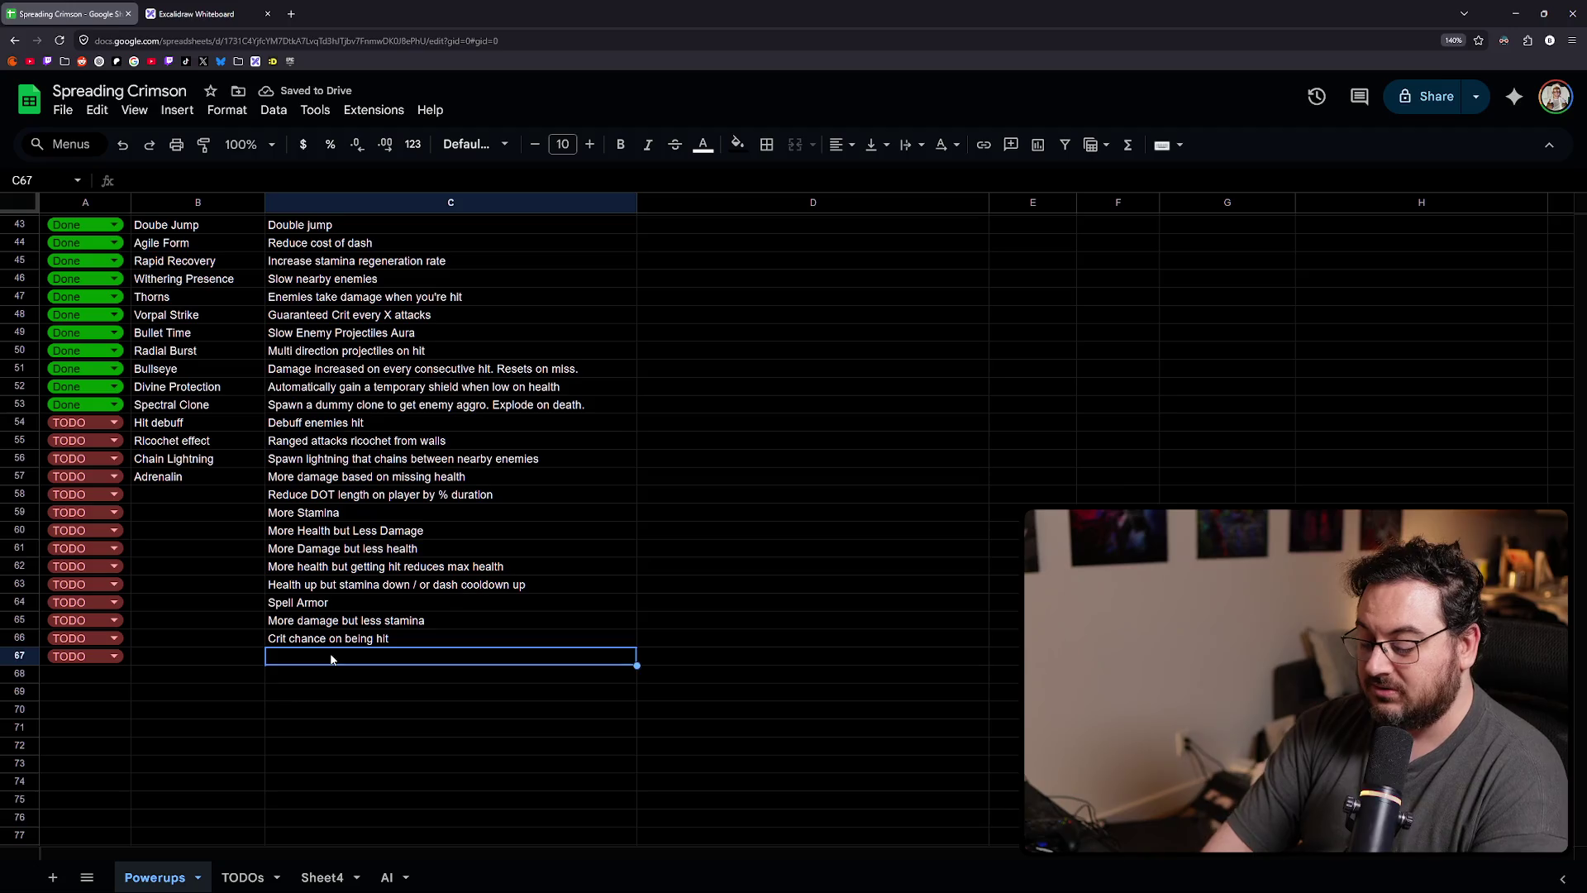
{"action": "type", "text": "Crit Damage "}
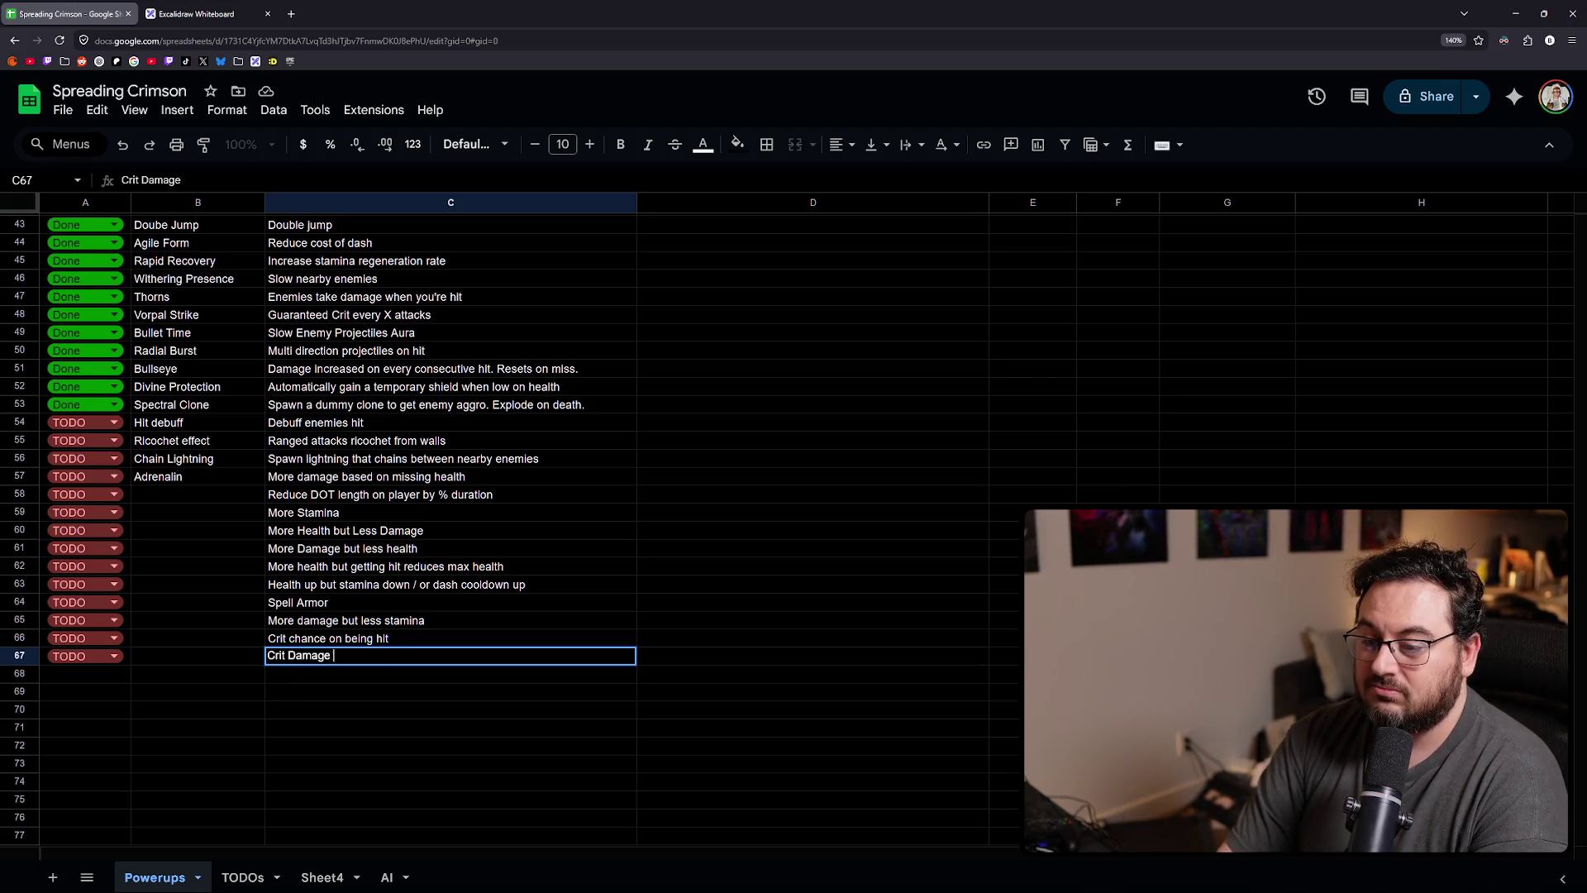
{"action": "type", "text": "on being hit"}
{"action": "key", "text": "Return"}
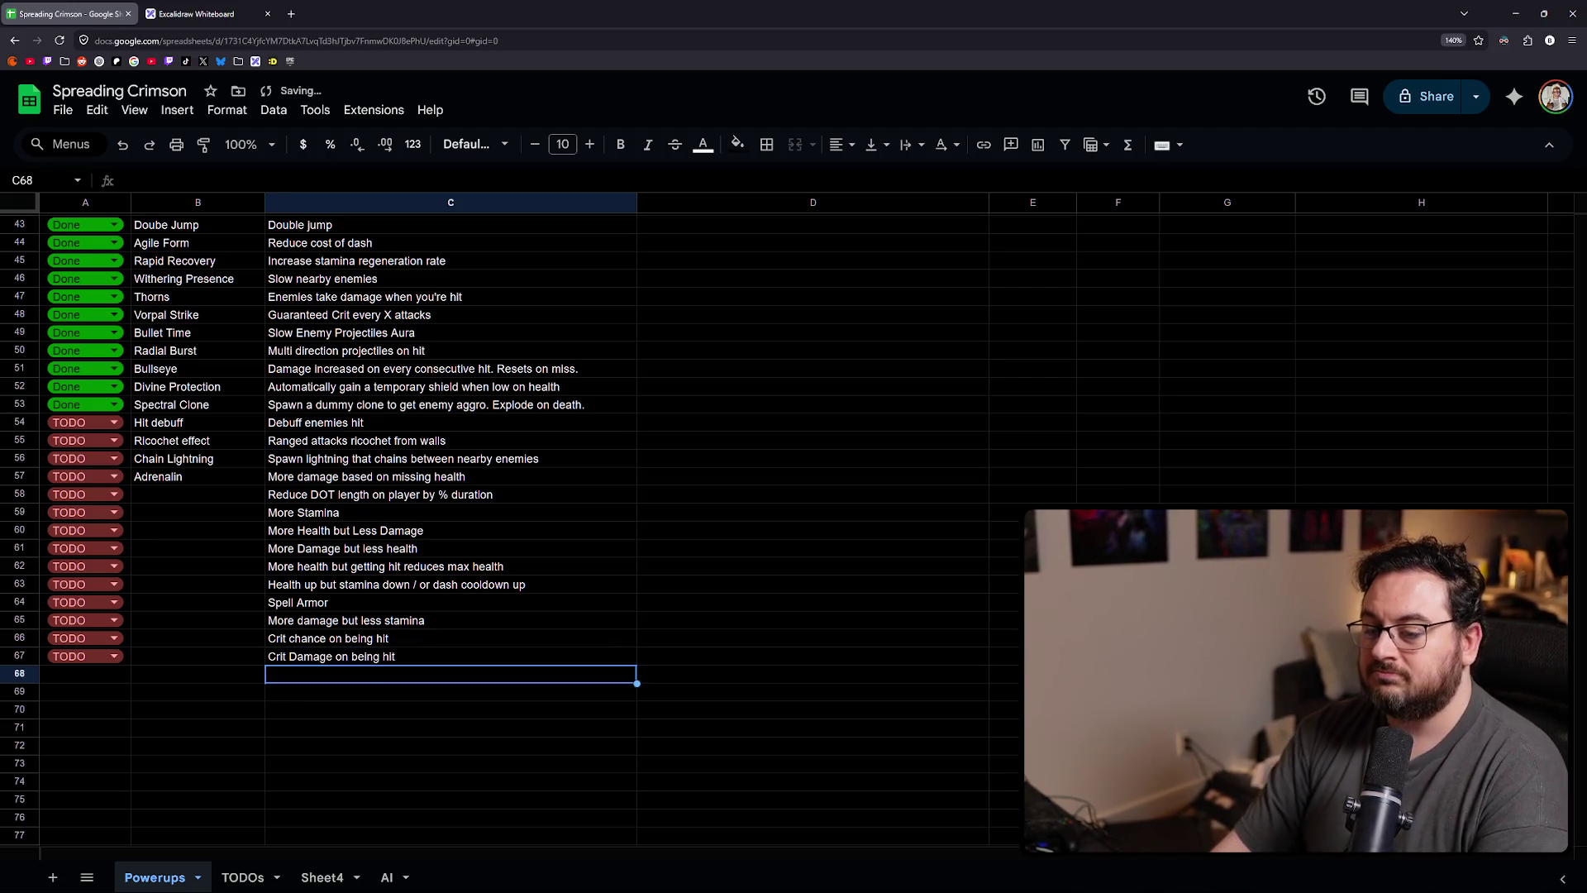
- Select the TODO statuses in A54:A67, then return to cell A68
{"action": "left_click", "coordinate": [86, 674]}
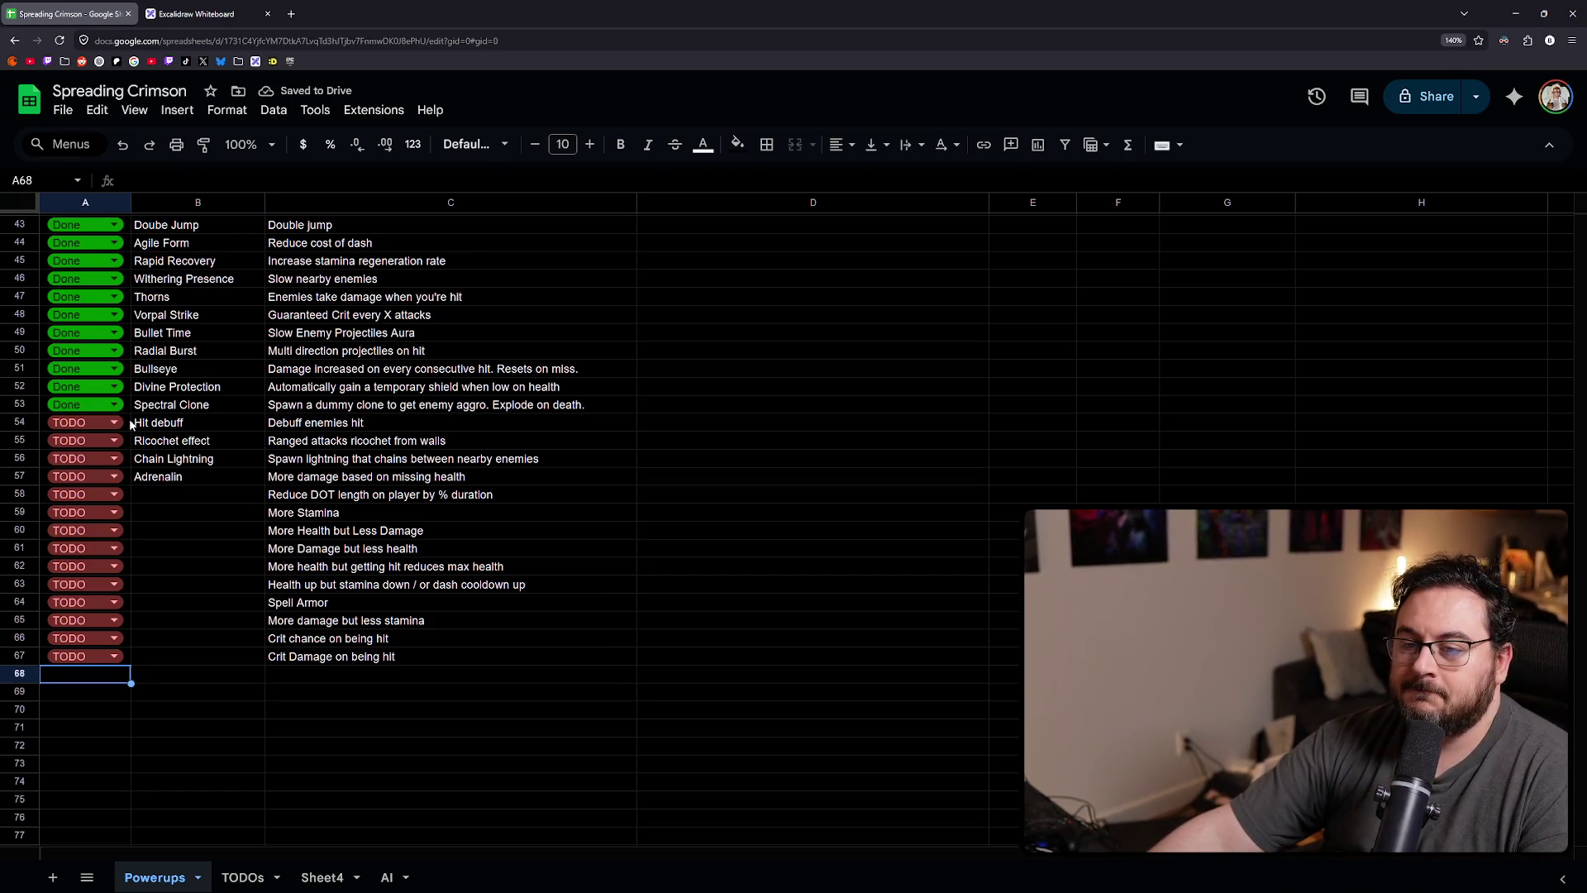
{"action": "left_click_drag", "start_coordinate": [128, 422], "coordinate": [131, 658]}
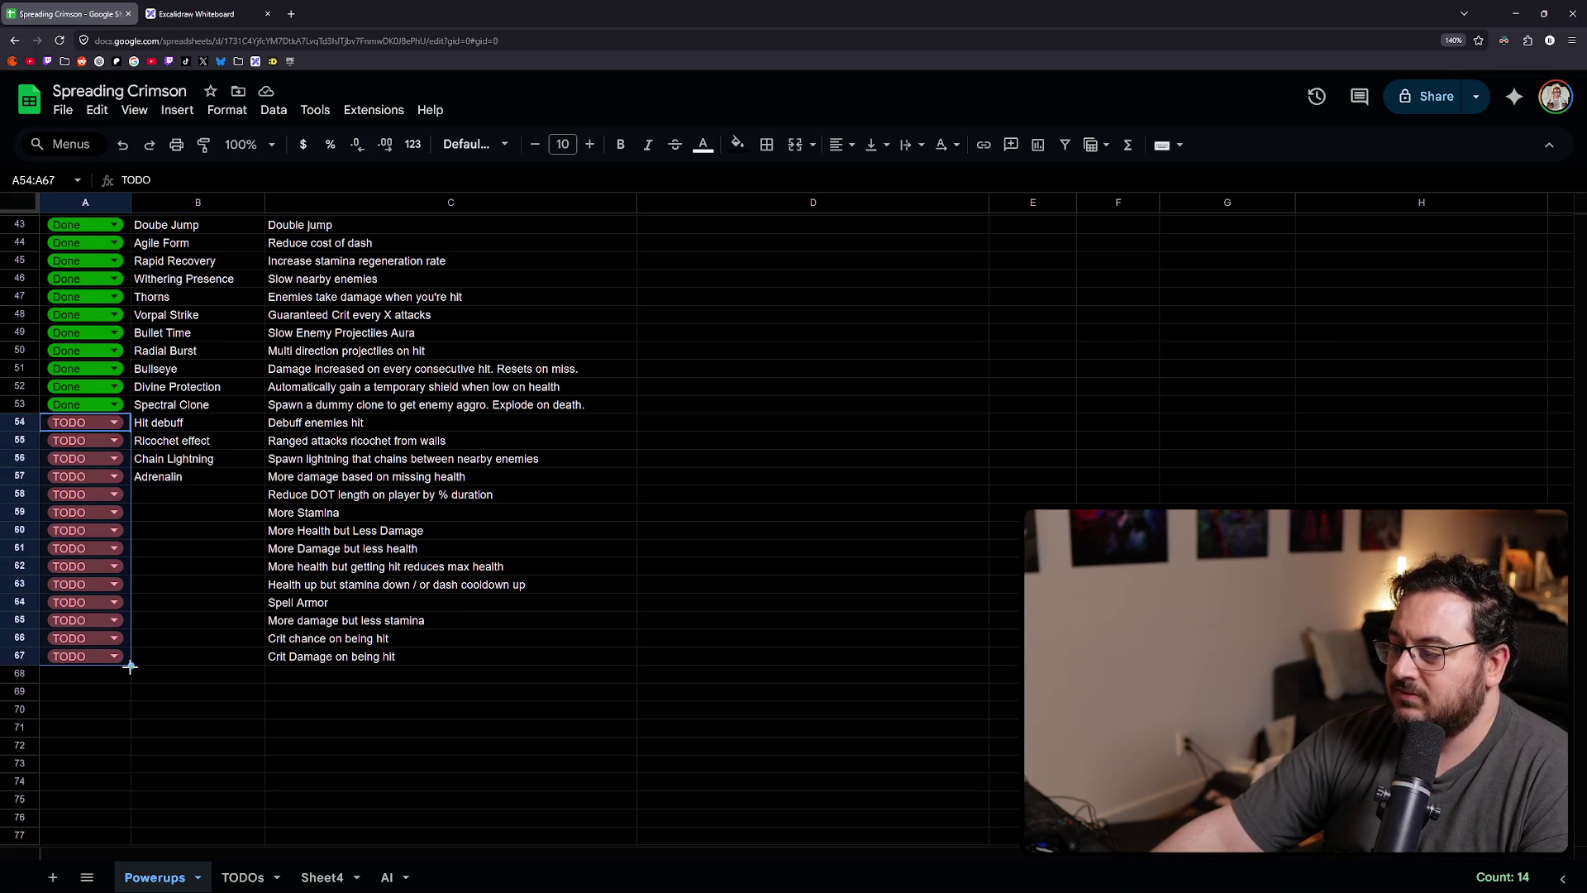
{"action": "left_click", "coordinate": [111, 681]}
{"action": "scroll", "coordinate": [546, 686], "scroll_direction": "down", "scroll_amount": 1}
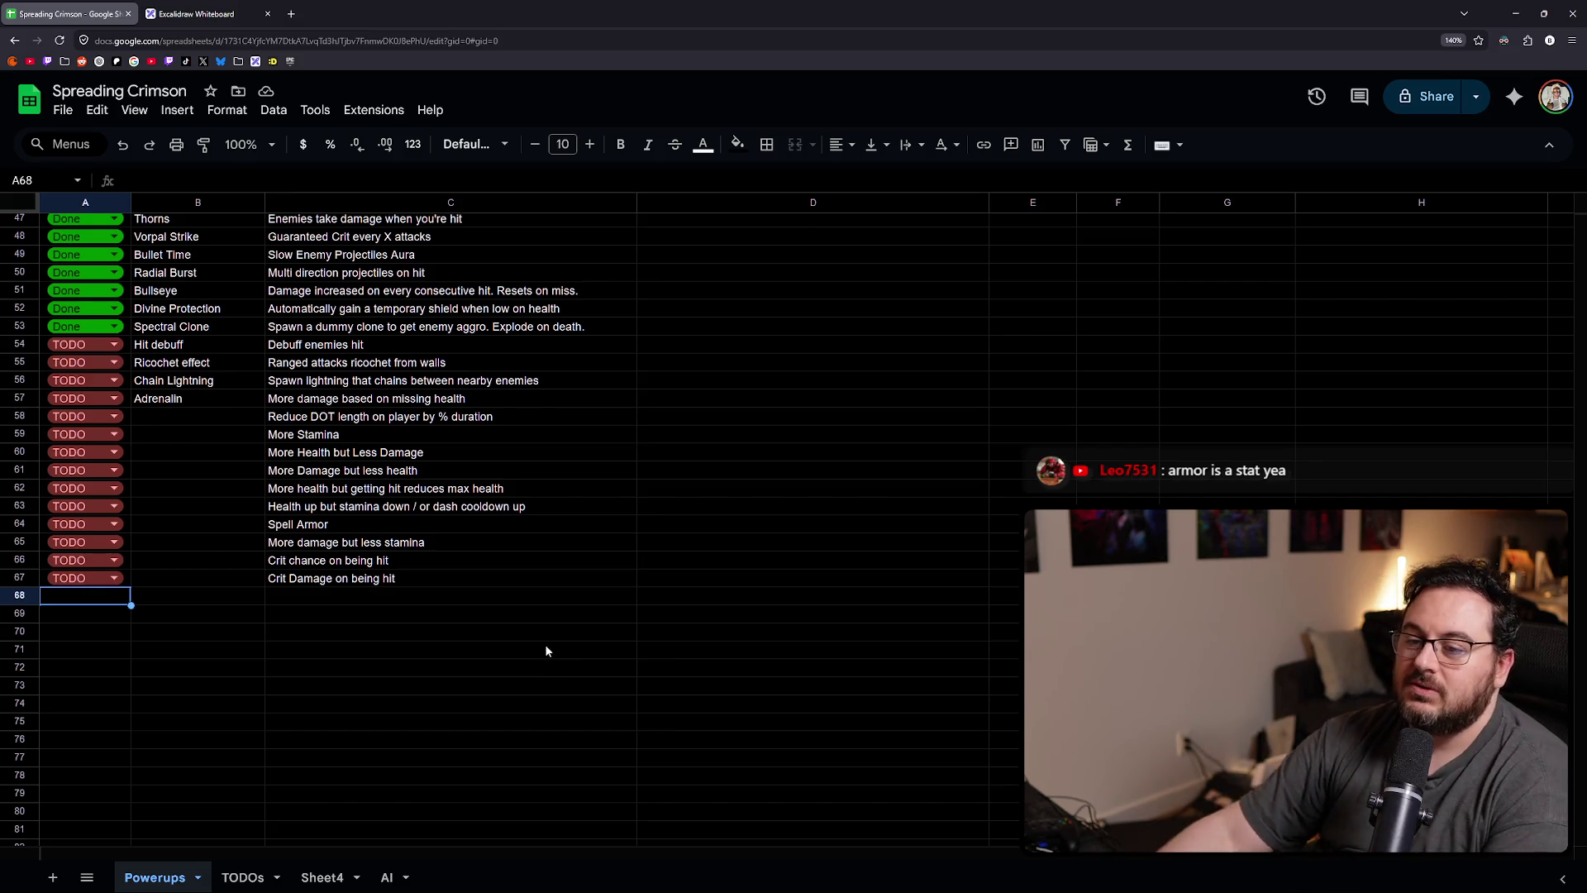
{"action": "left_click", "coordinate": [287, 606]}
- Mark row 68 TODO and describe it as 'Every X hit stuns enemy'
{"action": "left_click", "coordinate": [117, 603]}
{"action": "key", "text": "ctrl+d"}
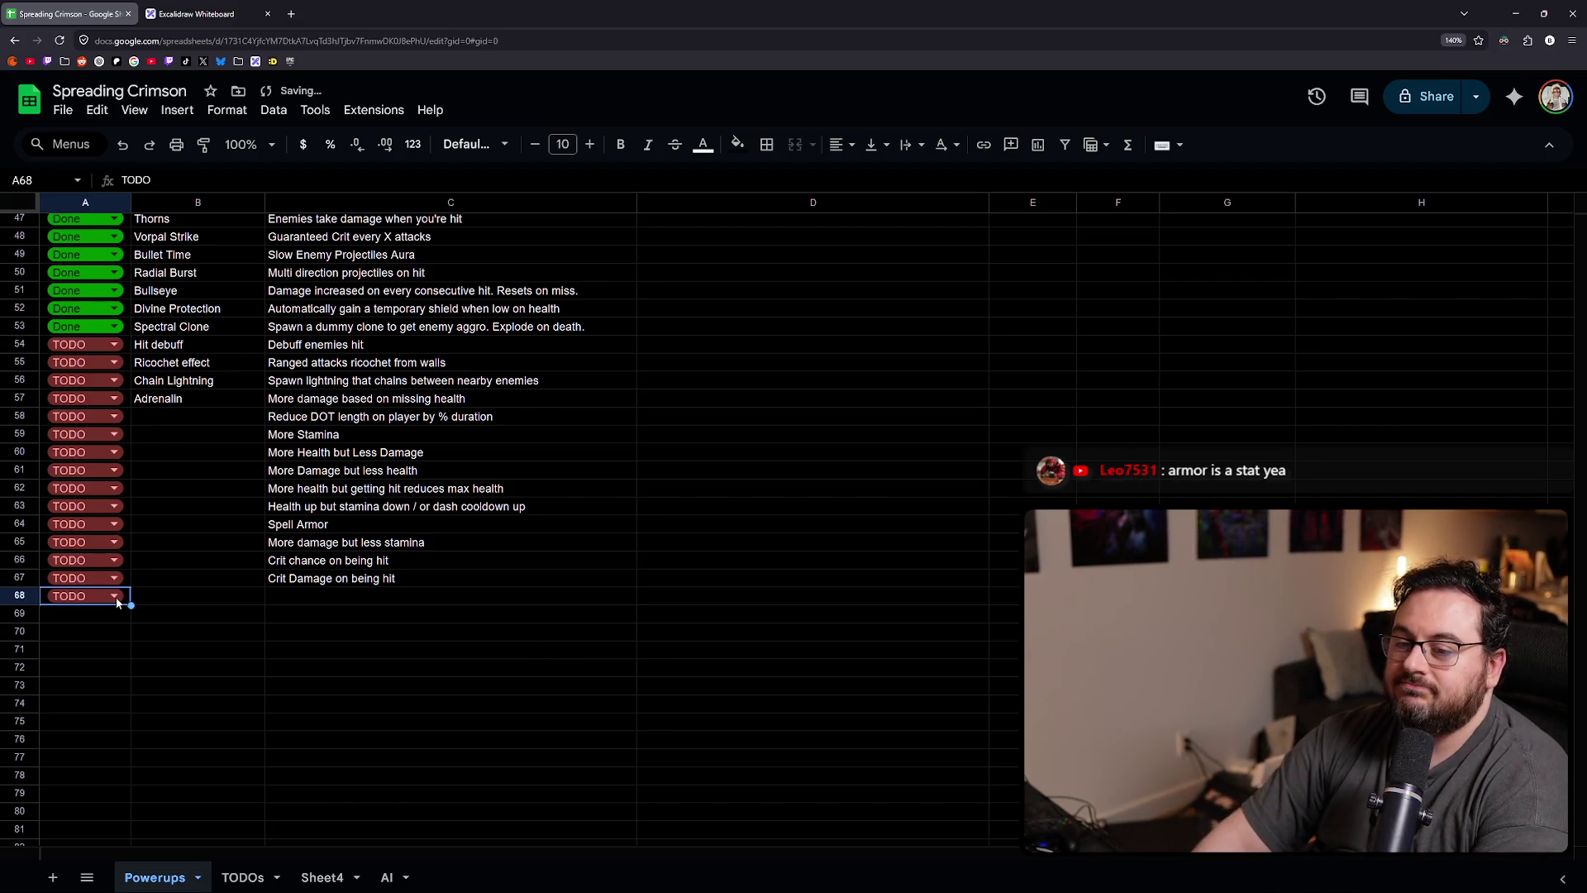
{"action": "left_click", "coordinate": [285, 596]}
{"action": "type", "text": "Ece"}
{"action": "type", "text": "e"}
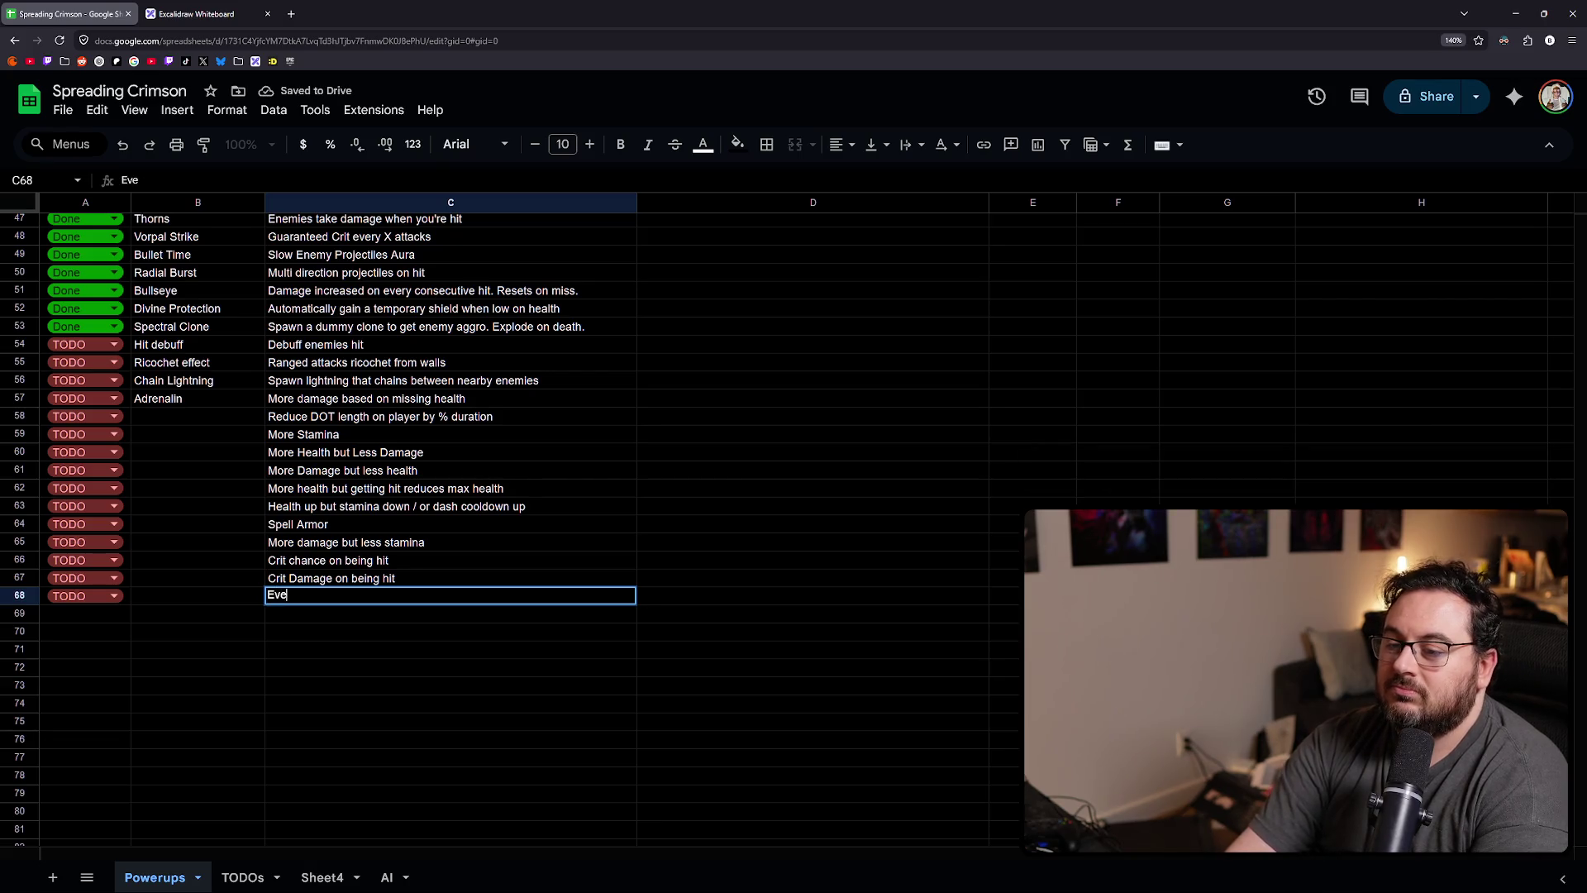
{"action": "type", "text": "hits"}
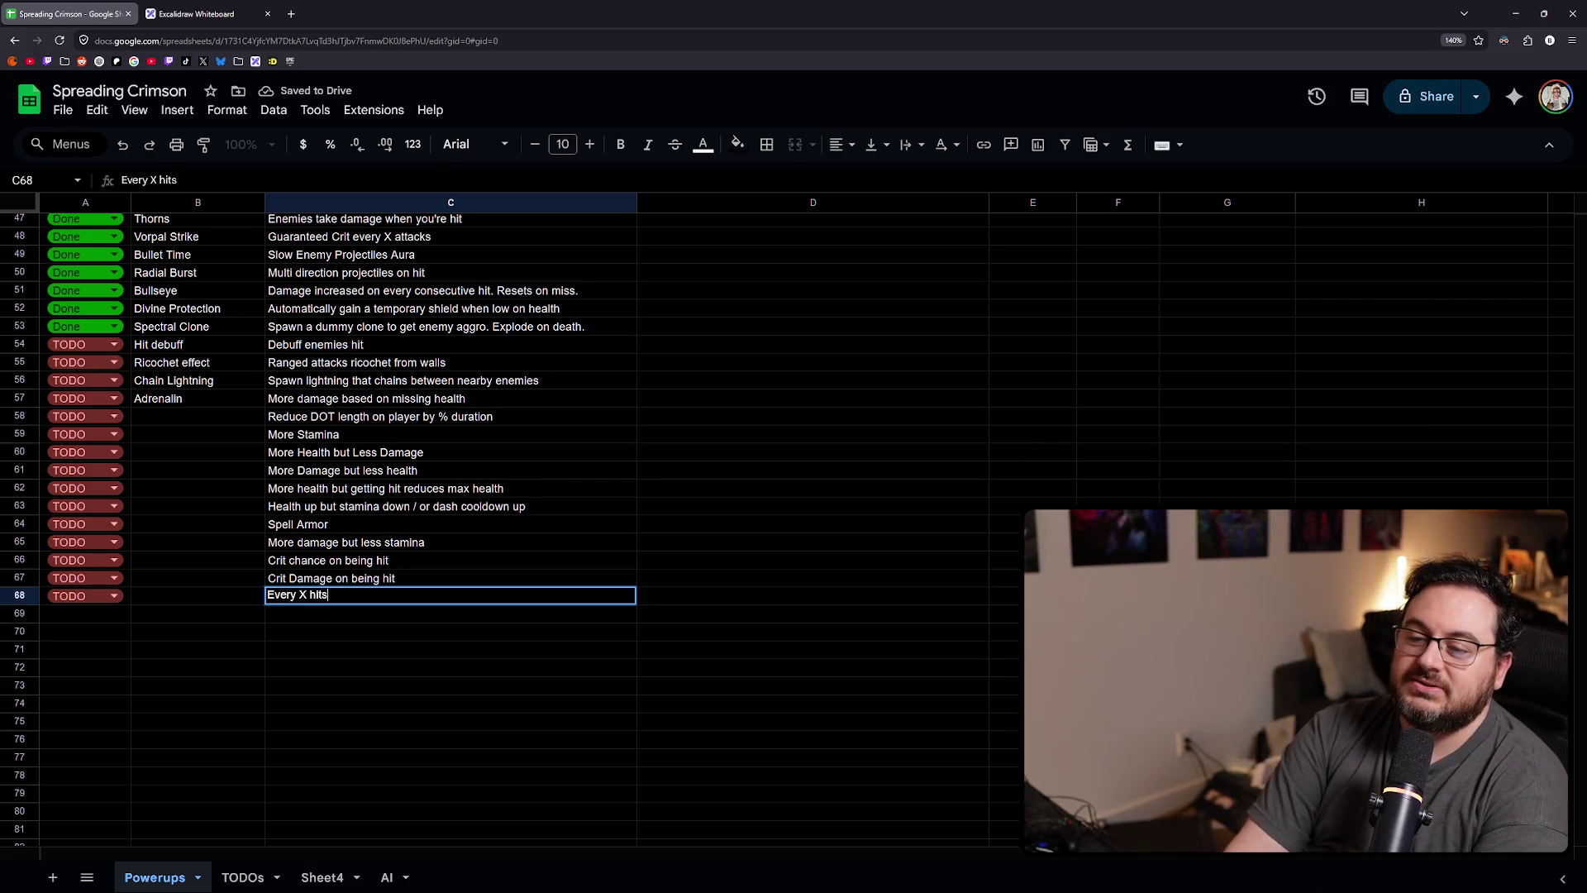
{"action": "key", "text": "BackSpace"}
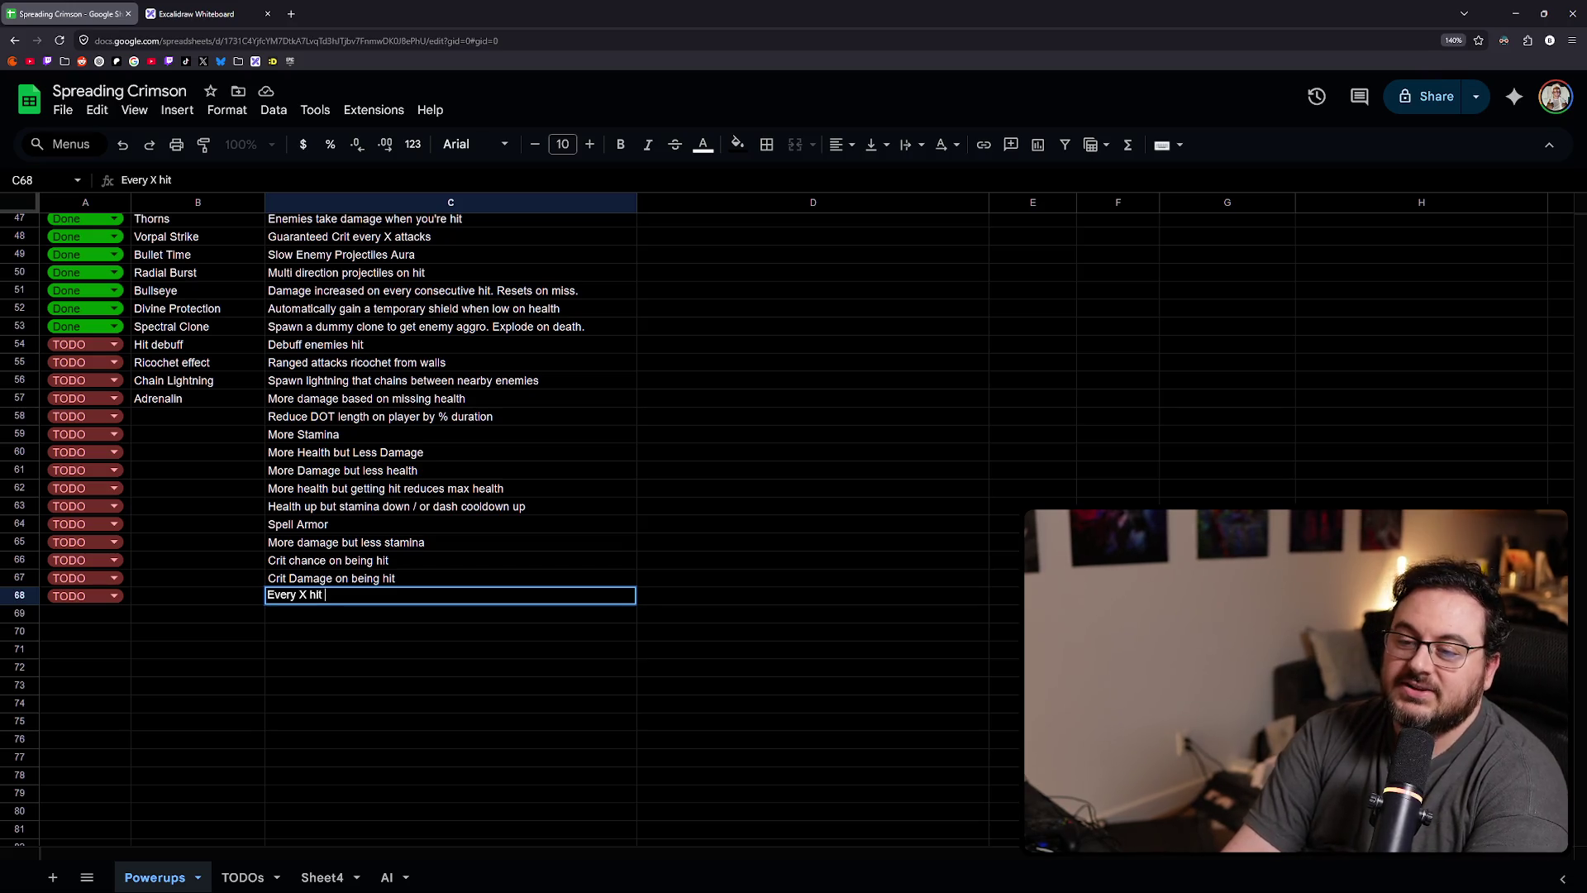
{"action": "type", "text": "stuns enemy"}
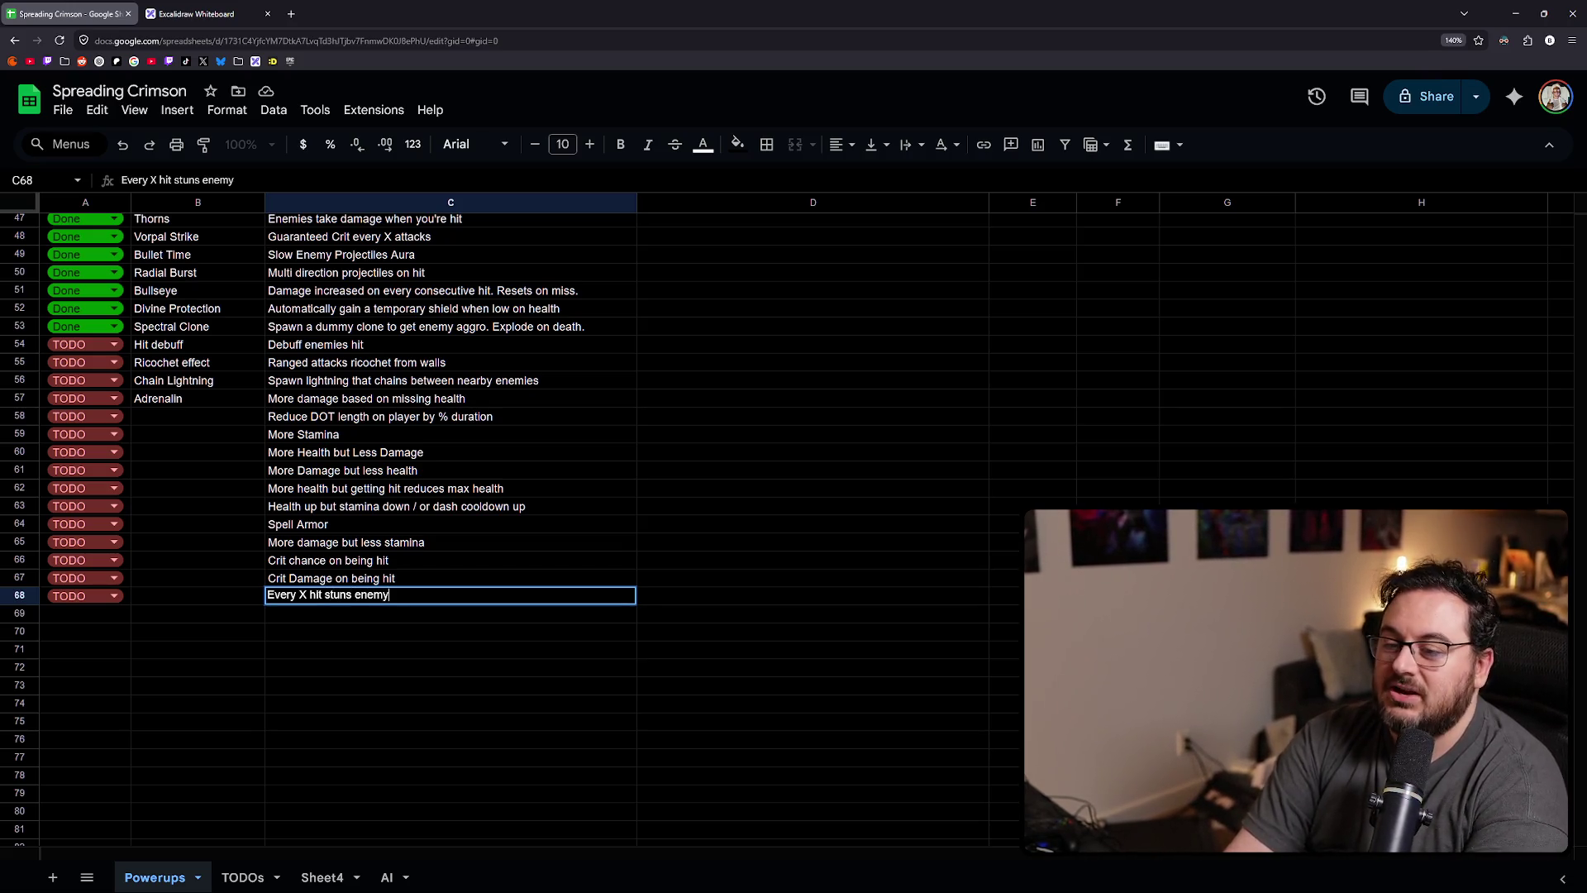
{"action": "key", "text": "Return"}
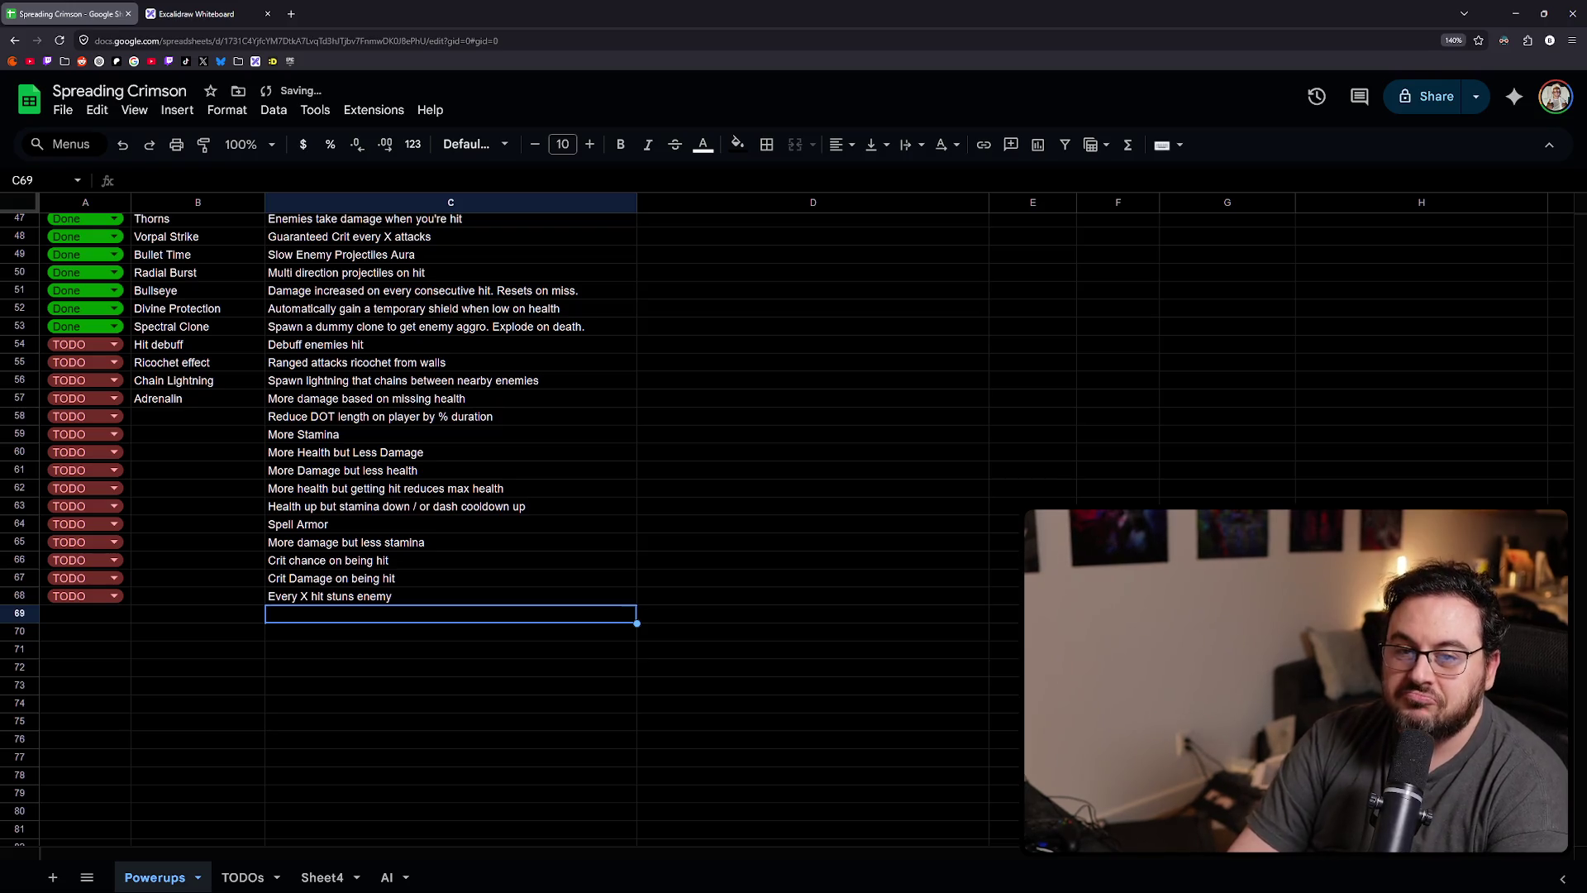
- Append '(lighting strike effect)' to the row 68 description
{"action": "key", "text": "Up"}
{"action": "key", "text": "Return"}
{"action": "type", "text": "(l"}
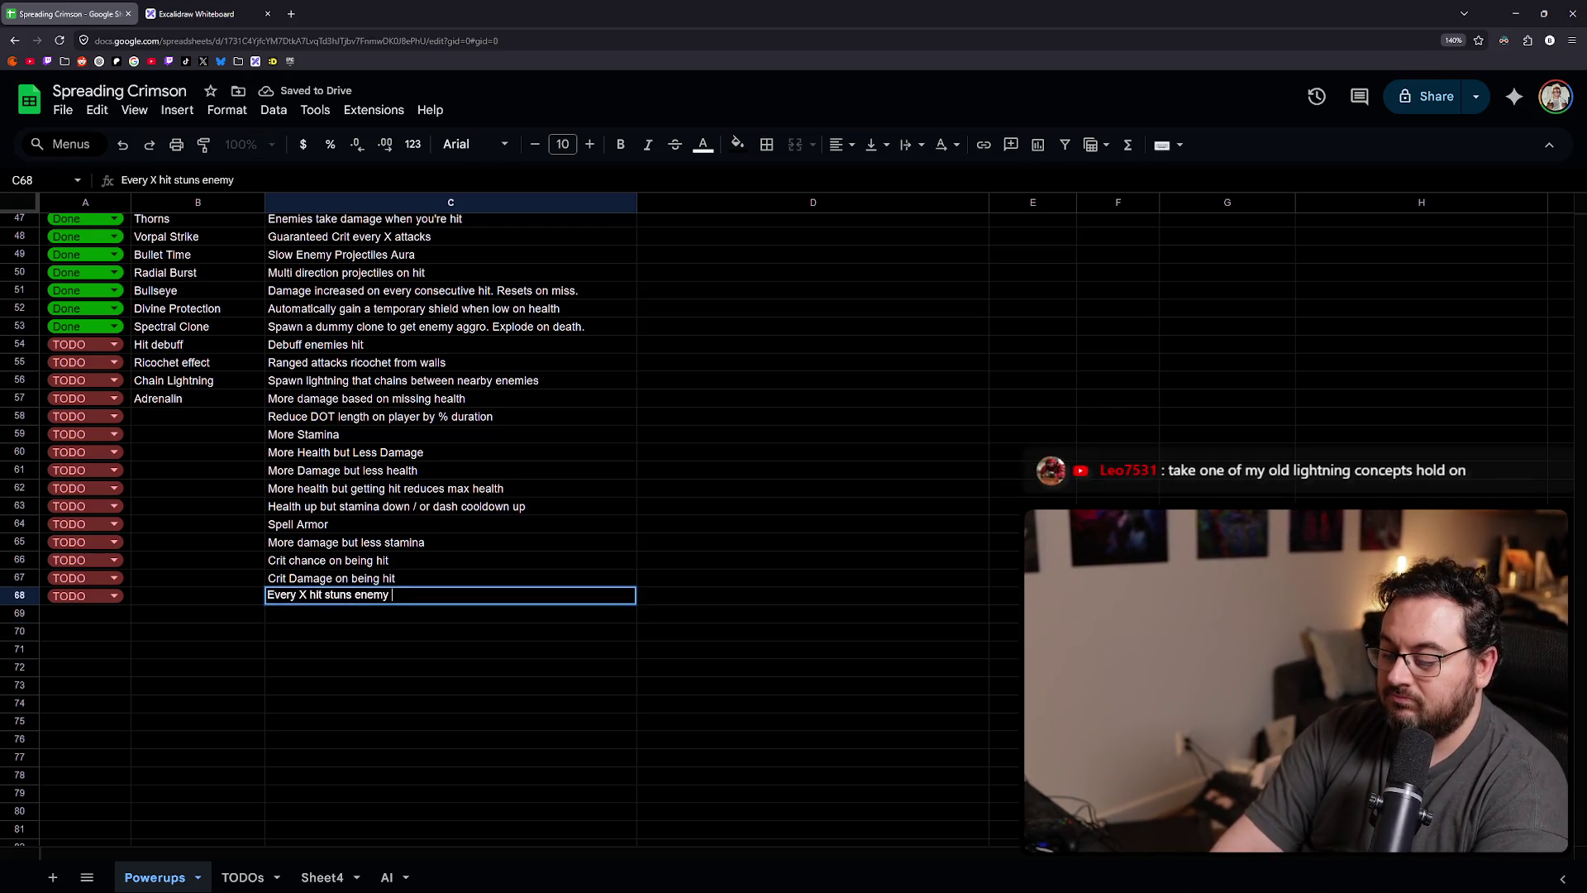
{"action": "type", "text": "ighting st"}
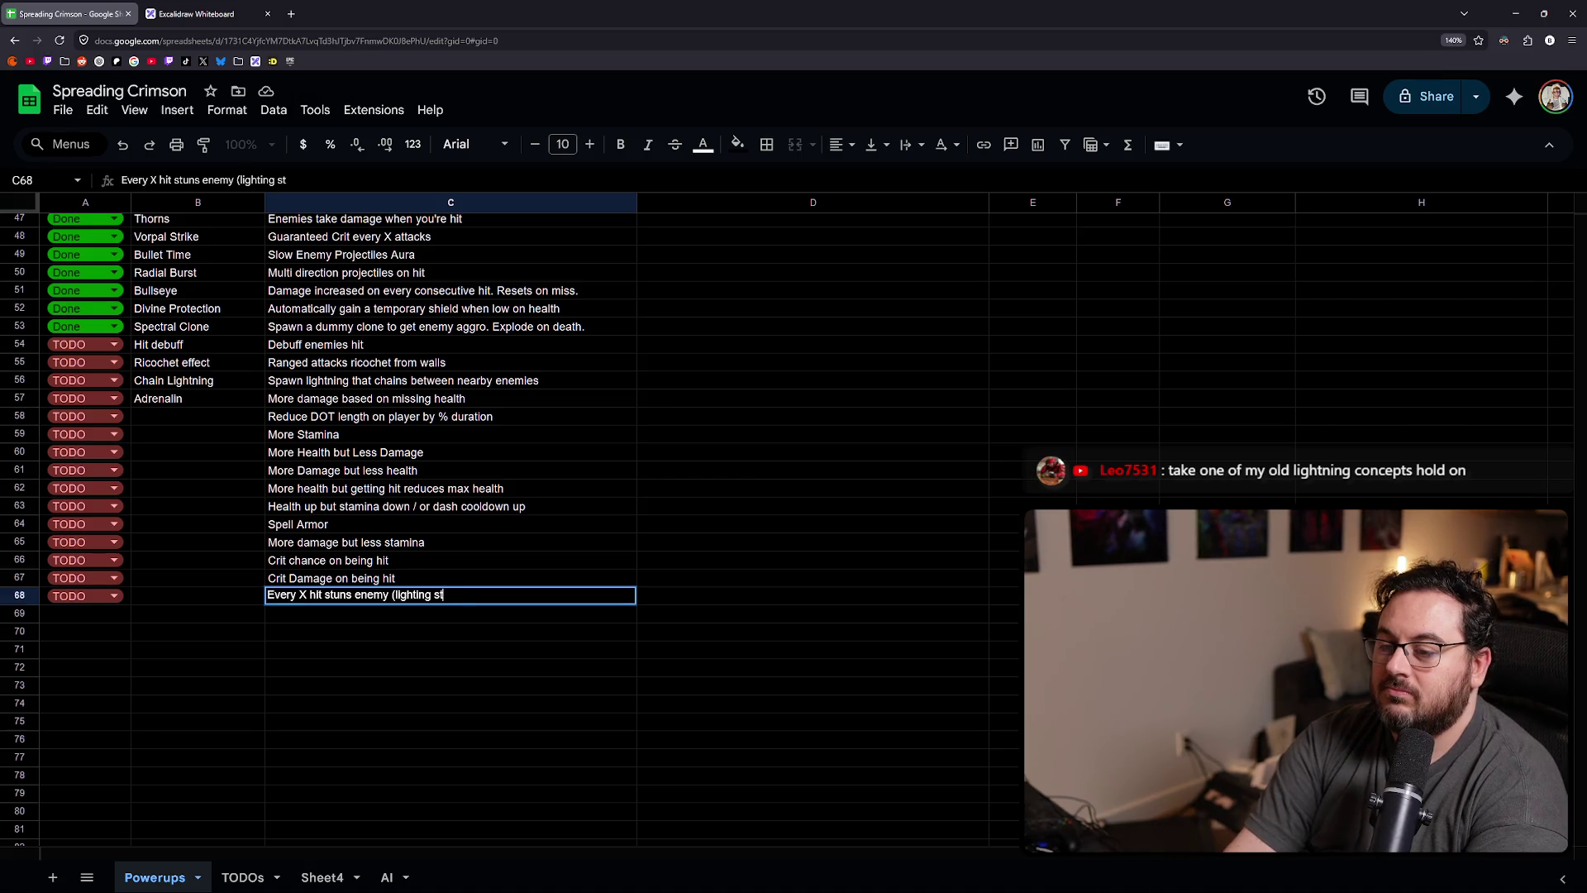
{"action": "type", "text": "rike effect)"}
{"action": "key", "text": "Return"}
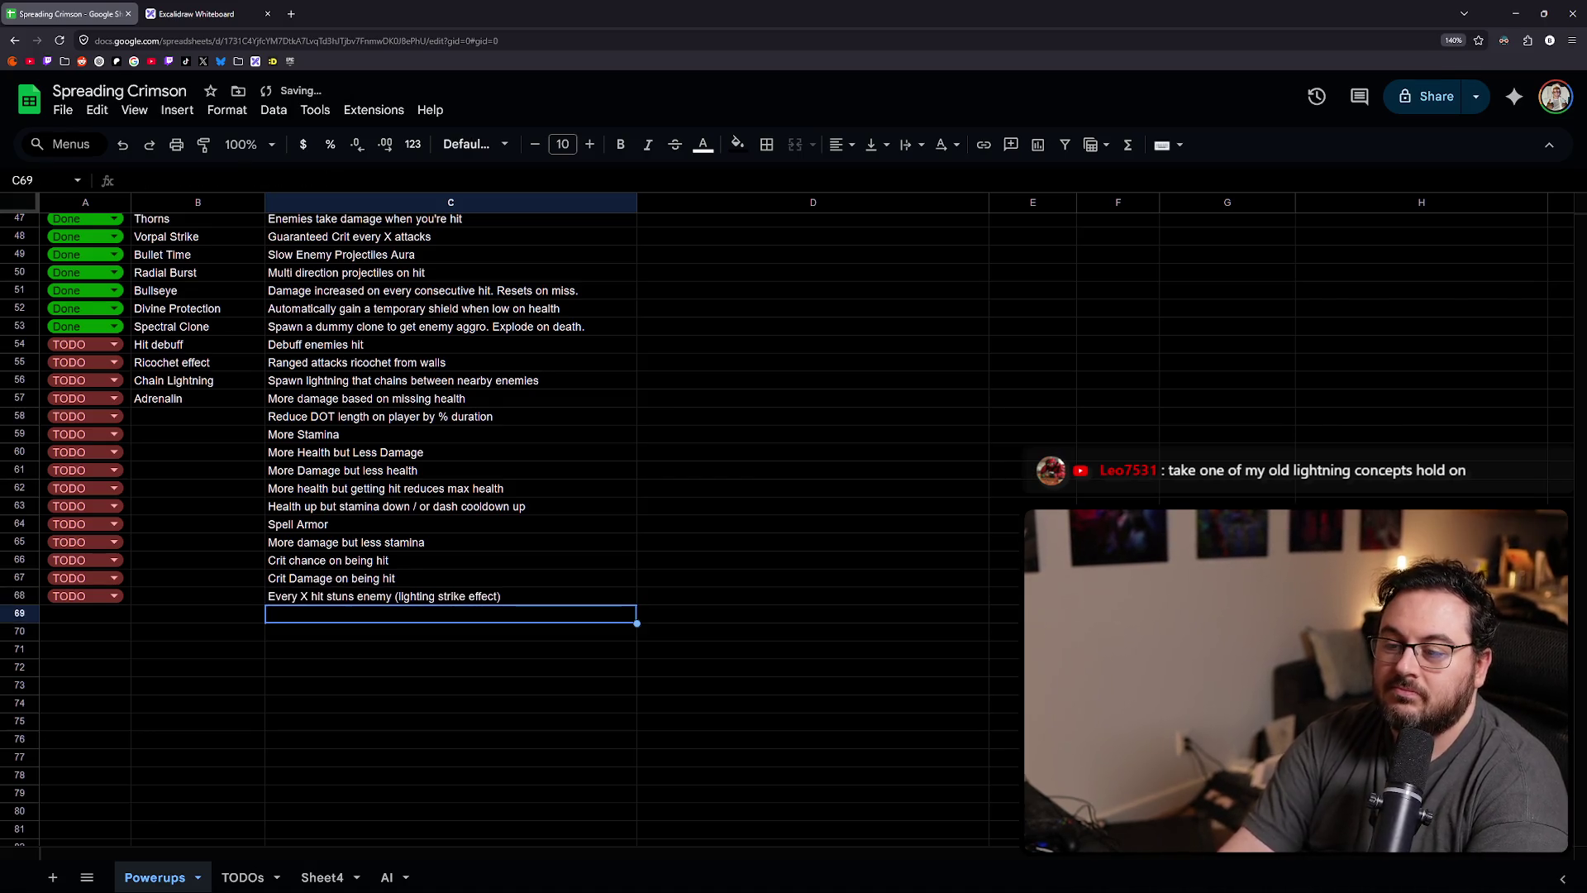
- Paste TODO into row 69, then bring back the full Unreal Engine editor layout
{"action": "left_click", "coordinate": [198, 614]}
{"action": "left_click", "coordinate": [85, 614]}
{"action": "type", "text": "TODO"}
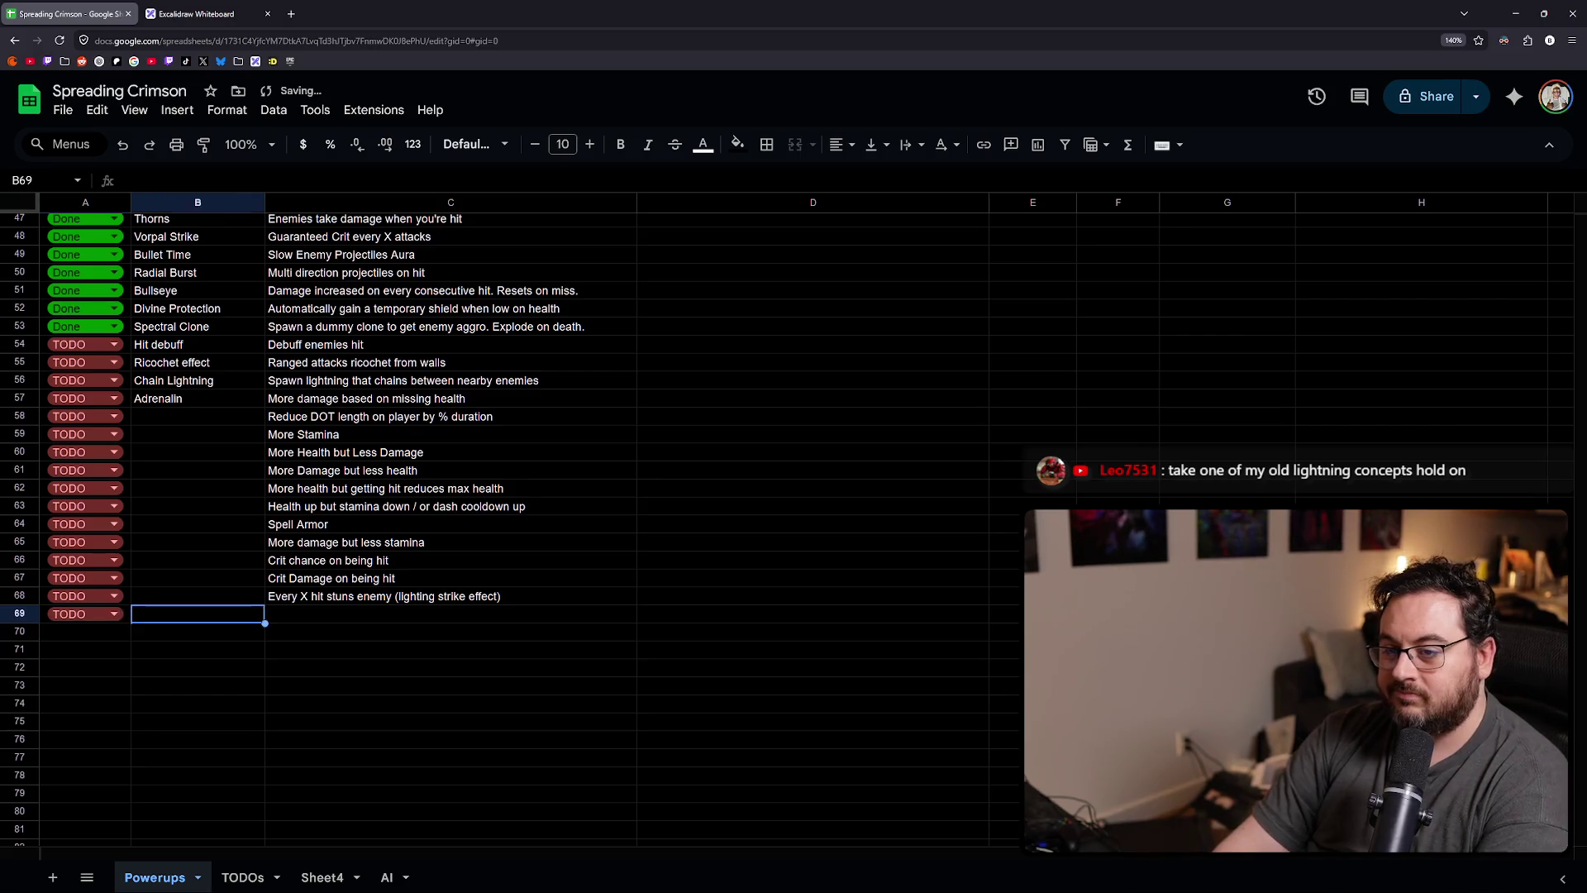
{"action": "left_click", "coordinate": [449, 613]}
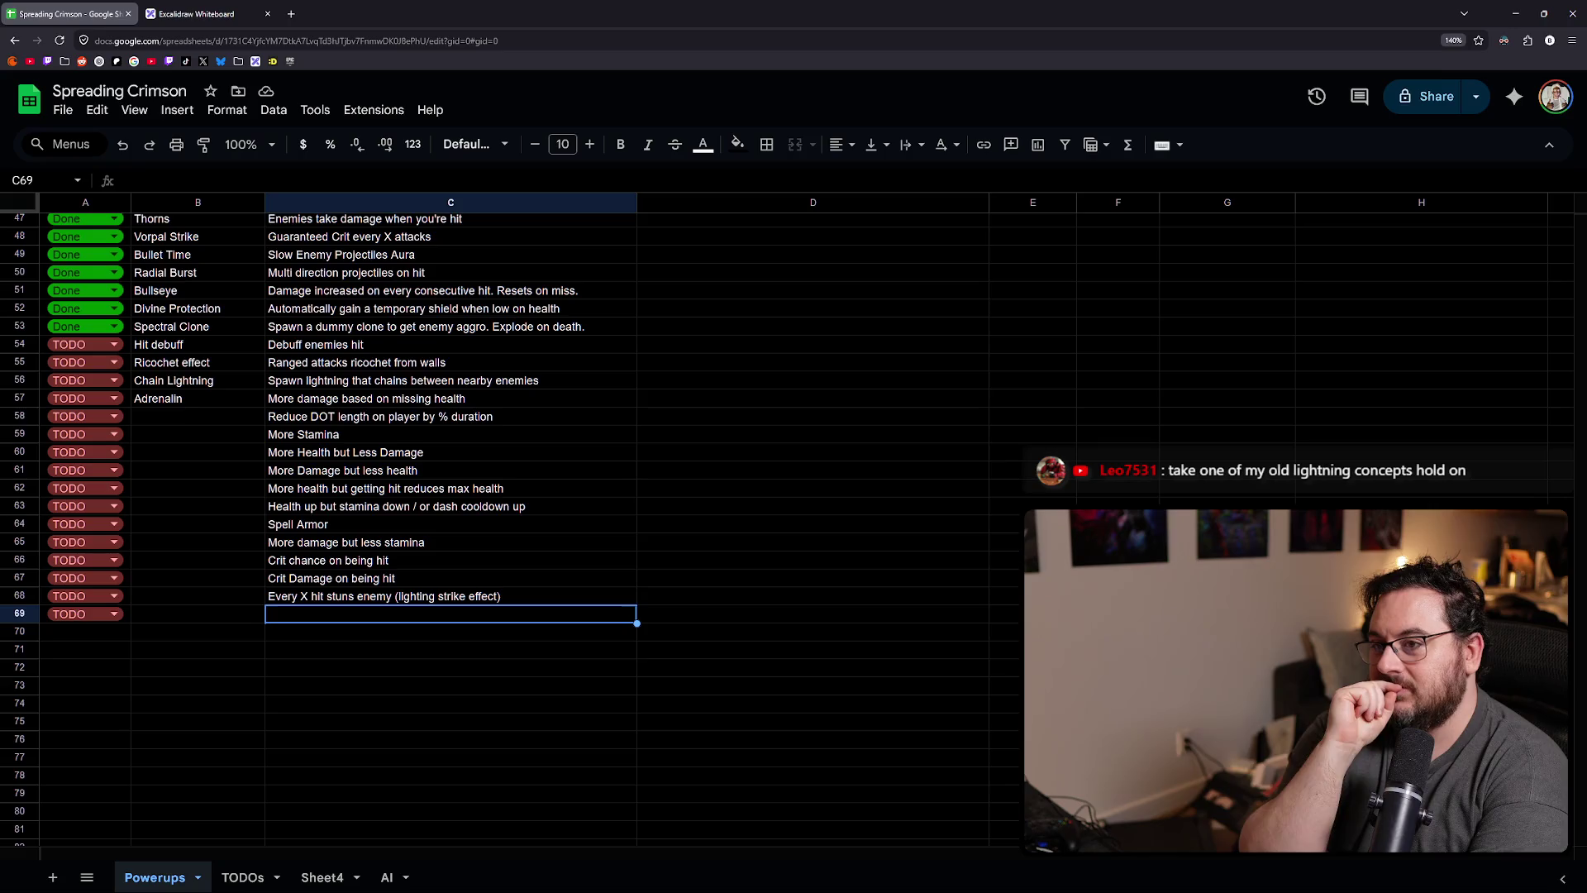
{"action": "key", "text": "alt+Tab"}
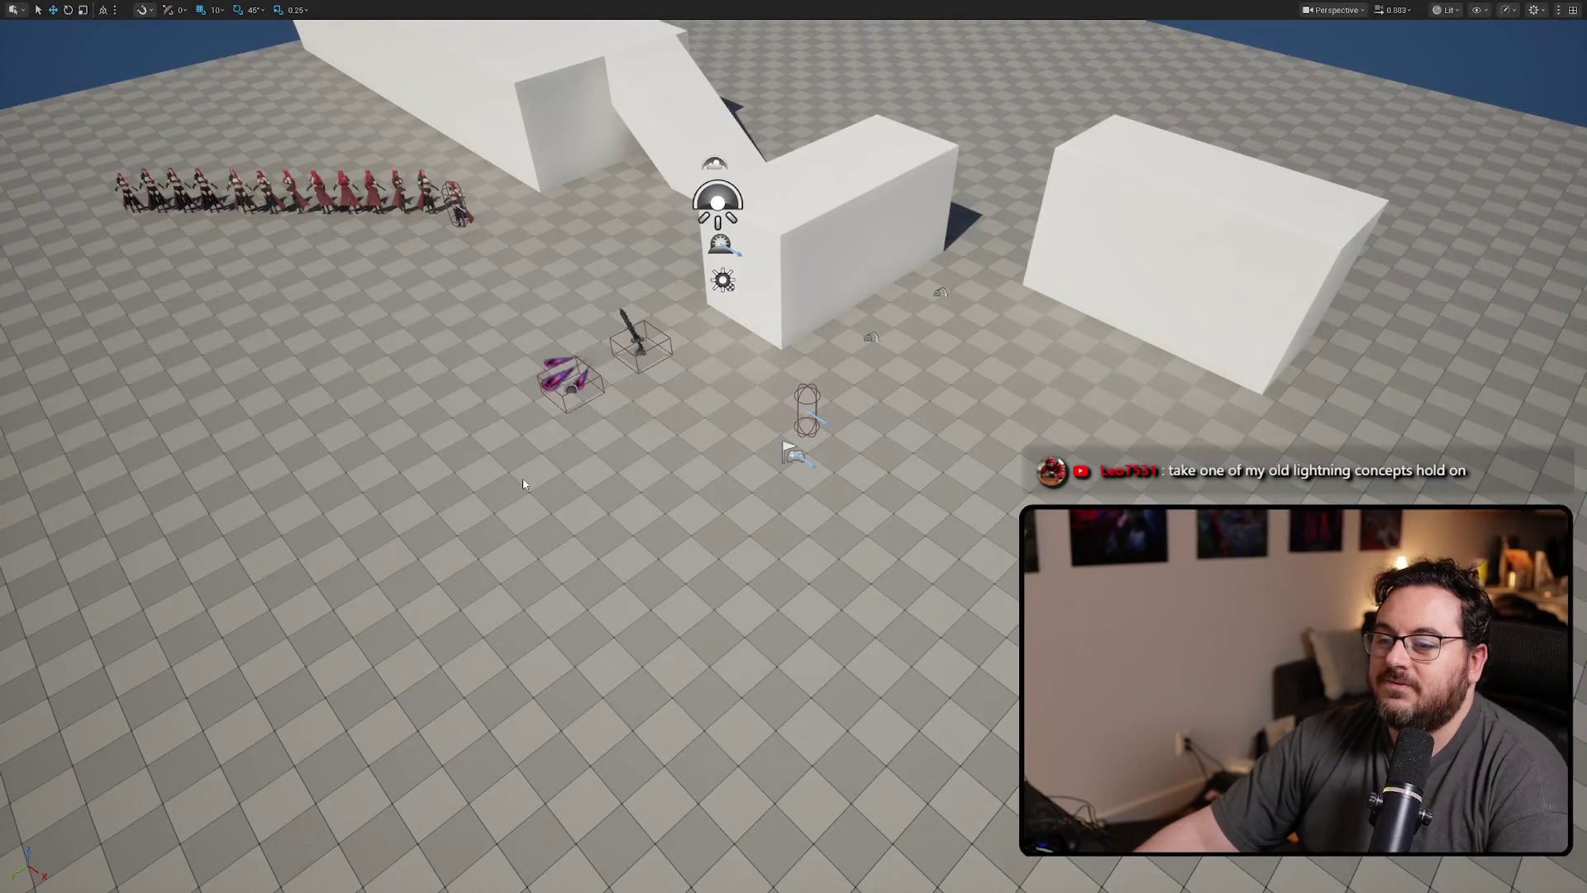
{"action": "key", "text": "F11"}
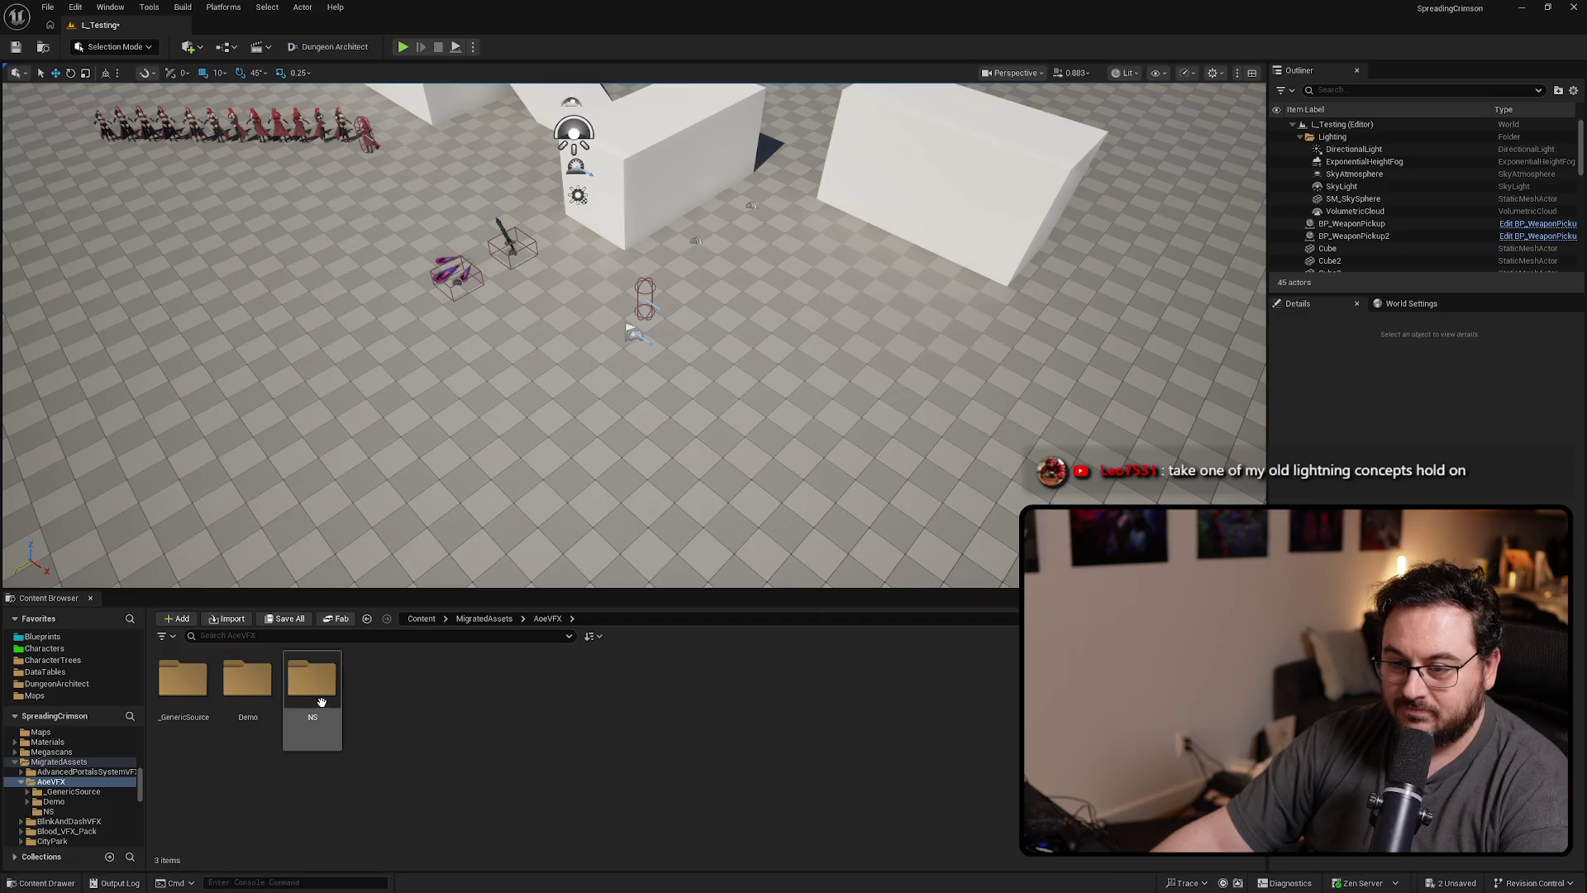
- Place the NS_AOE_Guardian Niagara effect from the NS folder near the level centre to preview it
{"action": "double_click", "coordinate": [311, 682]}
{"action": "left_click", "coordinate": [634, 690]}
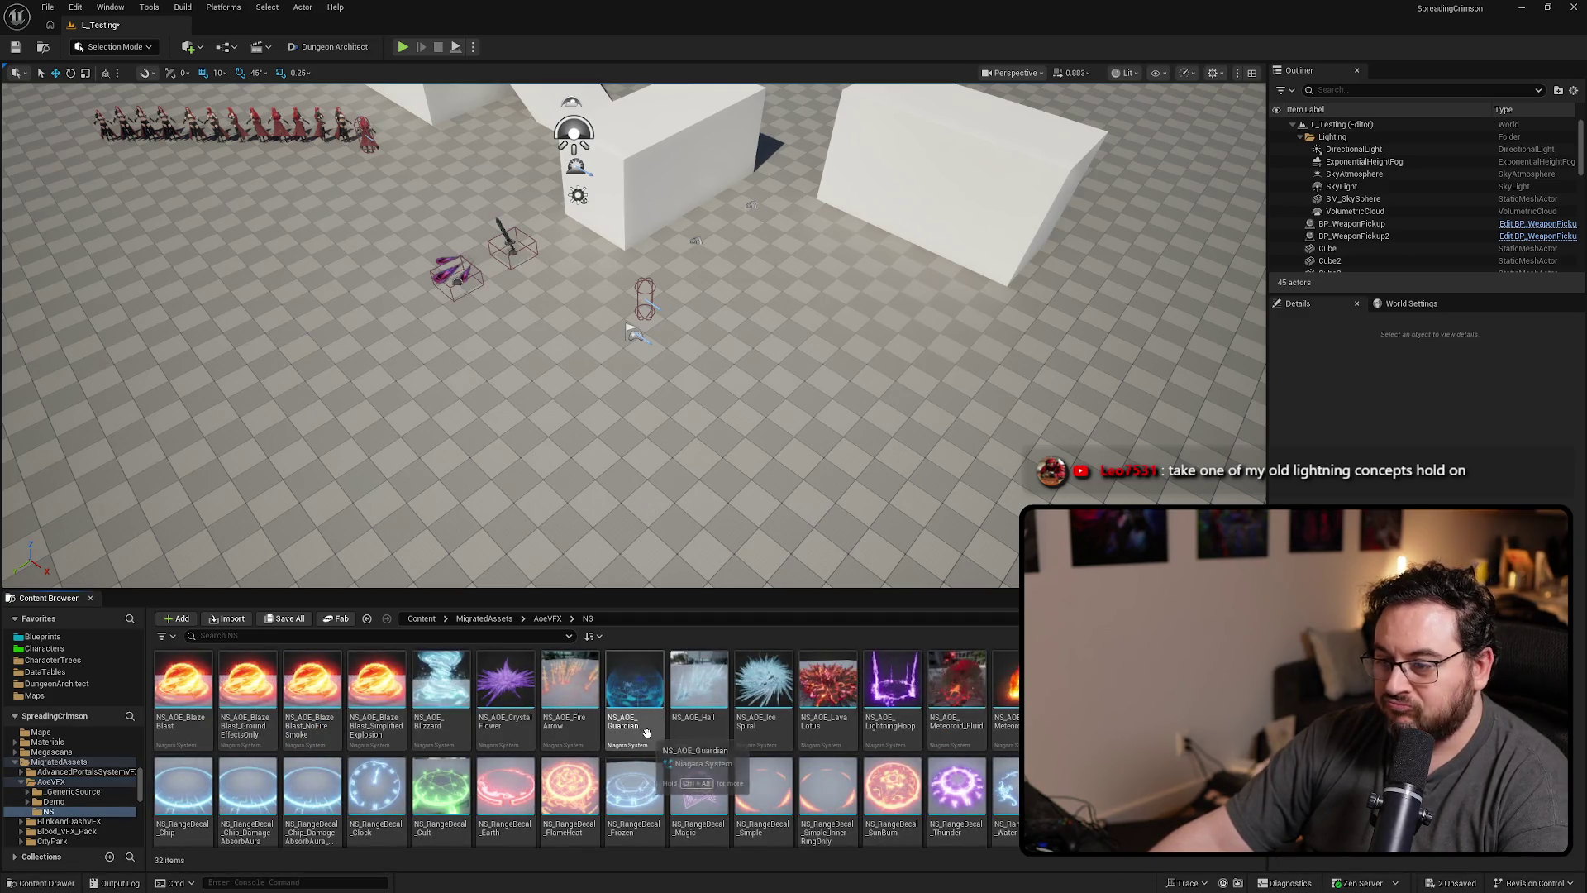
{"action": "left_click_drag", "start_coordinate": [588, 354], "coordinate": [586, 368]}
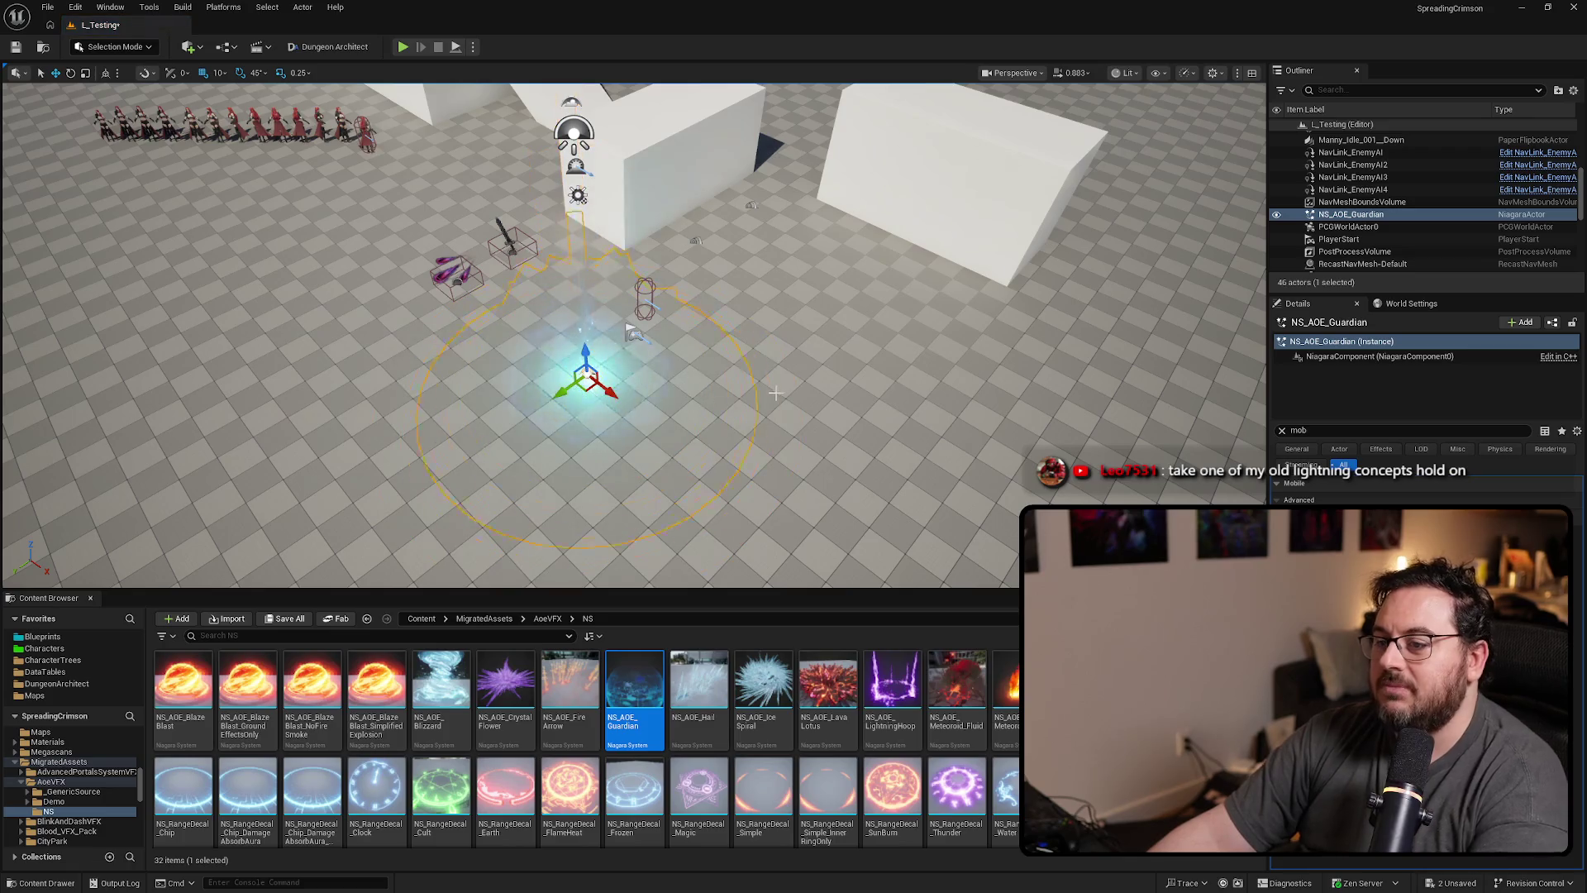
{"action": "scroll", "coordinate": [579, 314], "scroll_direction": "up", "scroll_amount": 5}
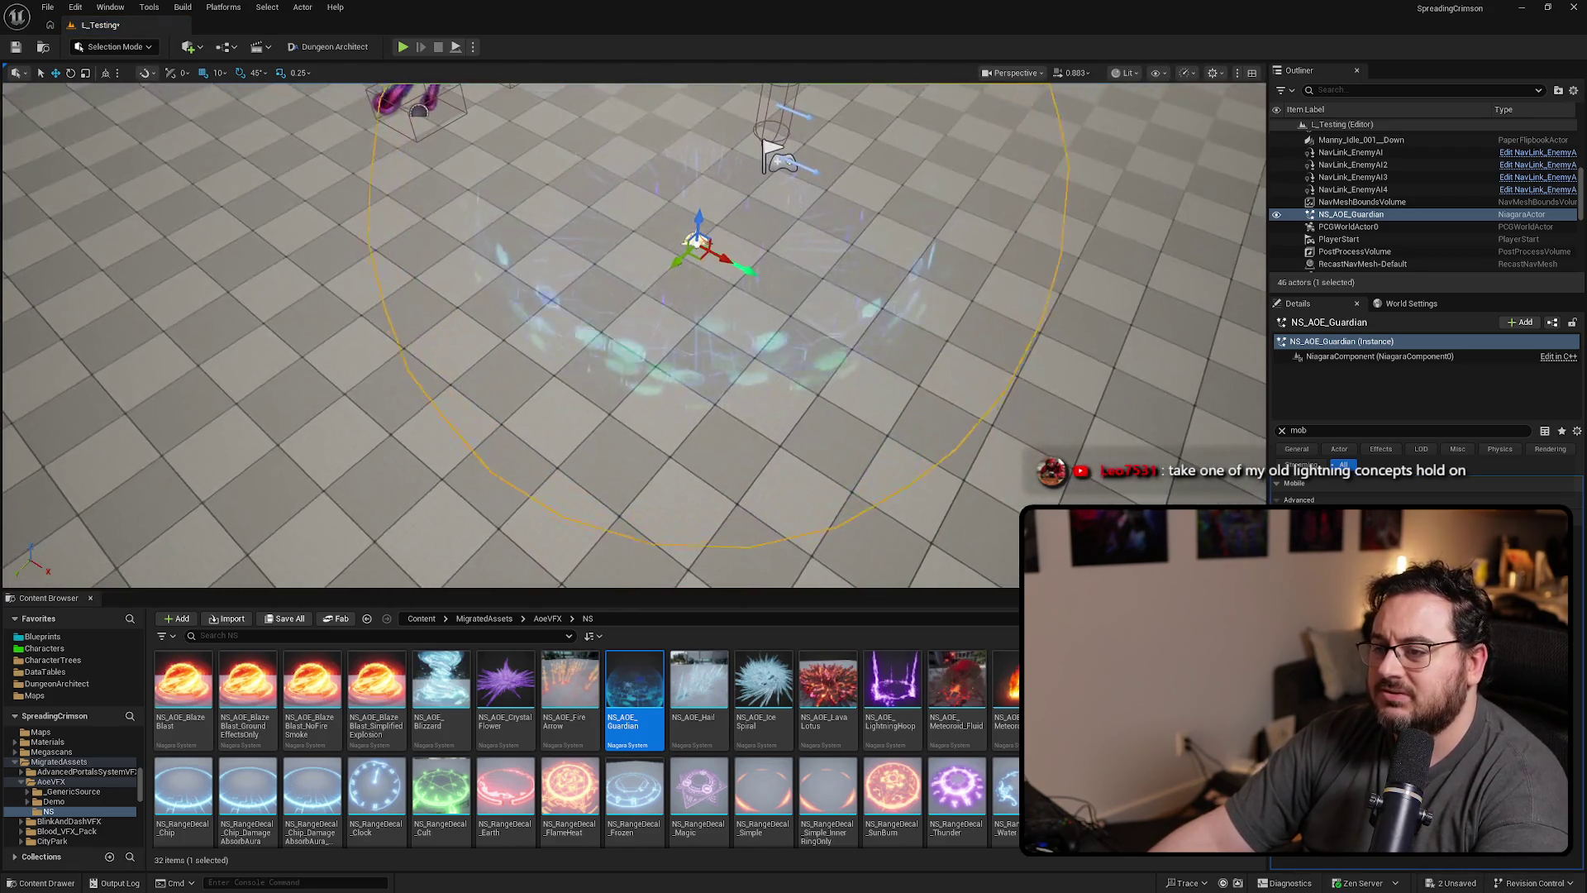
{"action": "scroll", "coordinate": [583, 314], "scroll_direction": "up", "scroll_amount": 1}
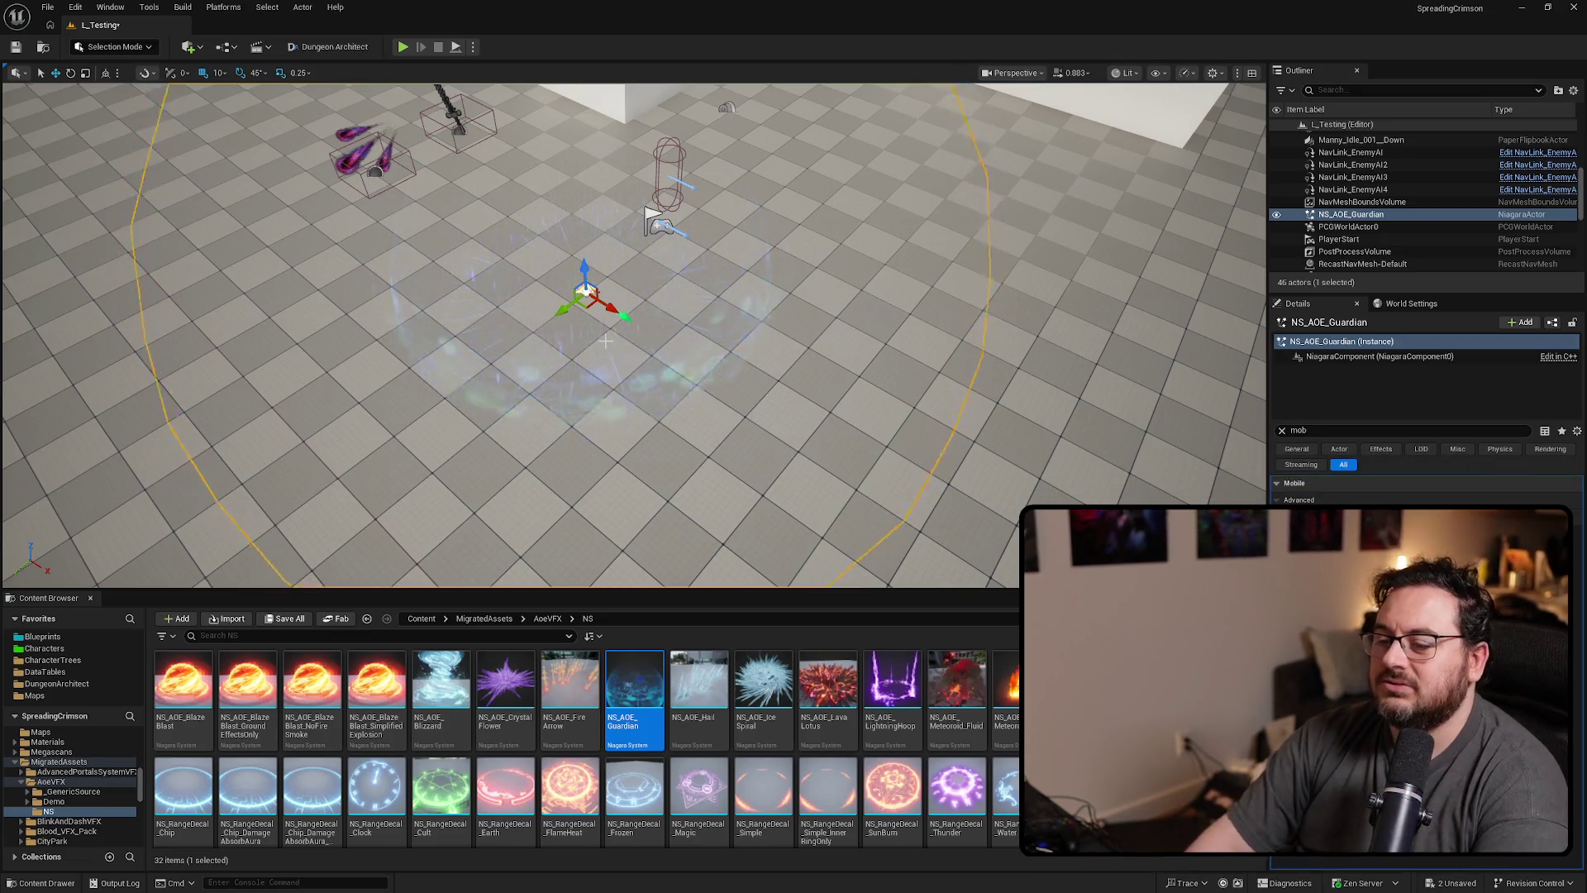
- Delete NS_AOE_Guardian from the L_Testing level, leaving 45 actors
{"action": "key", "text": "Delete"}
{"action": "scroll", "coordinate": [606, 340], "scroll_direction": "down", "scroll_amount": 5}
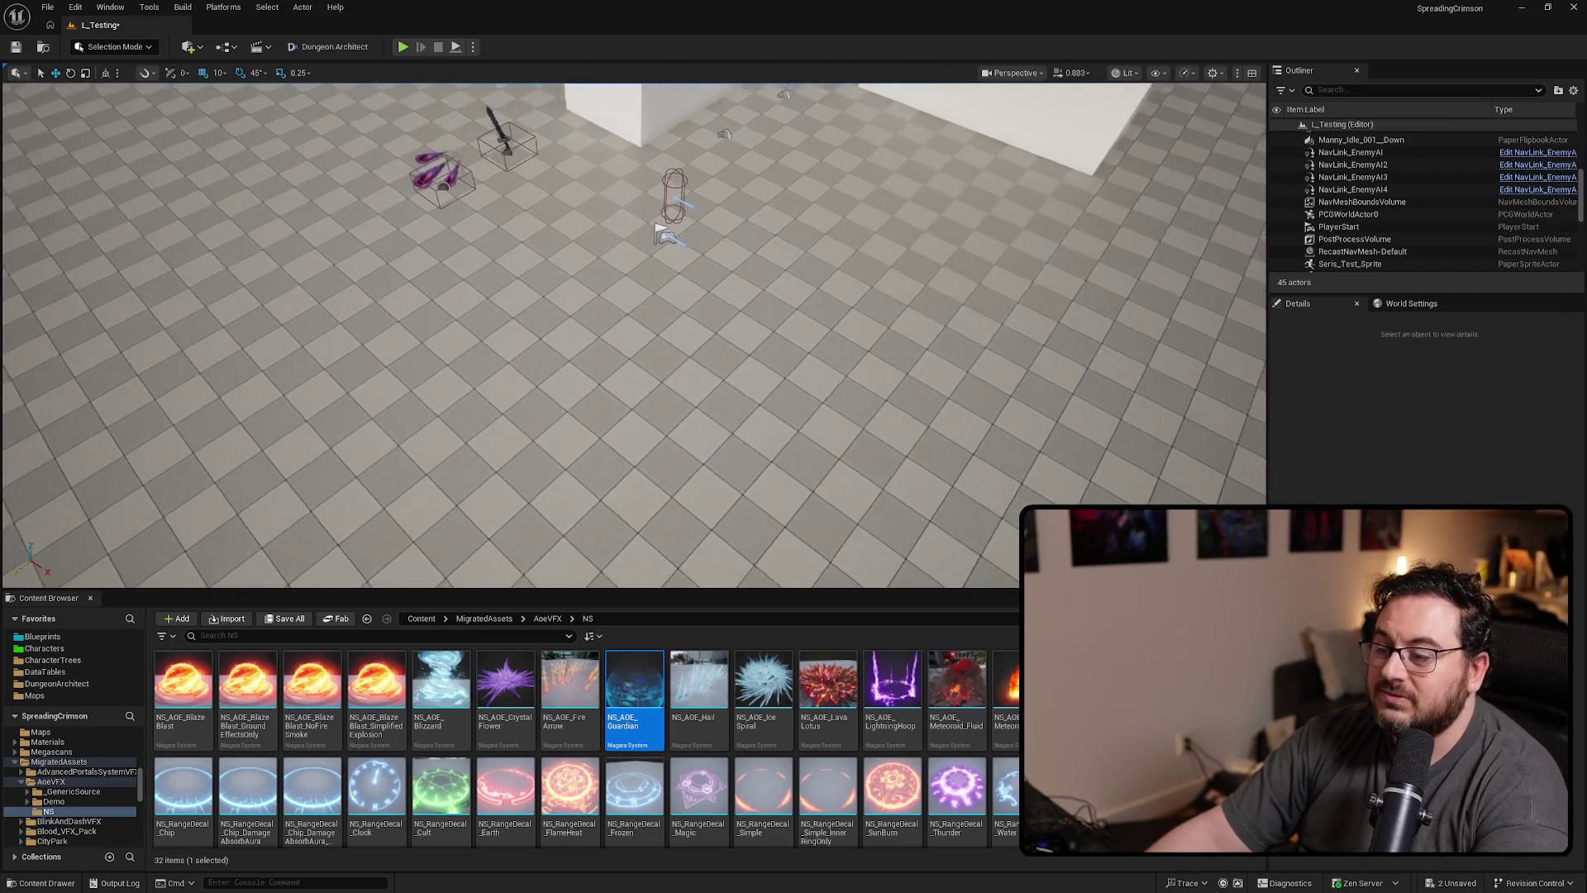
{"action": "scroll", "coordinate": [635, 335], "scroll_direction": "up", "scroll_amount": 3}
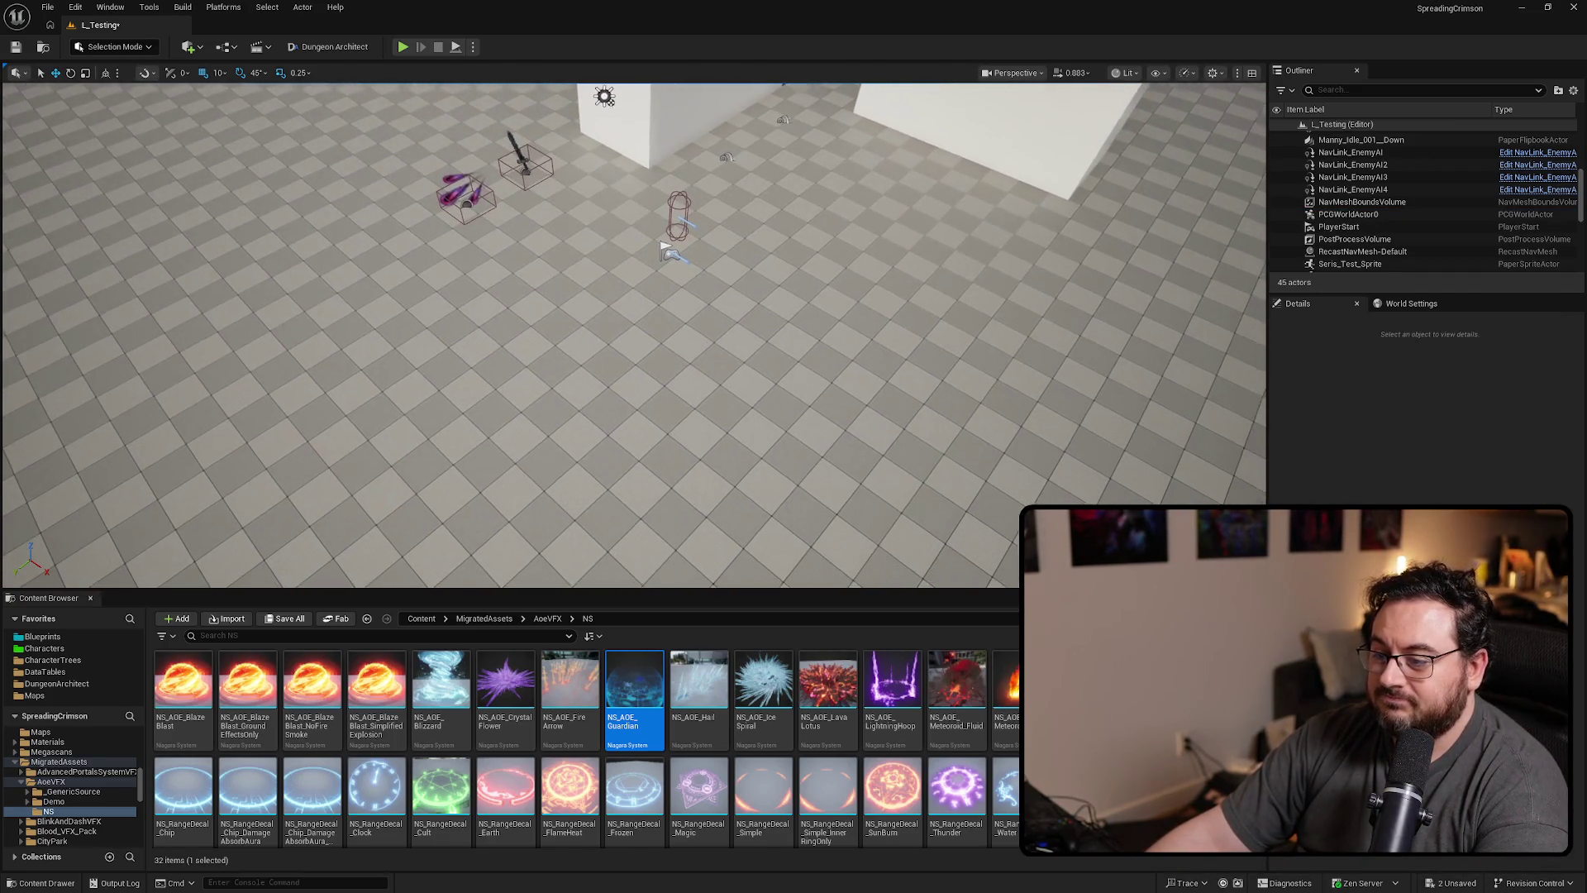
{"action": "mouse_move", "coordinate": [635, 335]}
{"action": "left_mouse_down"}
{"action": "mouse_move", "coordinate": [607, 334]}
{"action": "mouse_move", "coordinate": [643, 331]}
{"action": "mouse_move", "coordinate": [627, 360]}
{"action": "left_mouse_up"}
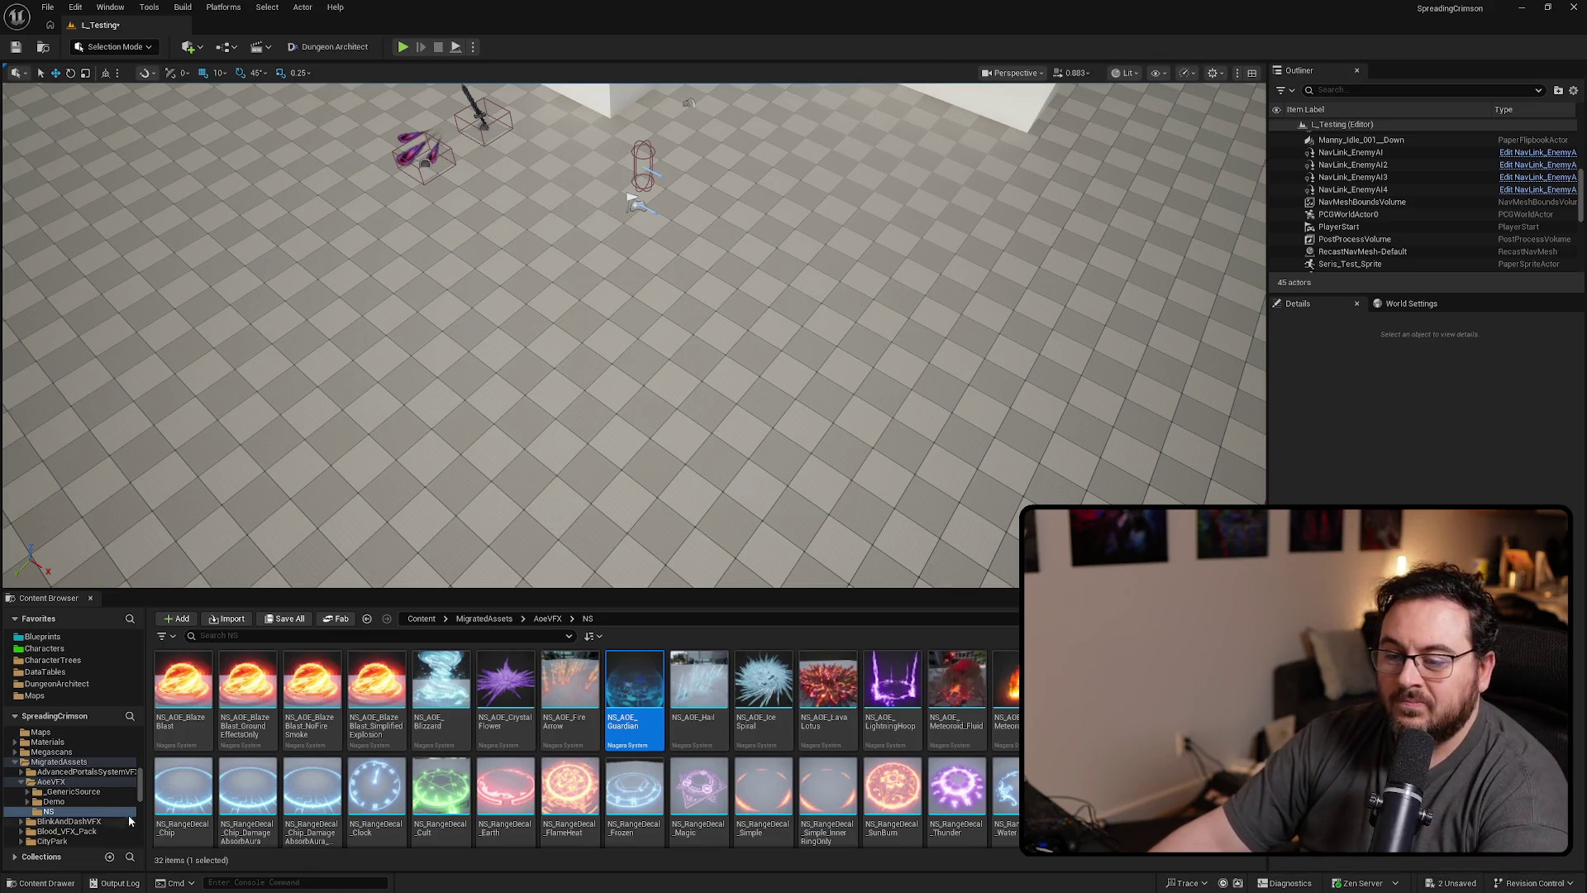
- Show the 22 Niagara effects in GroundAttackVFX's NS folder, then return to the powerups spreadsheet
{"action": "scroll", "coordinate": [83, 807], "scroll_direction": "down", "scroll_amount": 1}
{"action": "scroll", "coordinate": [83, 807], "scroll_direction": "down", "scroll_amount": 2}
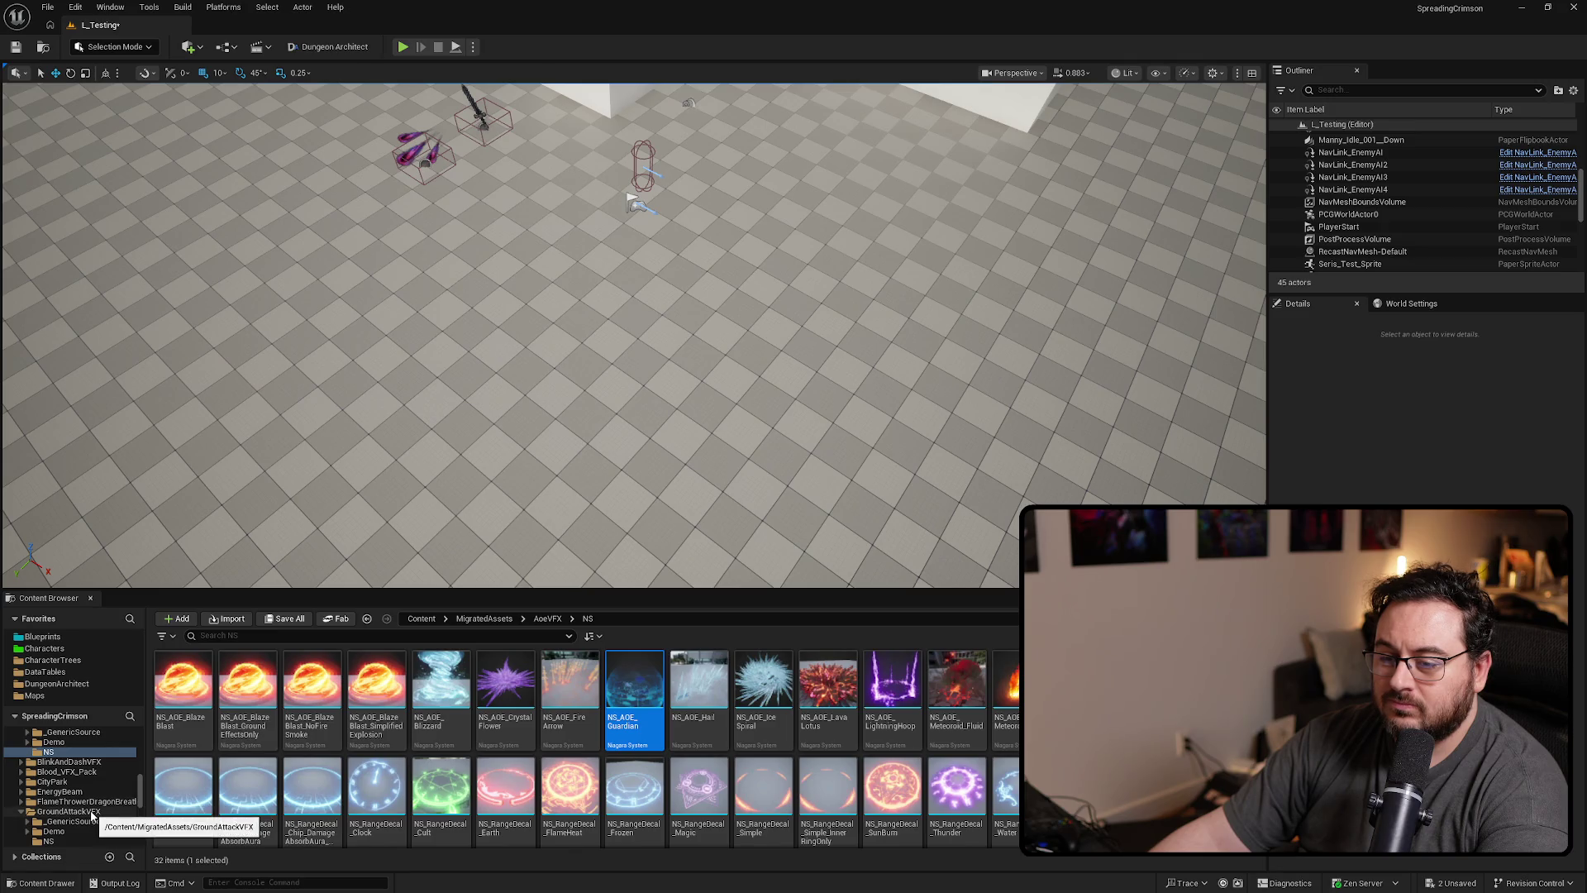
{"action": "scroll", "coordinate": [93, 816], "scroll_direction": "down", "scroll_amount": 2}
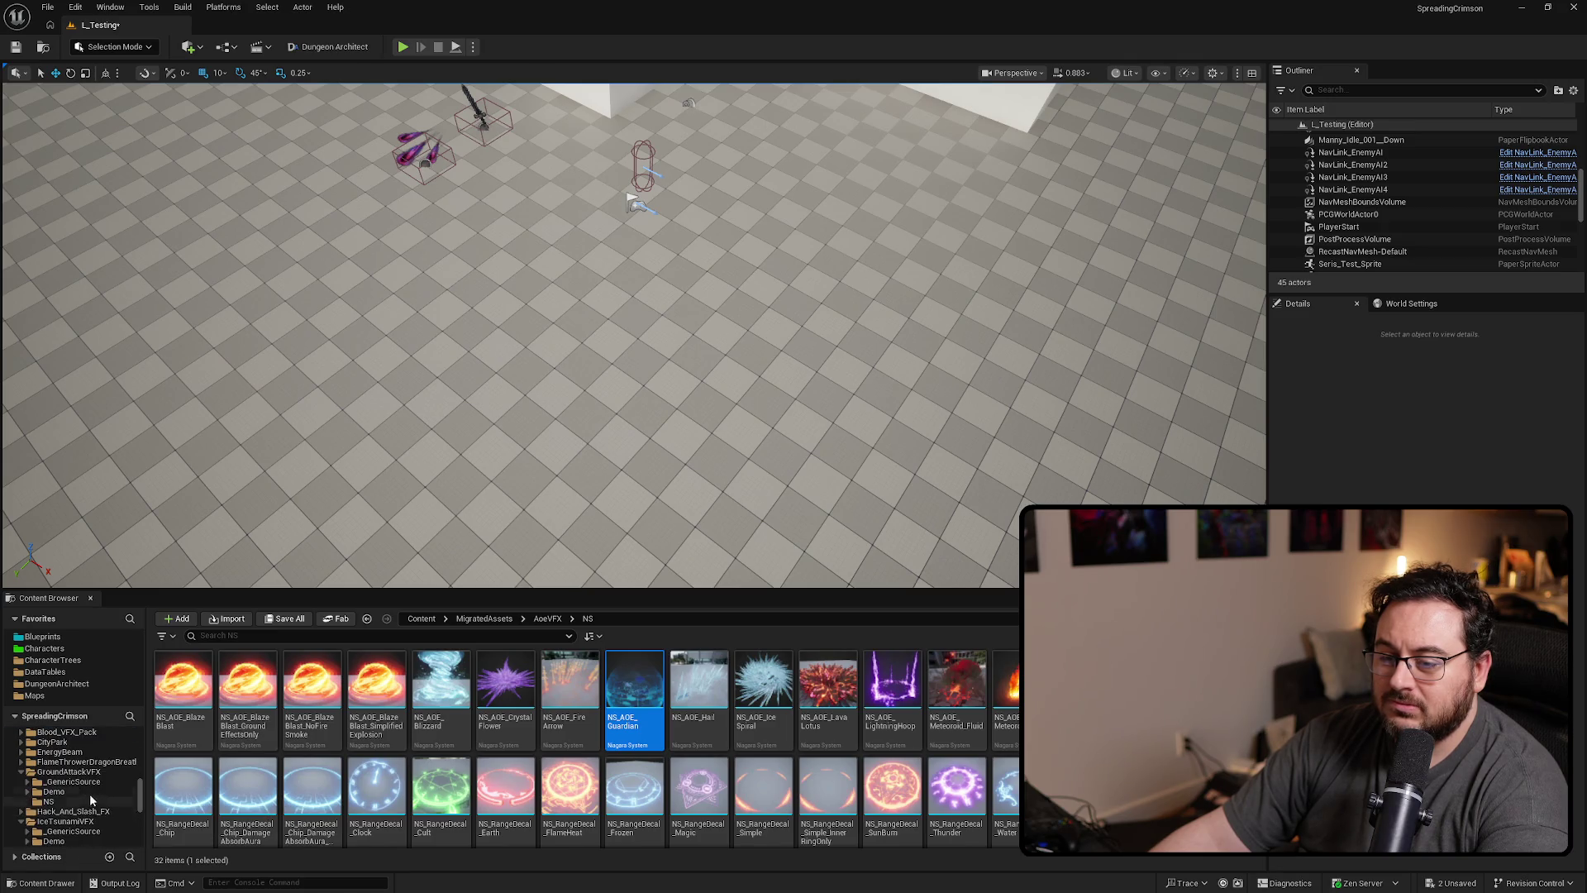
{"action": "left_click", "coordinate": [48, 801]}
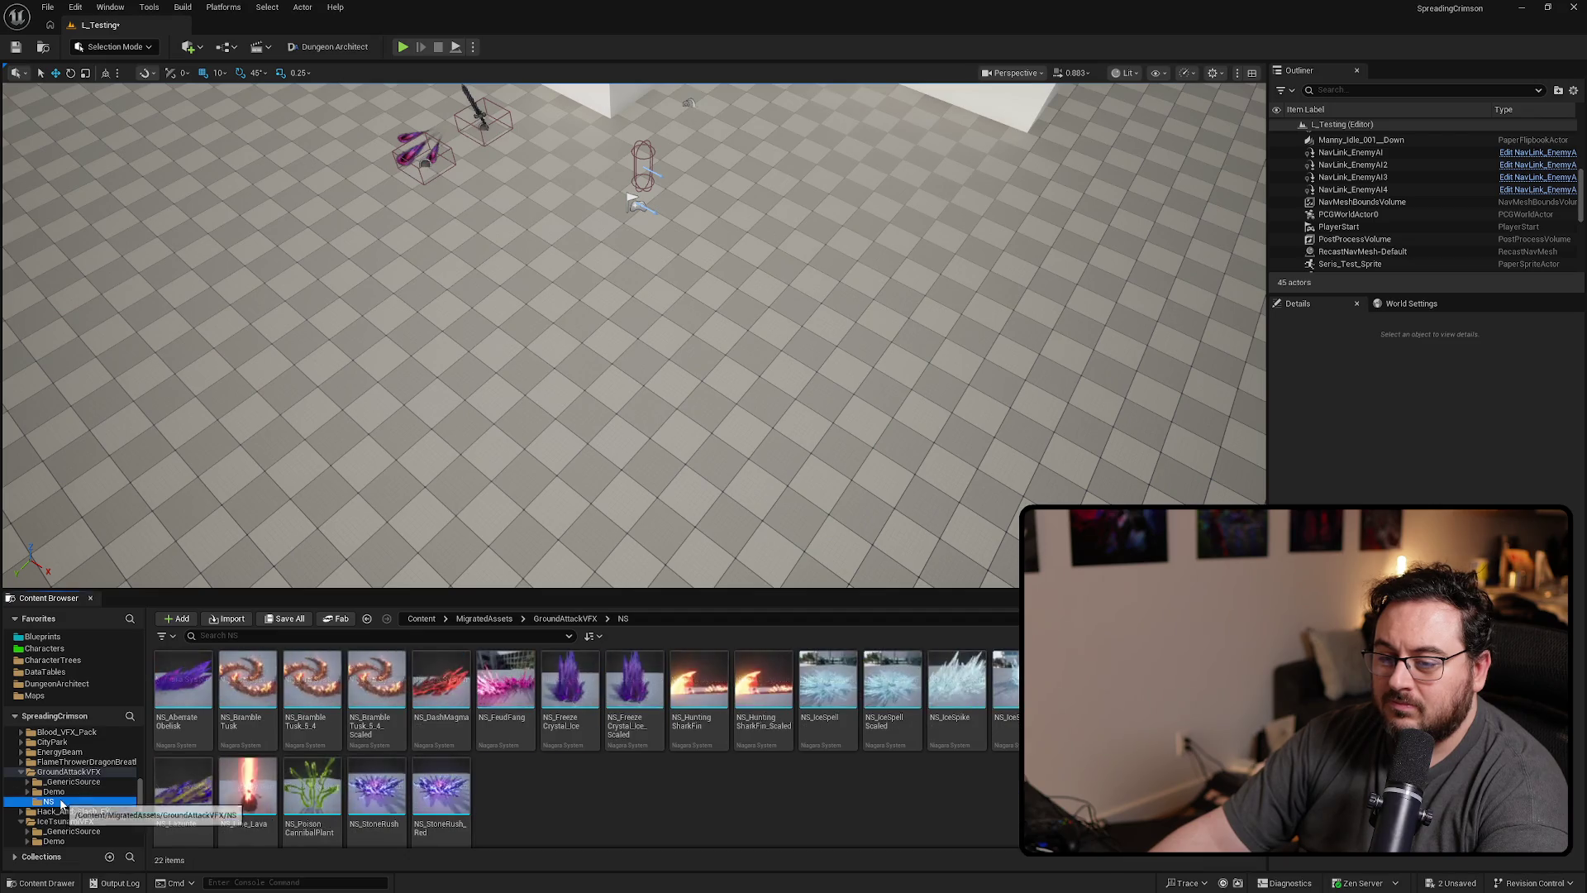
{"action": "scroll", "coordinate": [792, 802], "scroll_direction": "down", "scroll_amount": 1}
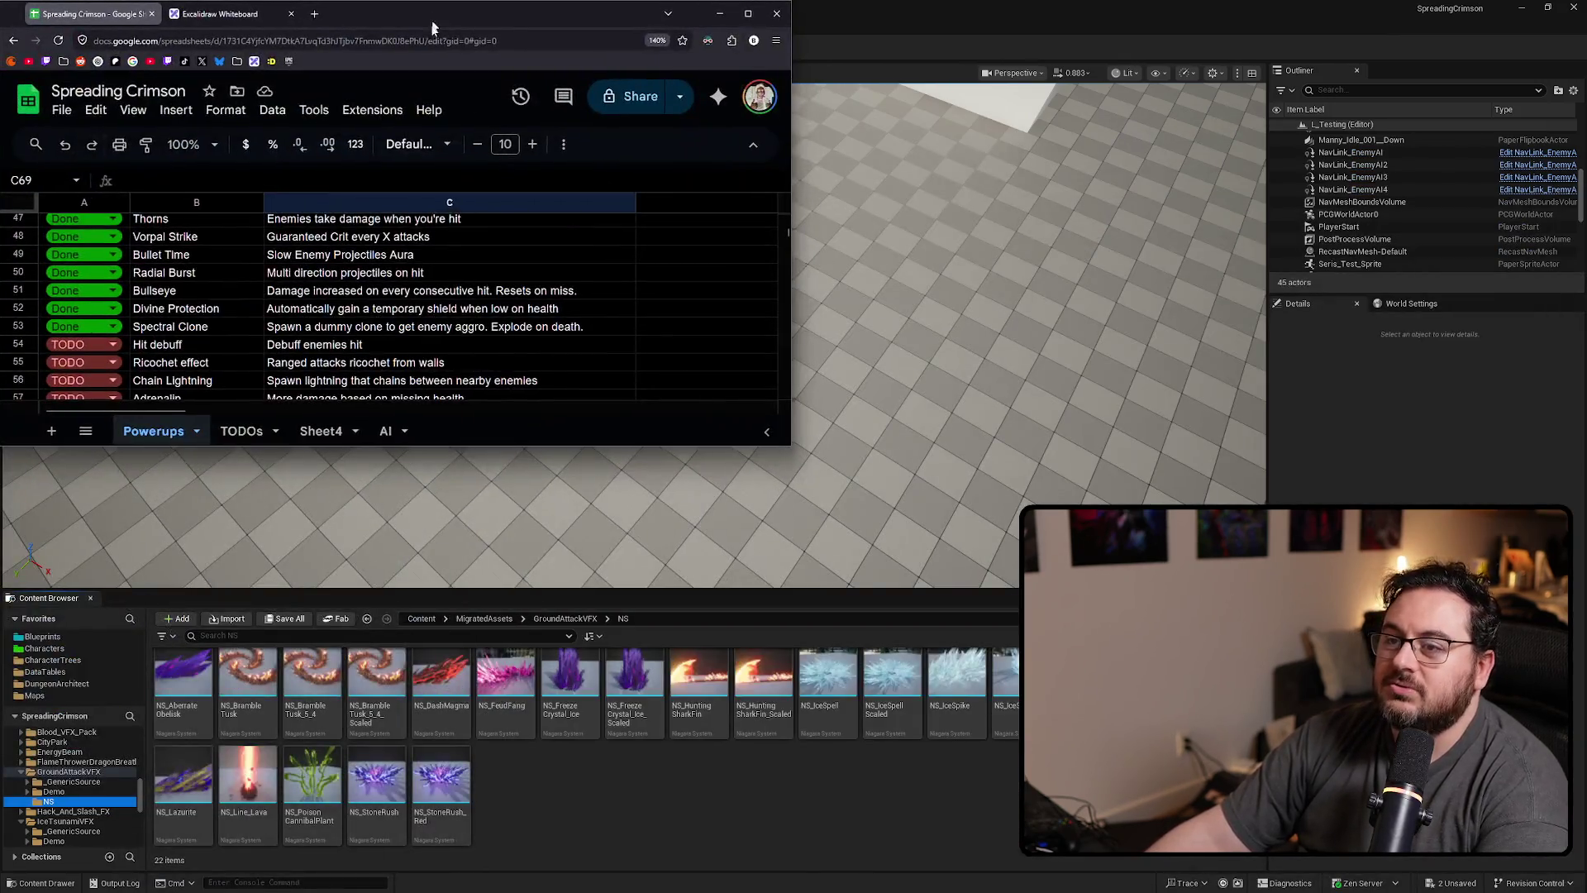
{"action": "key", "text": "super+Up"}
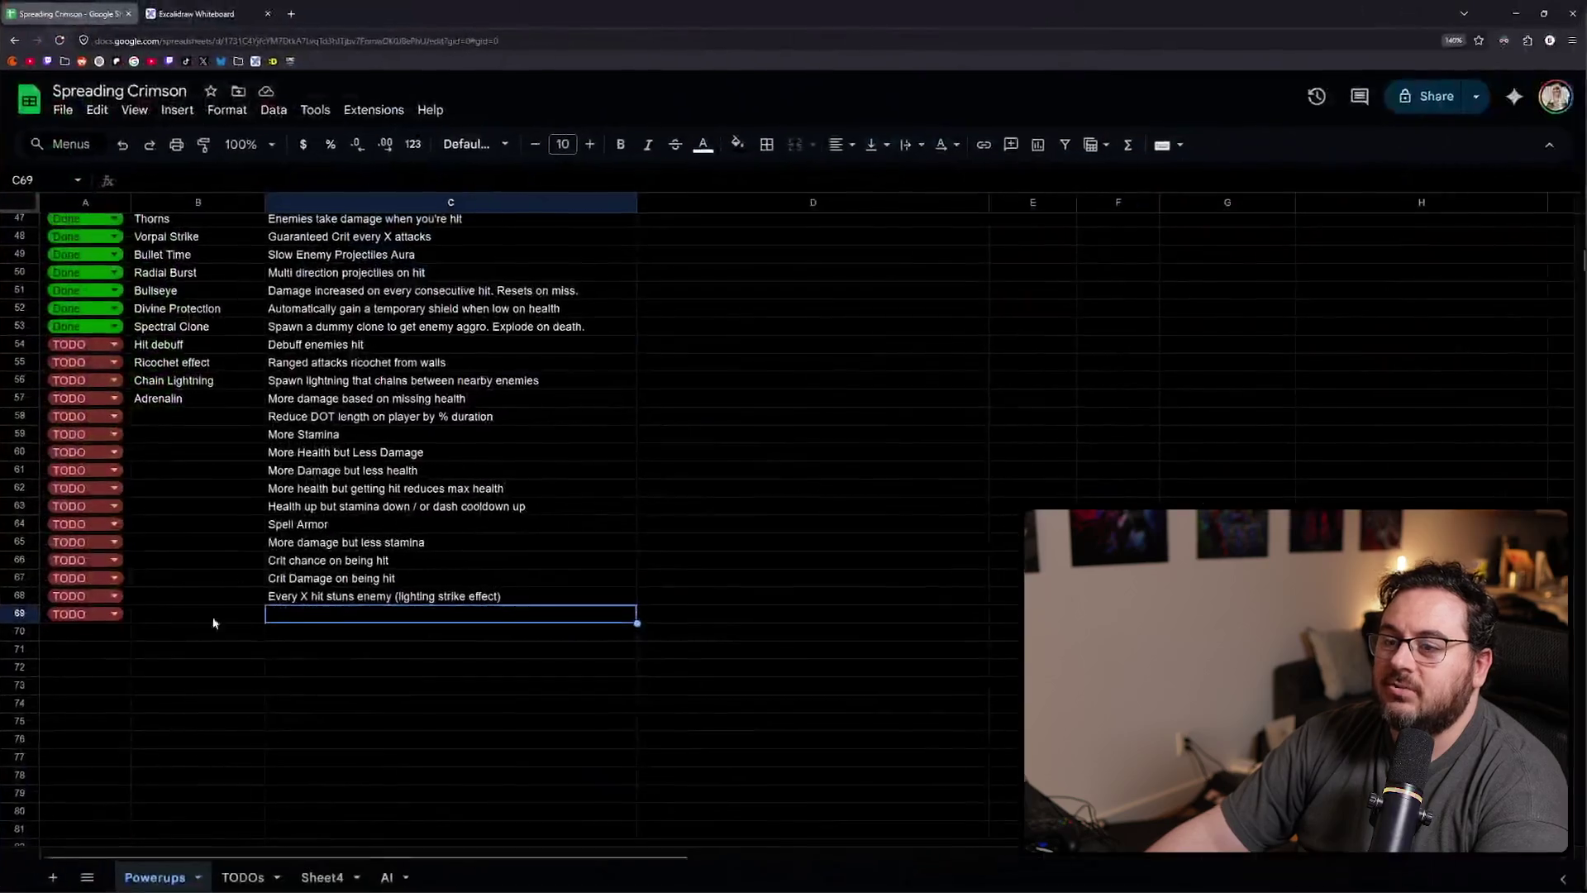
- Fill a TODO status into cell A70 beneath the last TODO row
{"action": "left_click", "coordinate": [109, 642]}
{"action": "key", "text": "ctrl+d"}
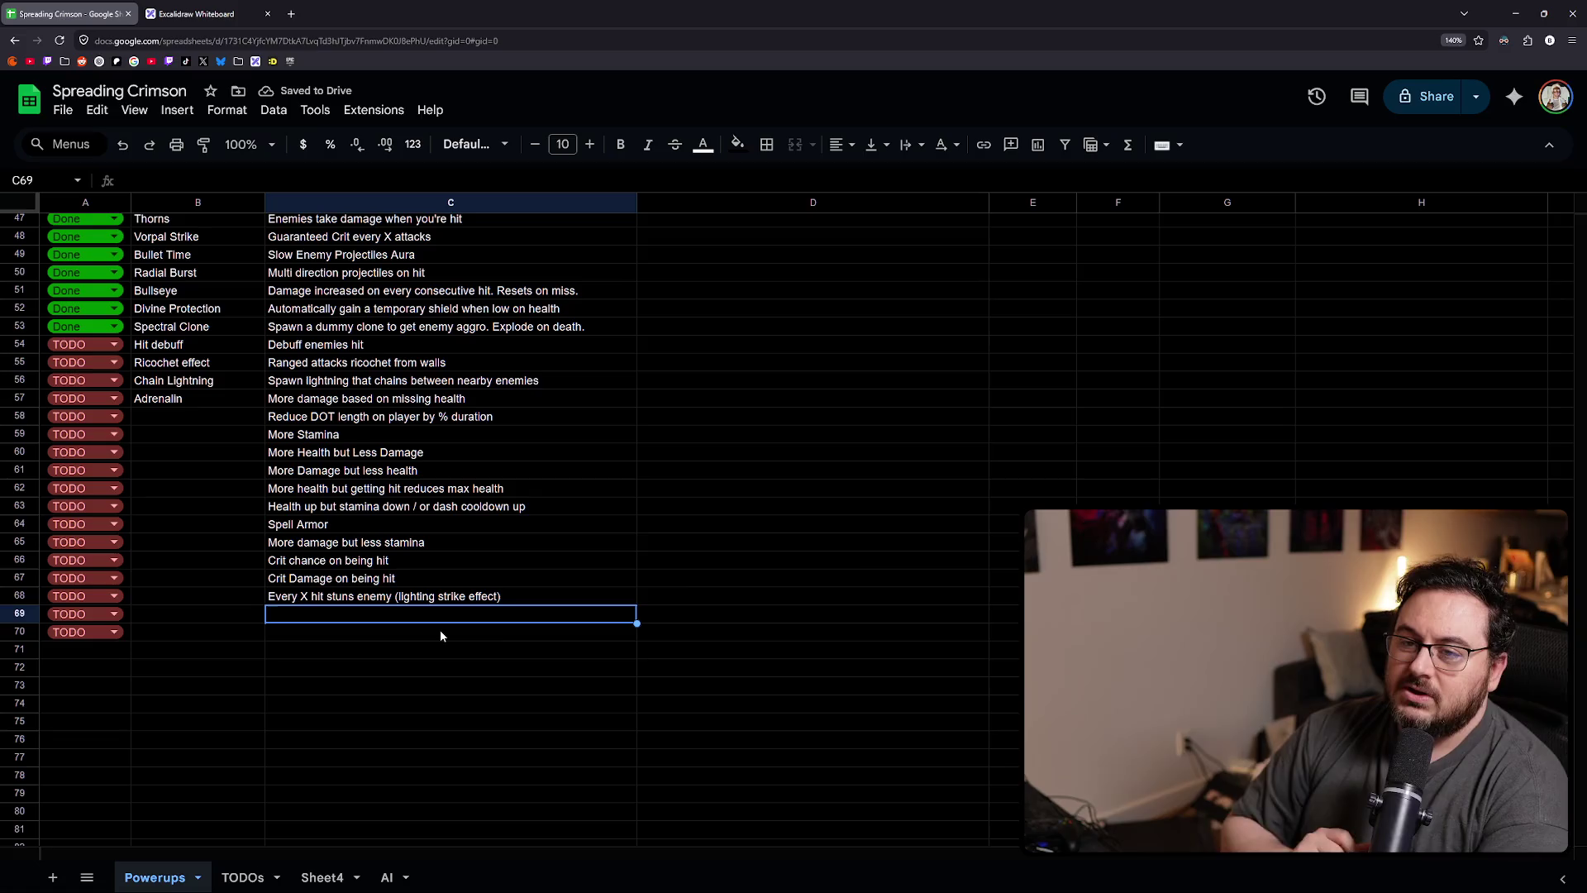
{"action": "scroll", "coordinate": [455, 622], "scroll_direction": "up", "scroll_amount": 10}
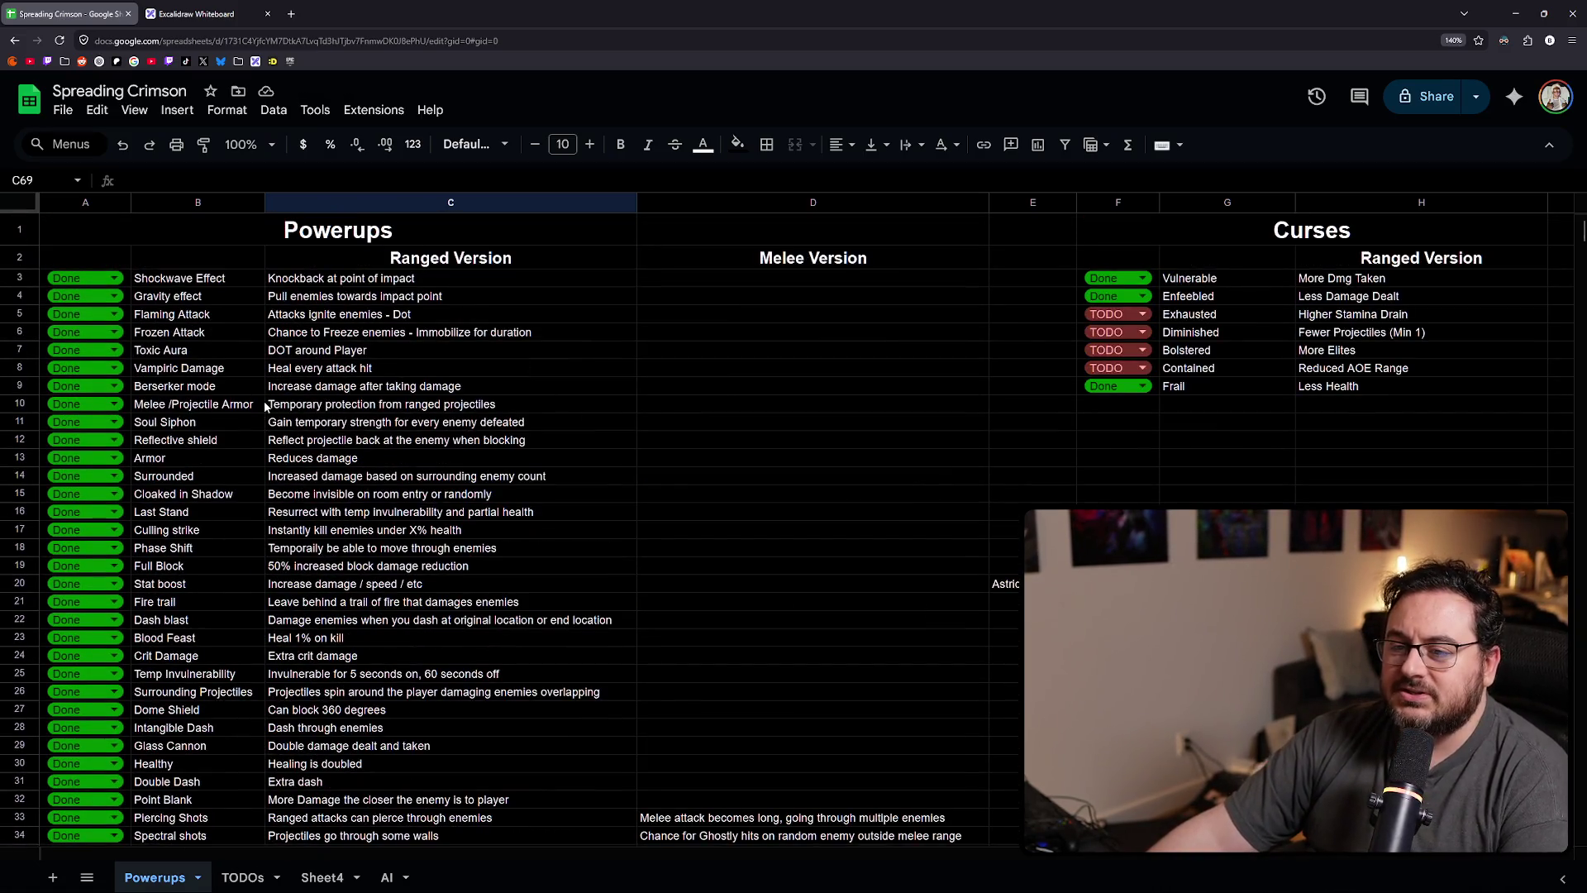
{"action": "scroll", "coordinate": [296, 498], "scroll_direction": "down", "scroll_amount": 12}
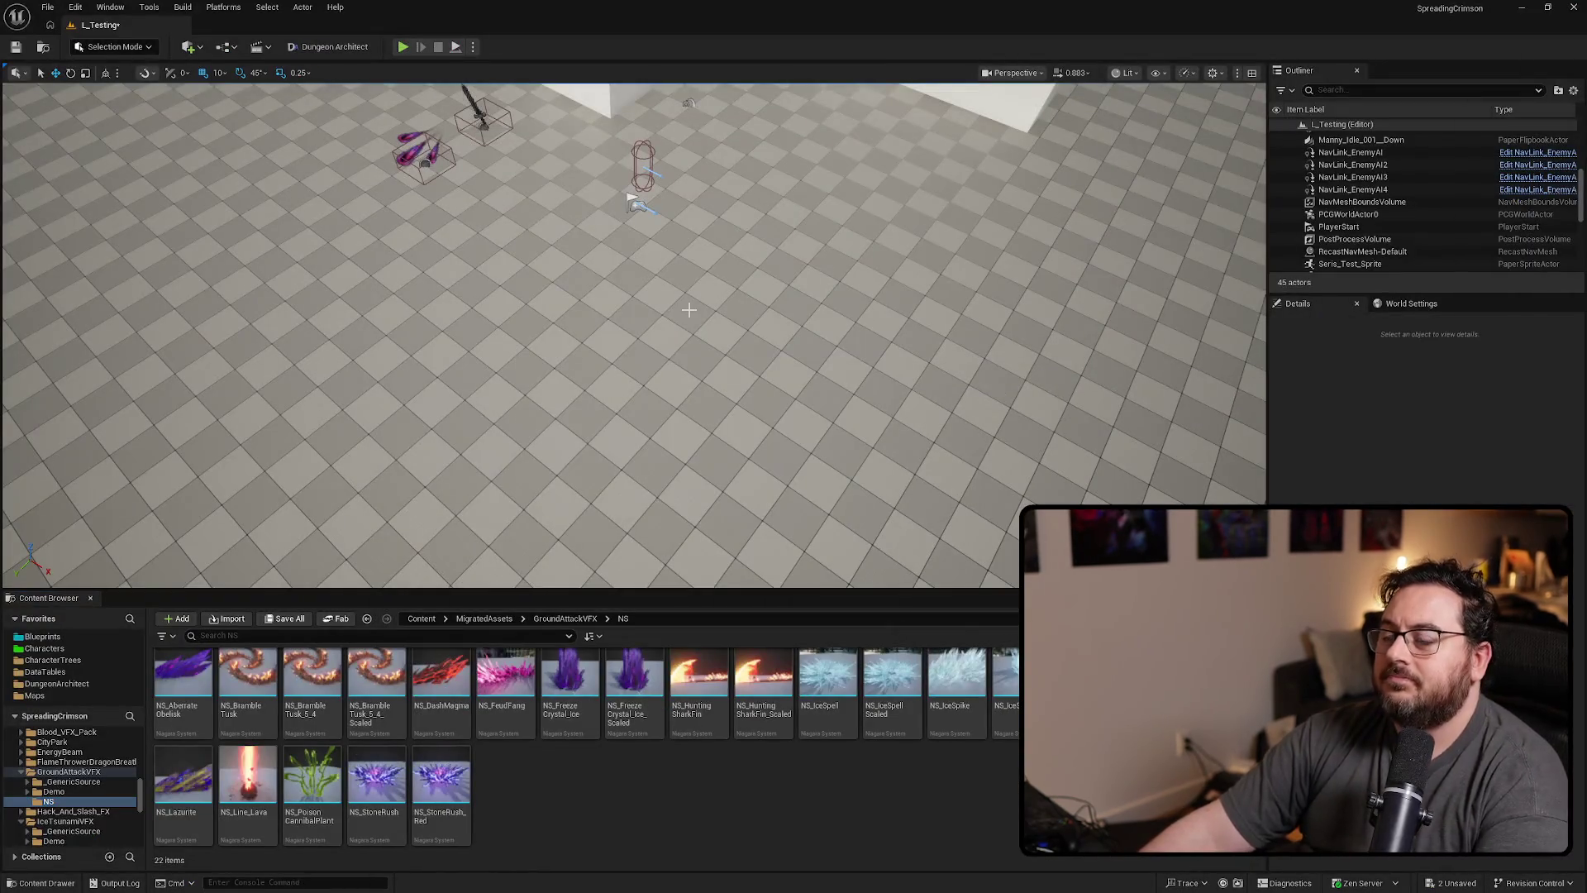
{"action": "key", "text": "alt+p"}
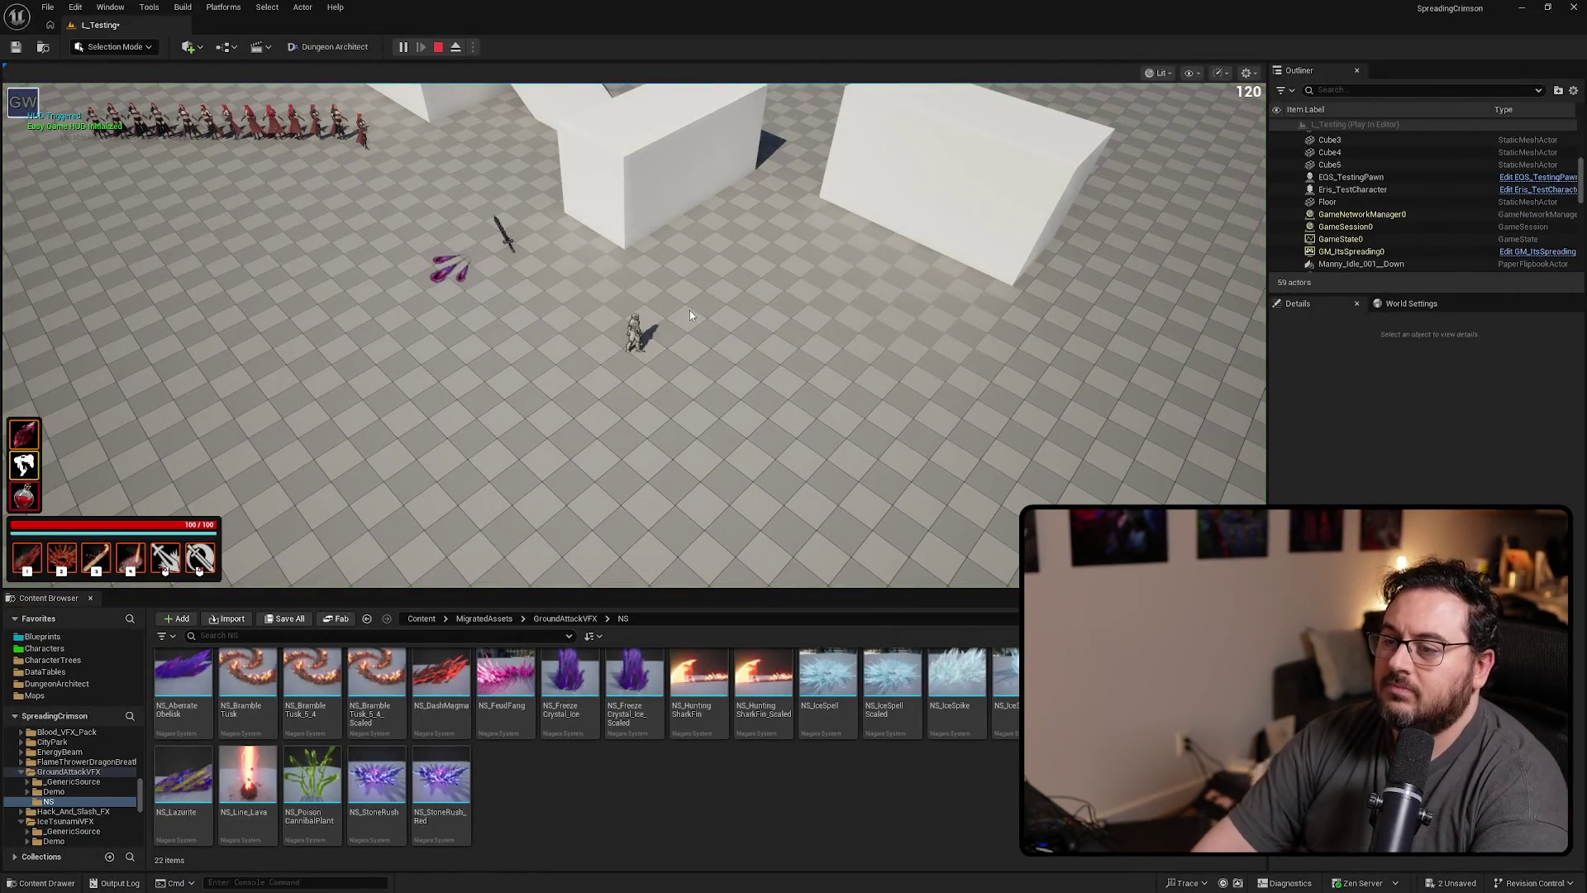
{"action": "scroll", "coordinate": [689, 310], "scroll_direction": "down", "scroll_amount": 4}
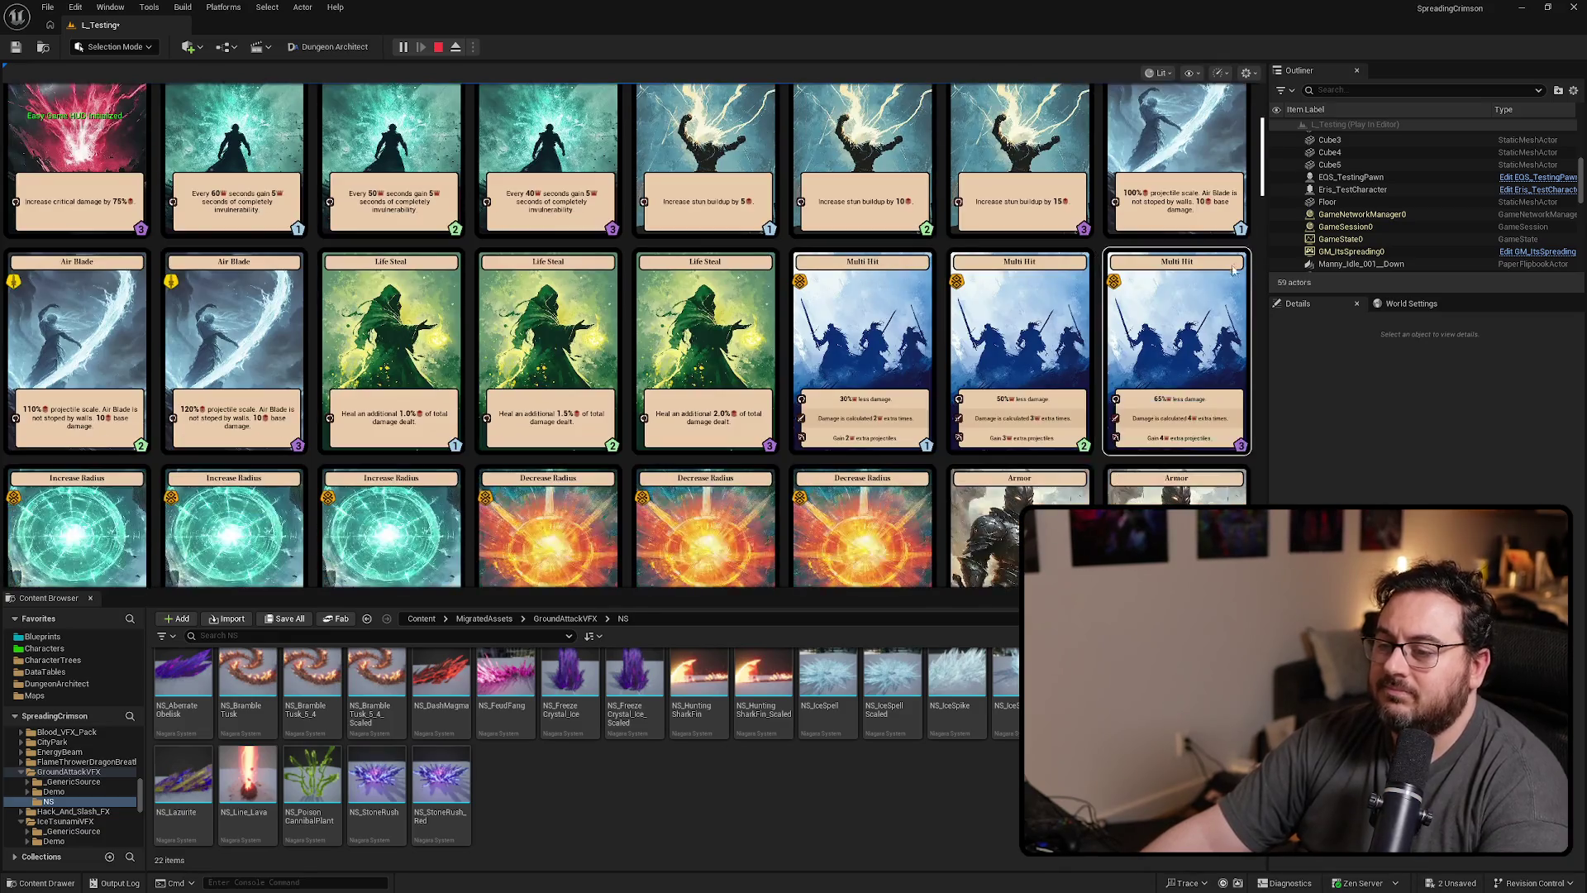
{"action": "left_click_drag", "start_coordinate": [1262, 171], "coordinate": [1256, 287]}
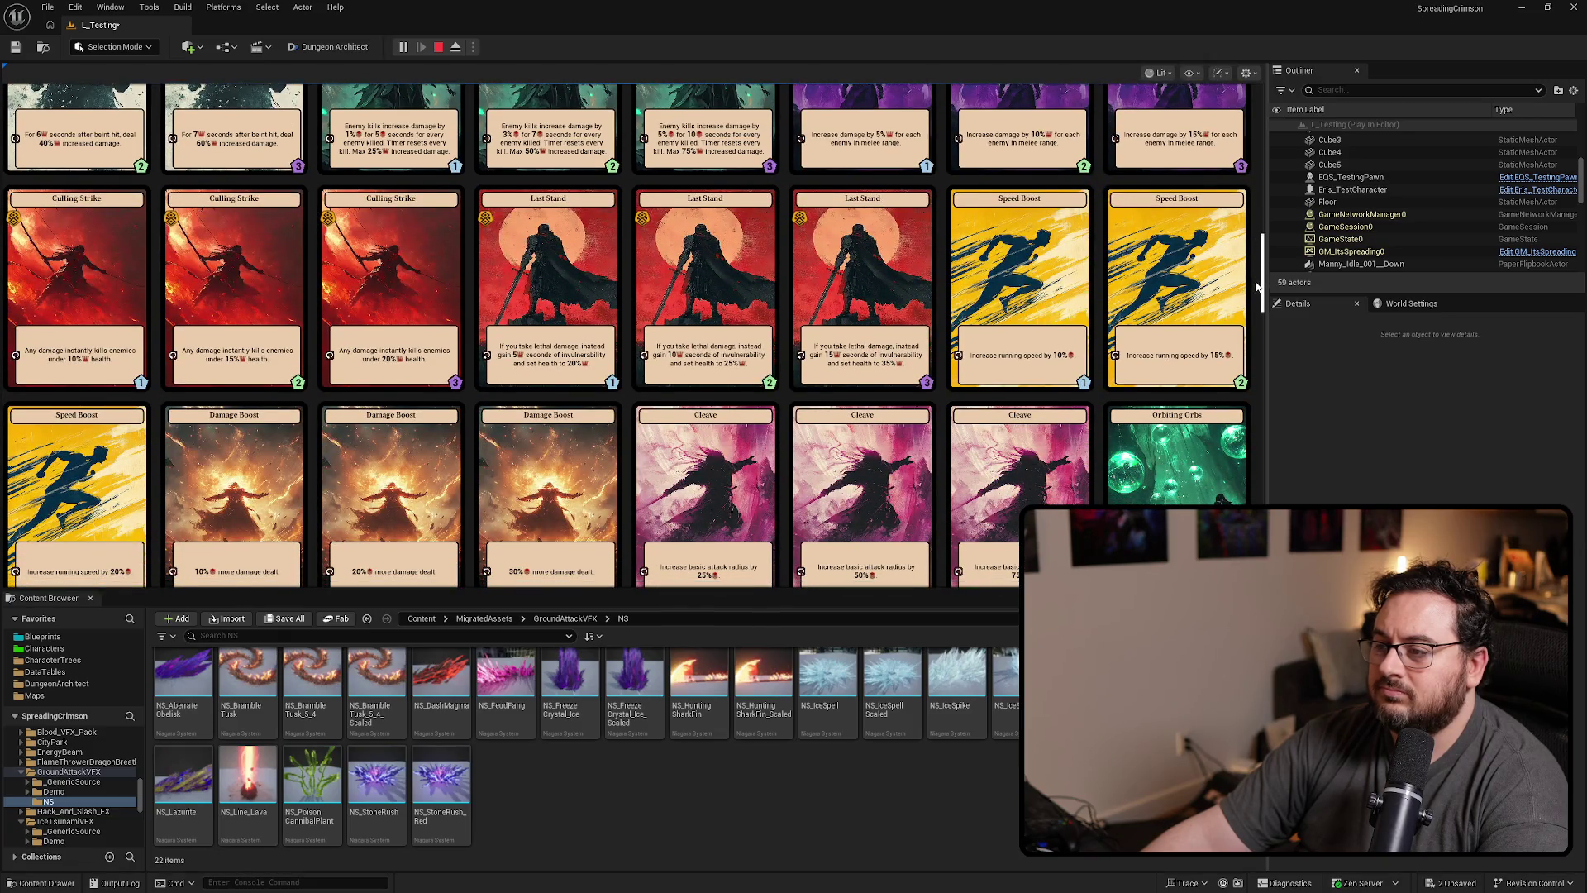
{"action": "scroll", "coordinate": [686, 432], "scroll_direction": "down", "scroll_amount": 2}
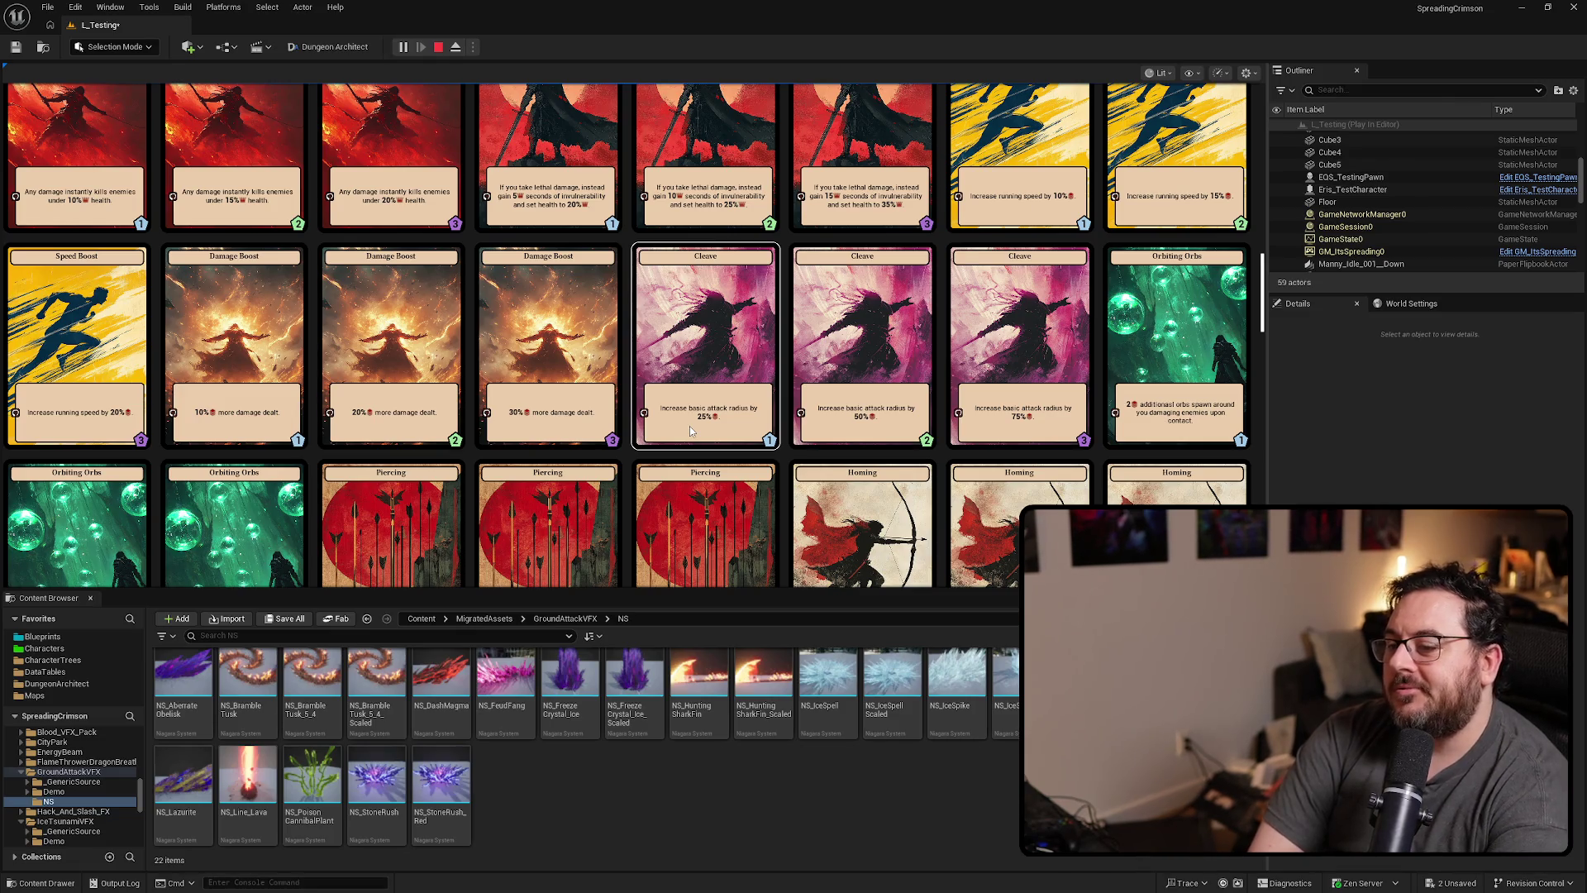
{"action": "key", "text": "Escape"}
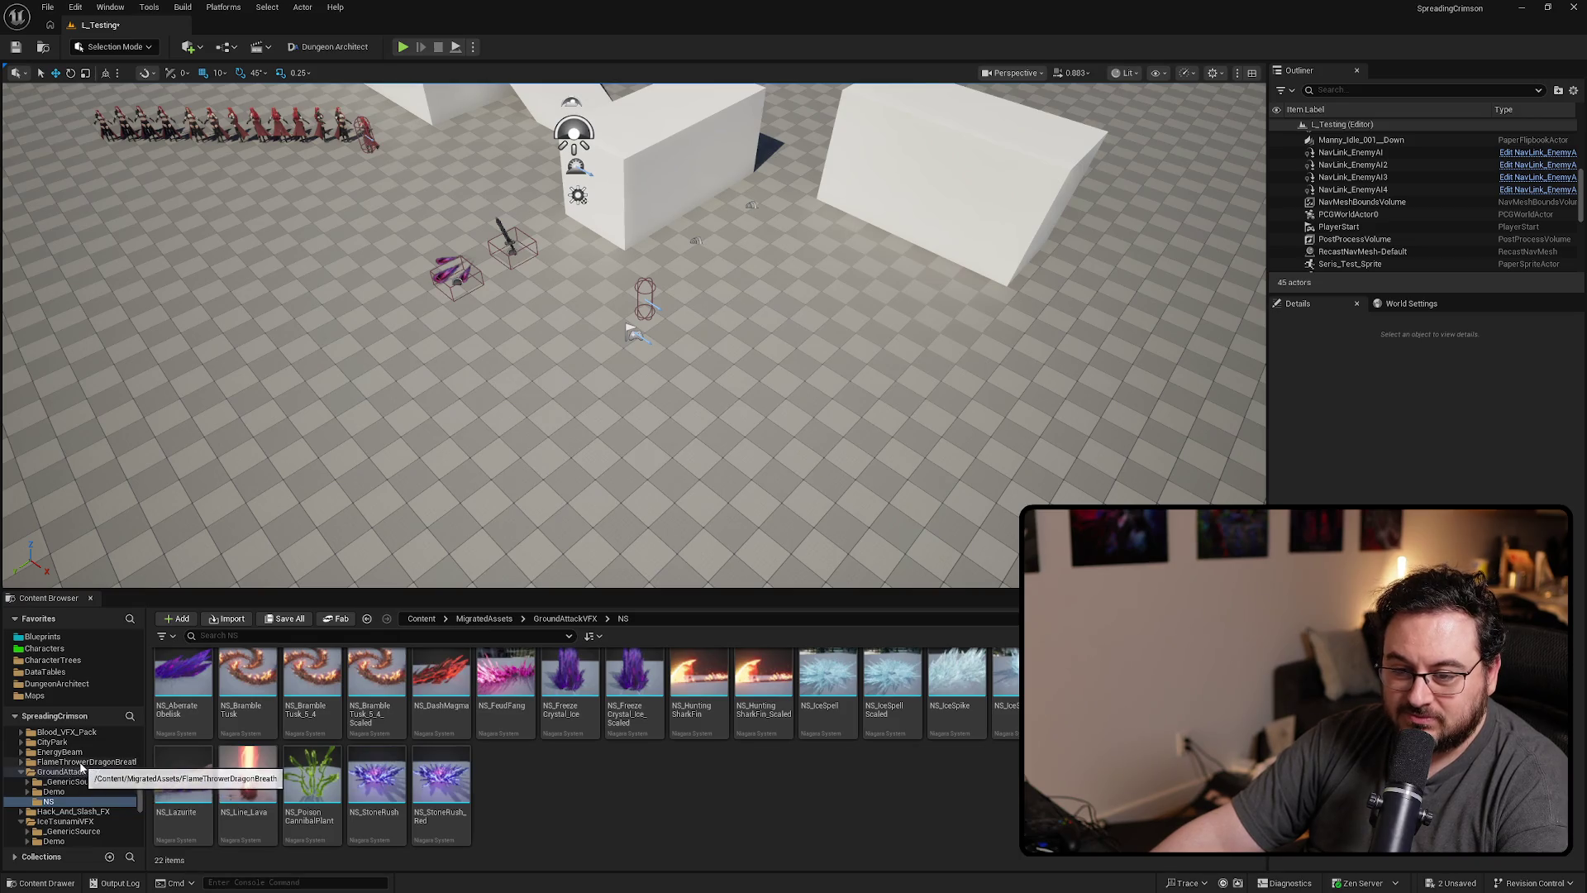
- Browse into the Hack_And_Slash_FX pack's VFX_Niagara Slashes folder
{"action": "scroll", "coordinate": [96, 790], "scroll_direction": "down", "scroll_amount": 1}
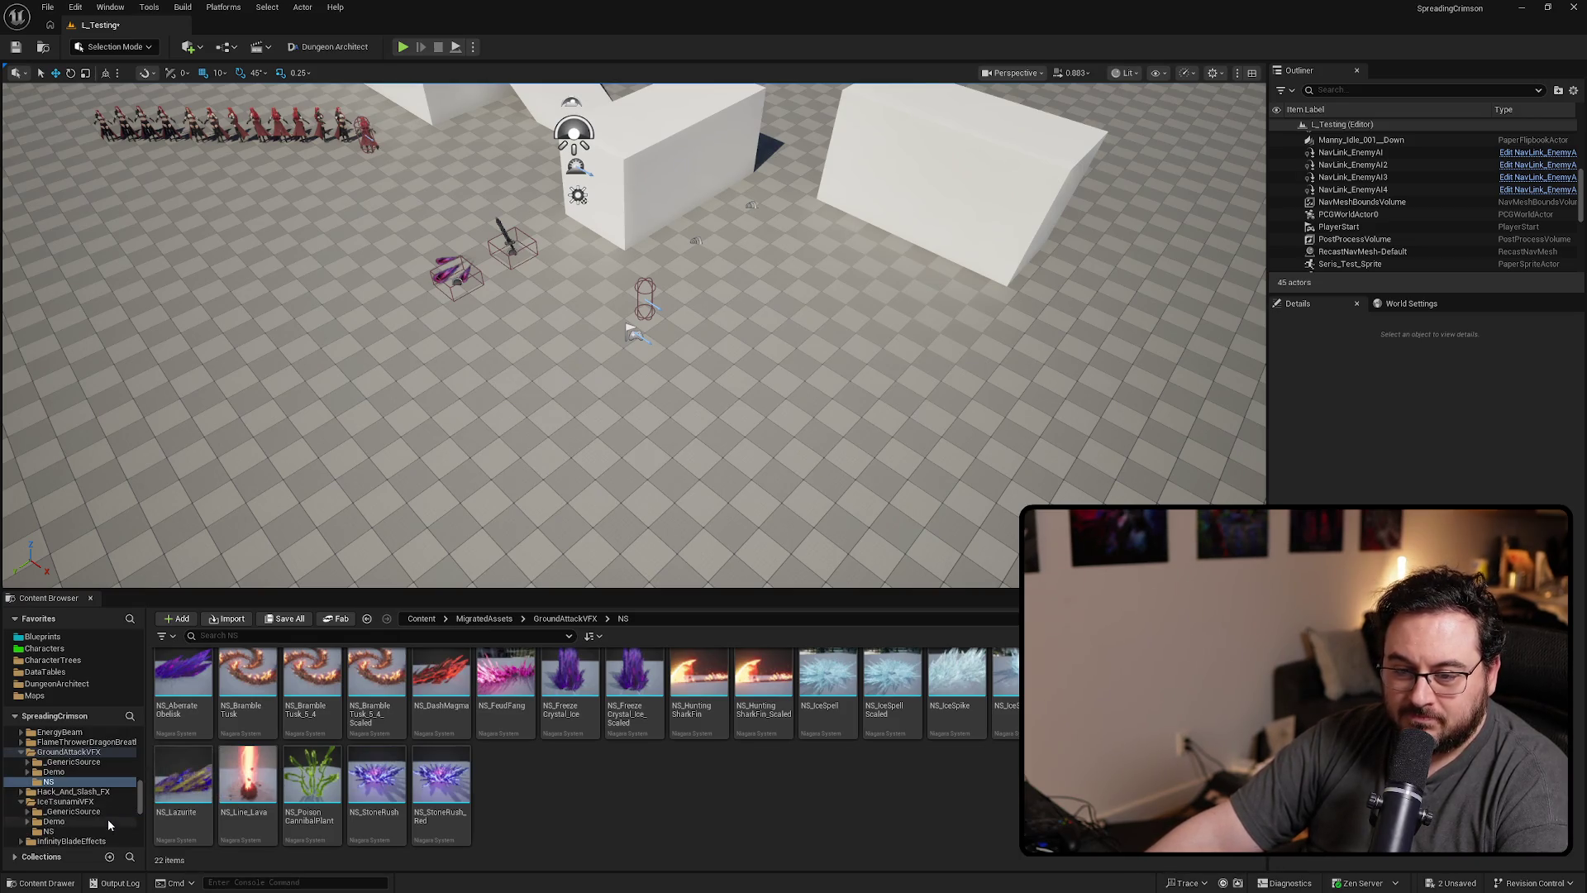
{"action": "left_click", "coordinate": [96, 792]}
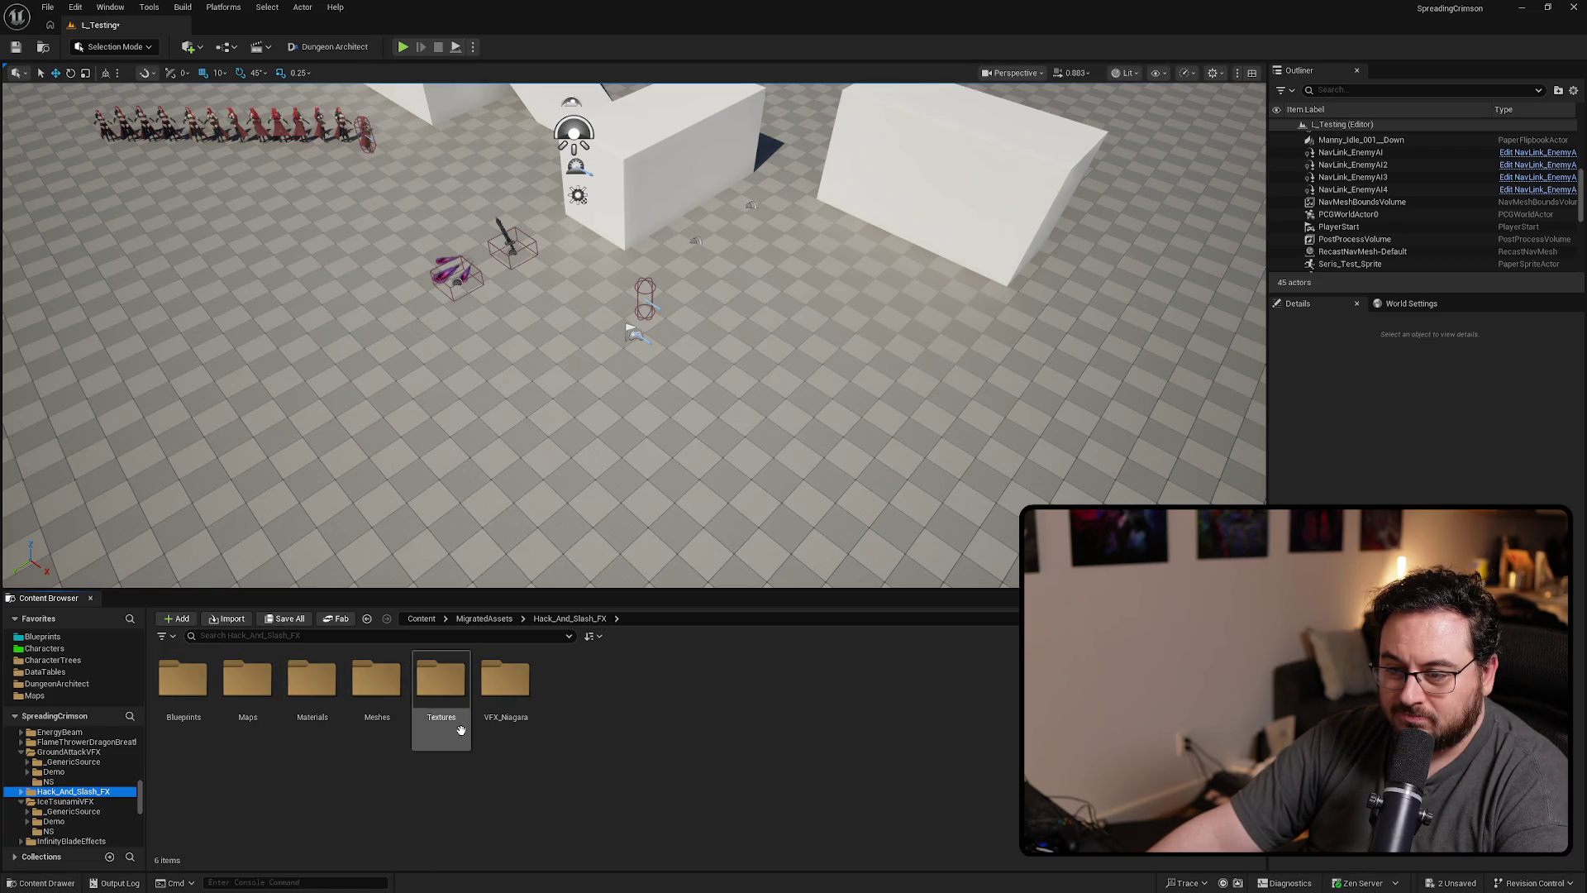
{"action": "left_click", "coordinate": [509, 722]}
{"action": "double_click", "coordinate": [509, 721]}
{"action": "double_click", "coordinate": [261, 709]}
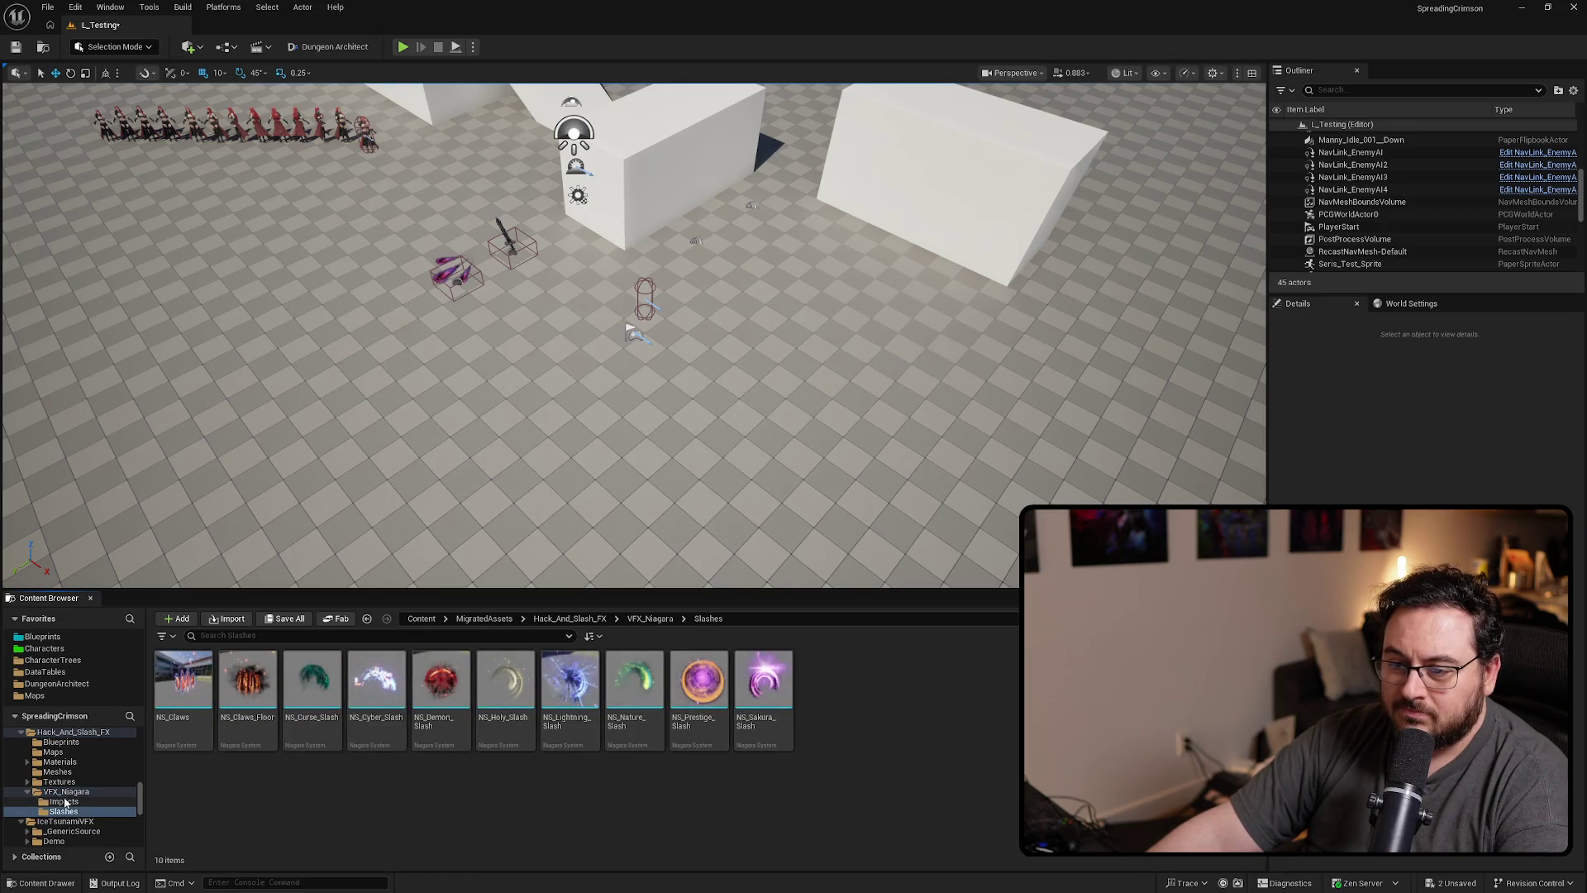
- Open IceTsunamiVFX's NS folder to view its 18 ice Niagara effects
{"action": "scroll", "coordinate": [83, 777], "scroll_direction": "down", "scroll_amount": 3}
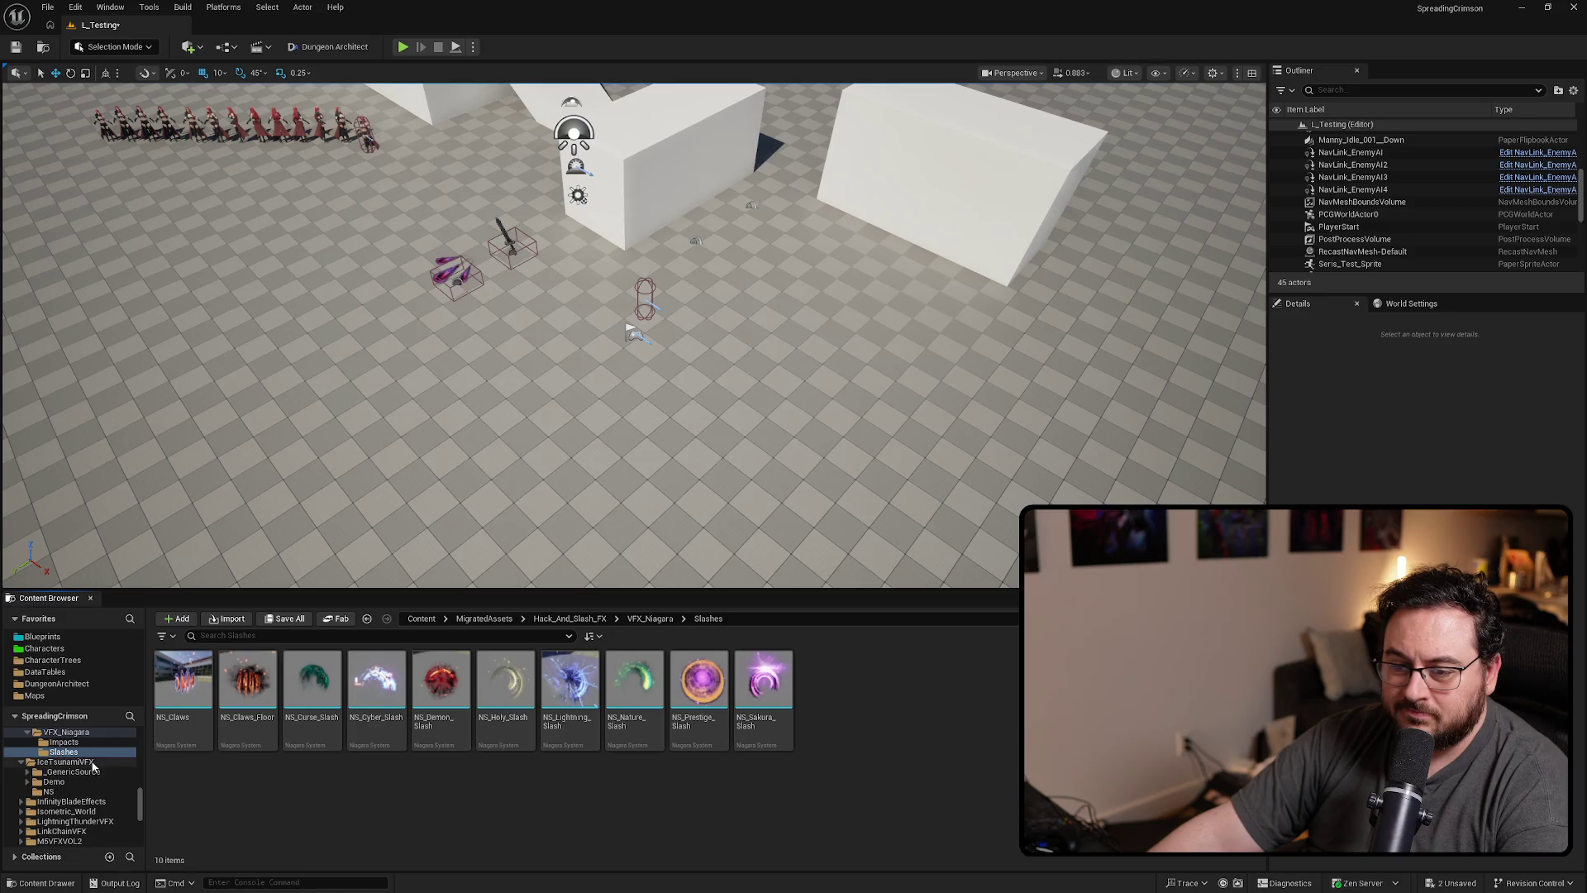
{"action": "left_click", "coordinate": [94, 763]}
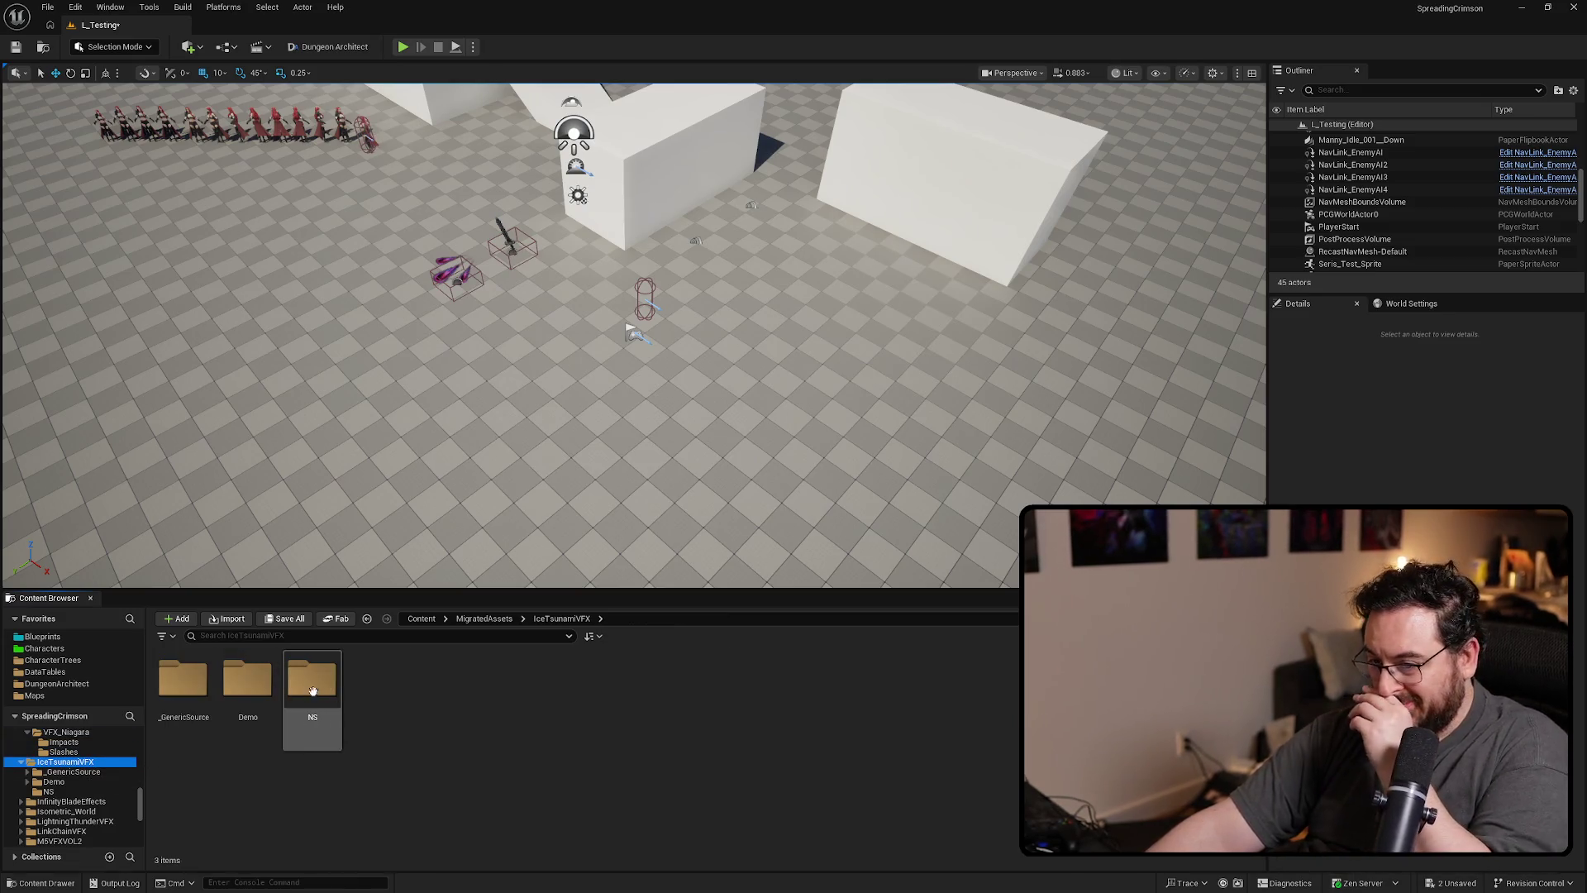
{"action": "double_click", "coordinate": [312, 686]}
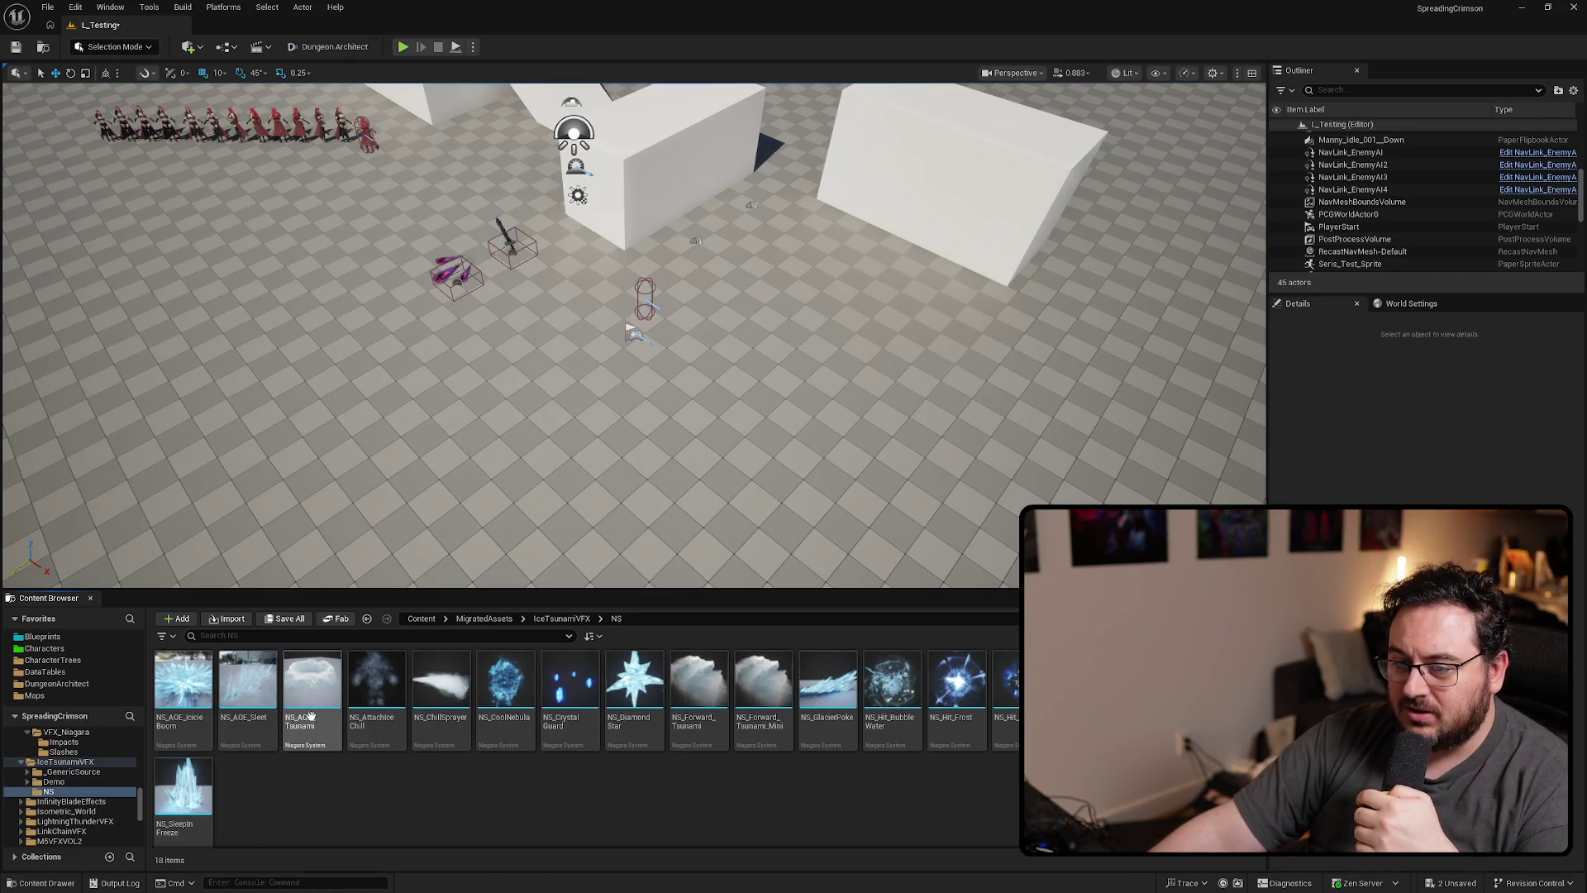
{"action": "scroll", "coordinate": [92, 767], "scroll_direction": "down", "scroll_amount": 2}
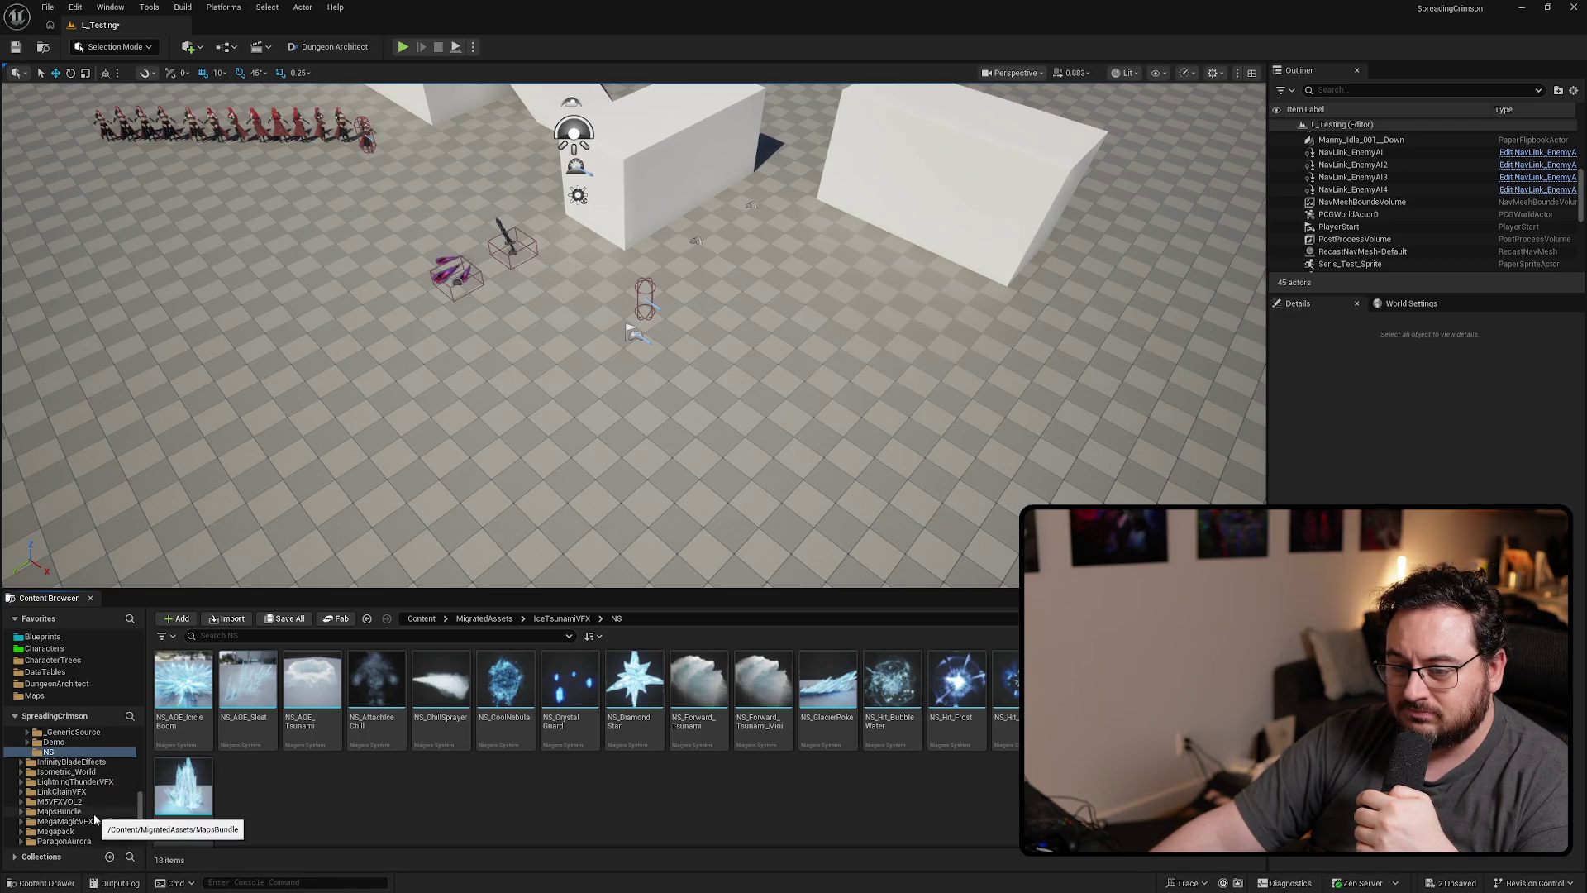
{"action": "scroll", "coordinate": [92, 826], "scroll_direction": "down", "scroll_amount": 3}
{"action": "scroll", "coordinate": [91, 837], "scroll_direction": "down", "scroll_amount": 2}
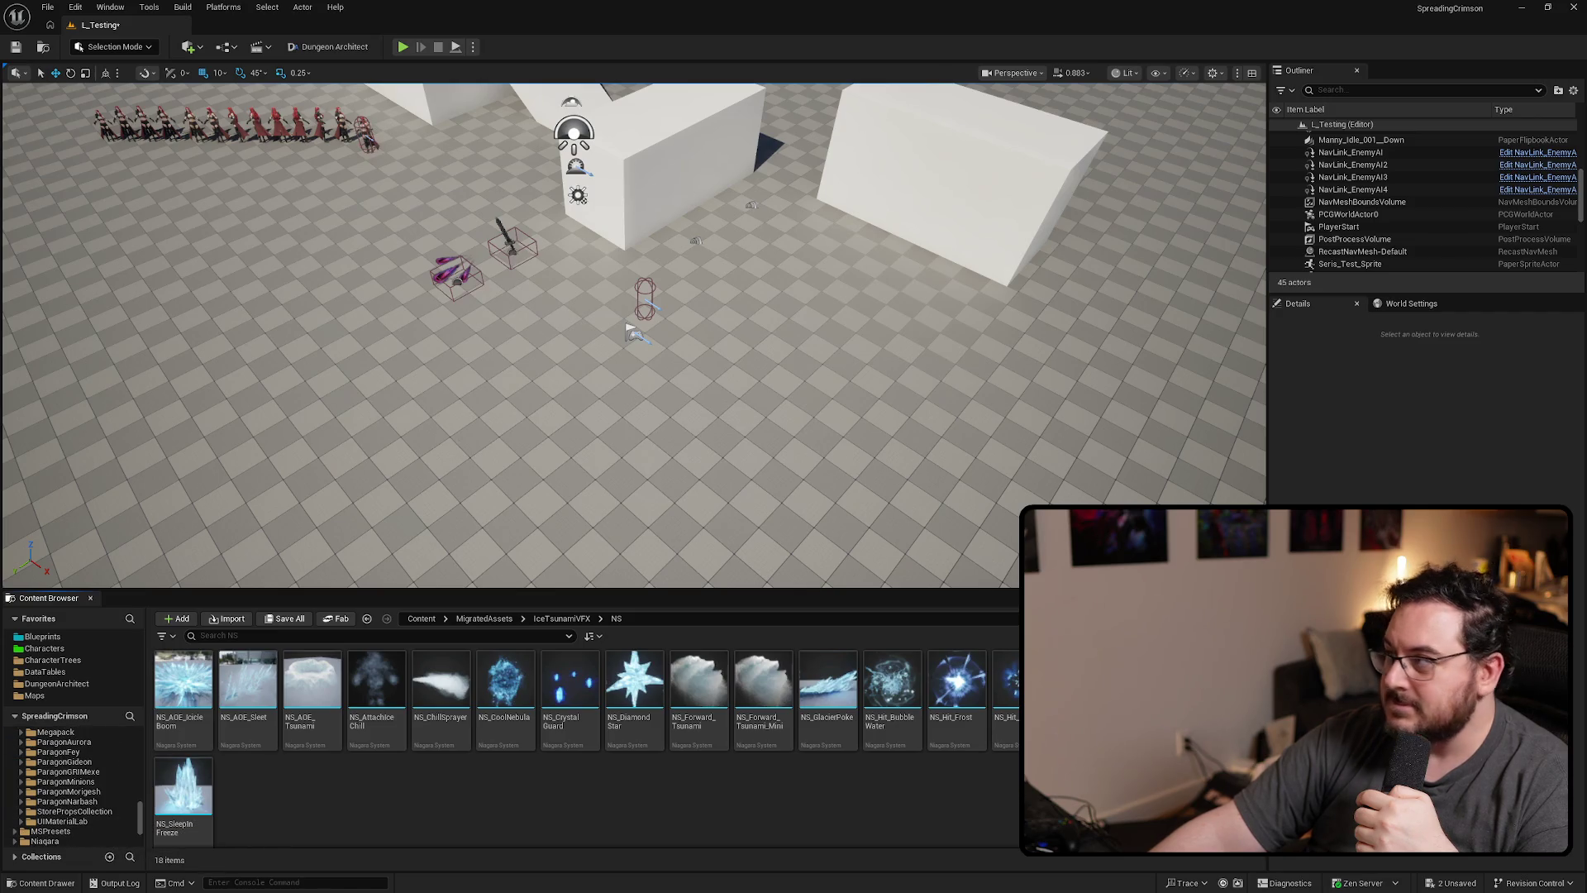
{"action": "key", "text": "alt+Tab"}
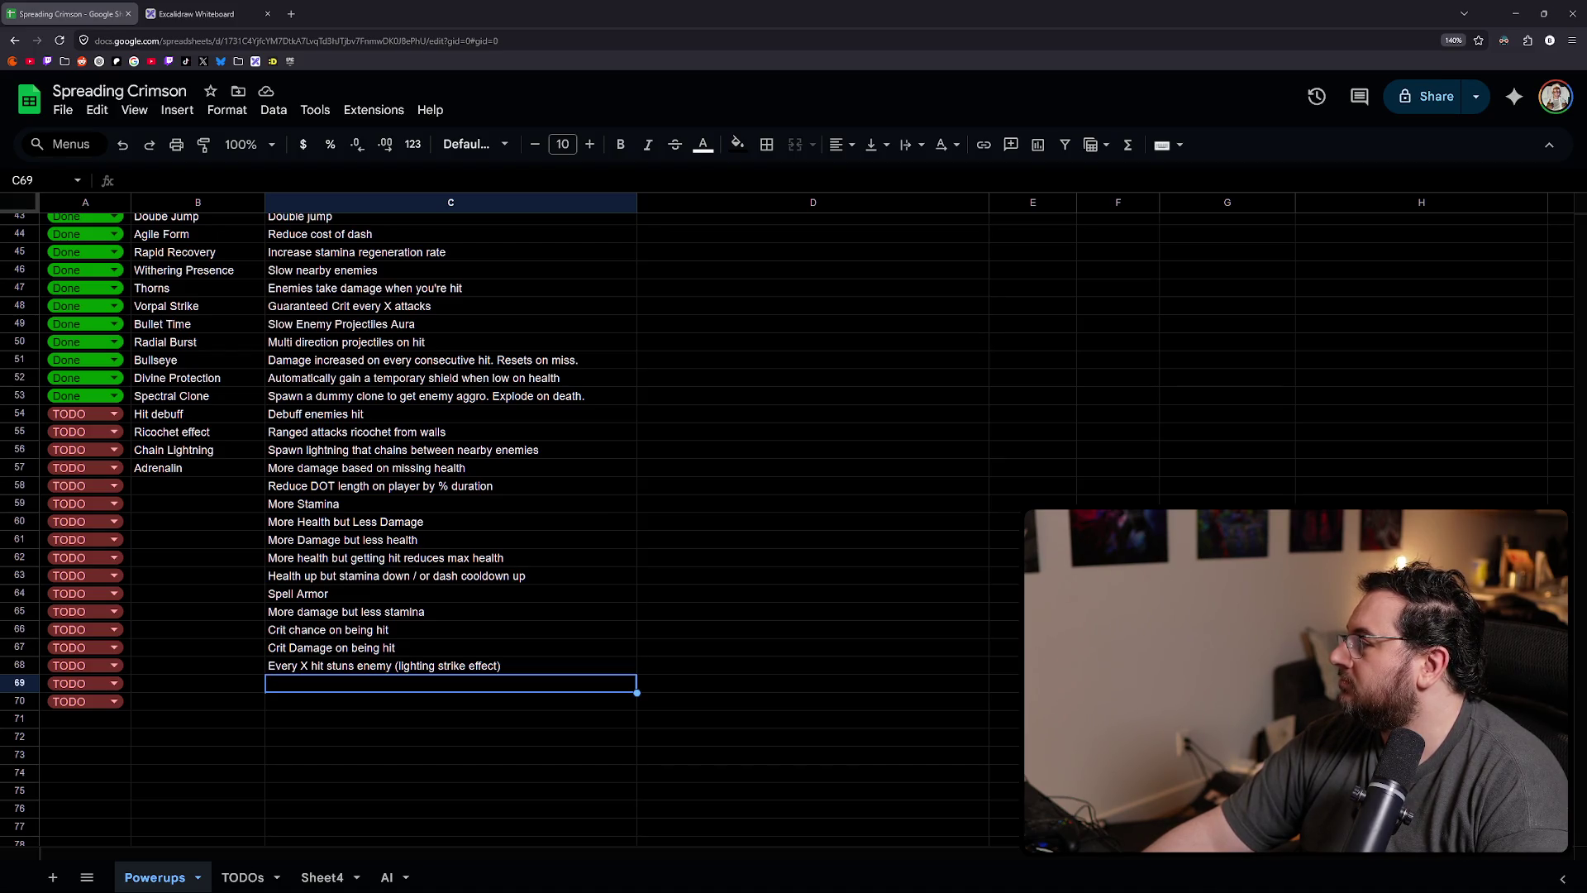
- Ask Grok for a 100-item list of the coolest abilities in Diablo, Path of Exile and Hades
{"action": "key", "text": "alt+Tab"}
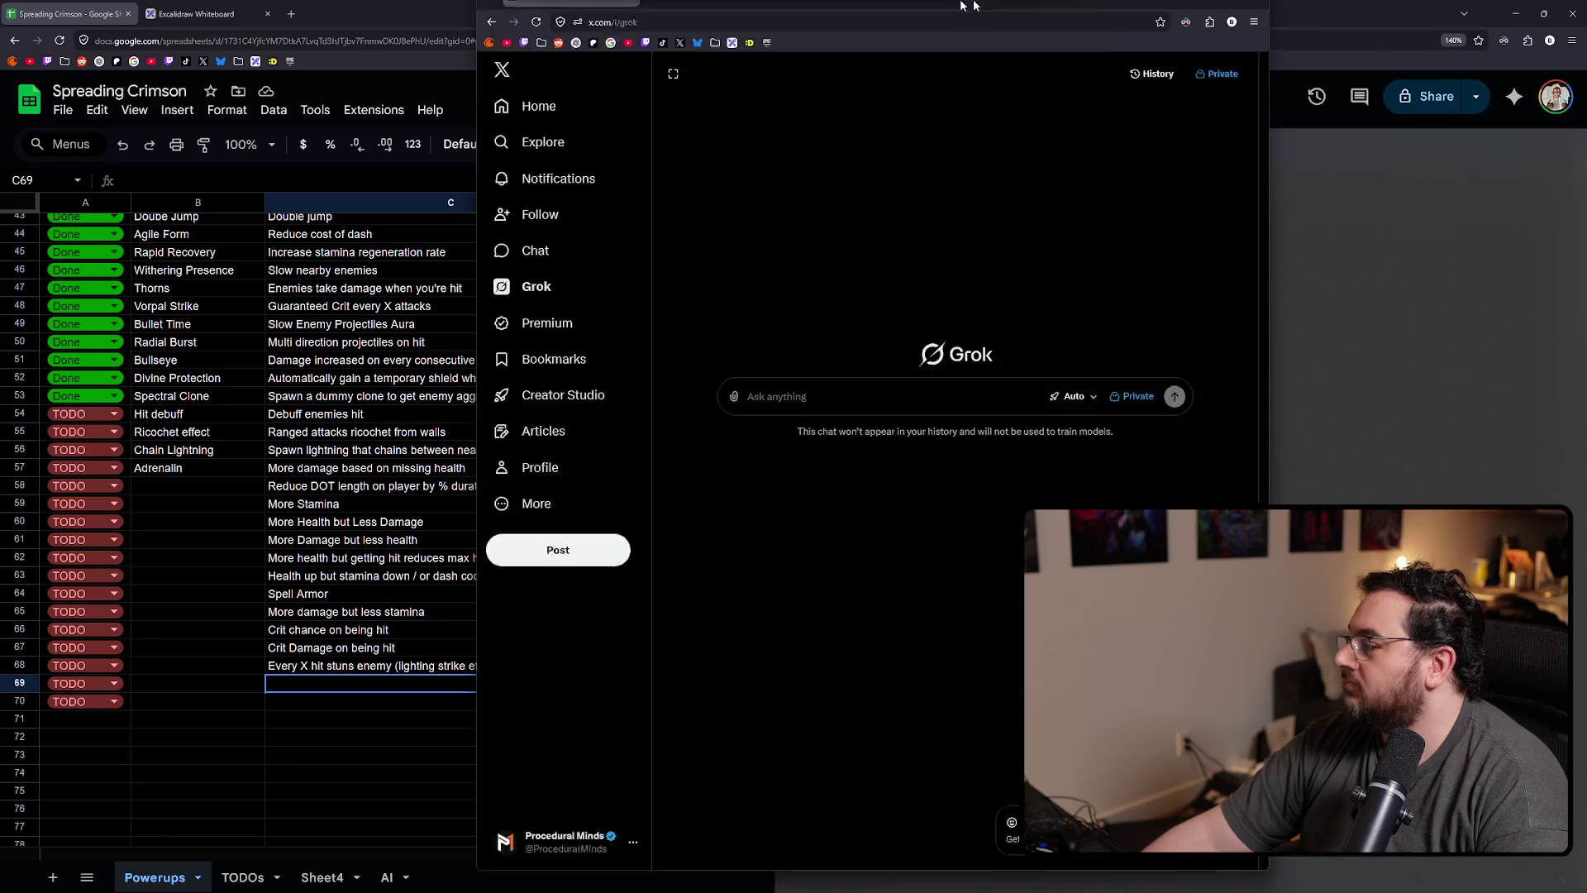
{"action": "type", "text": "When looking"}
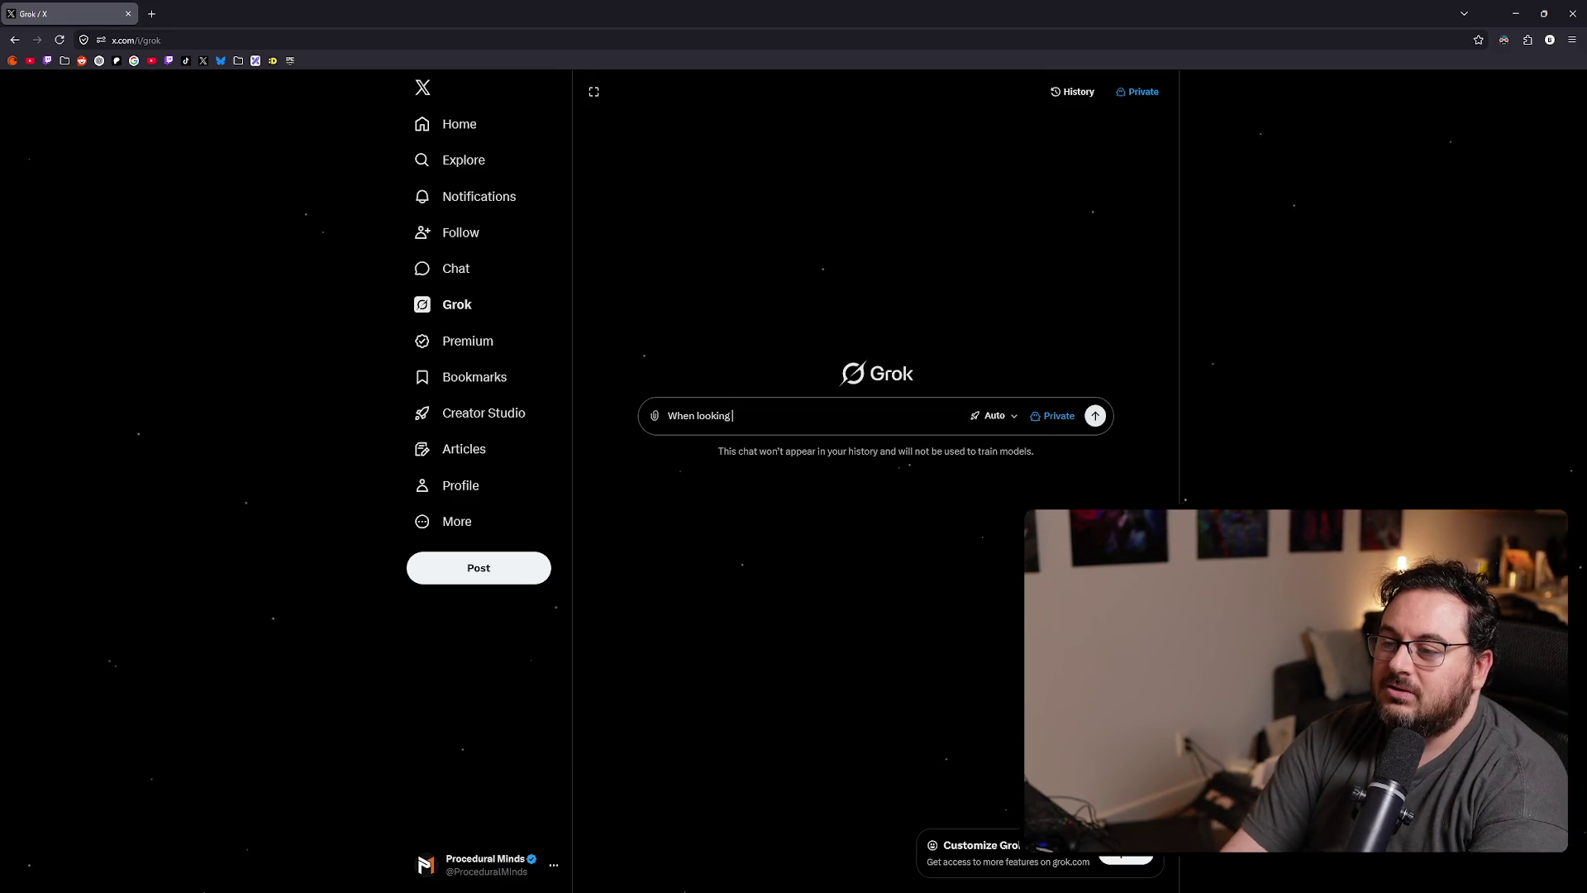
{"action": "type", "text": " at games I"}
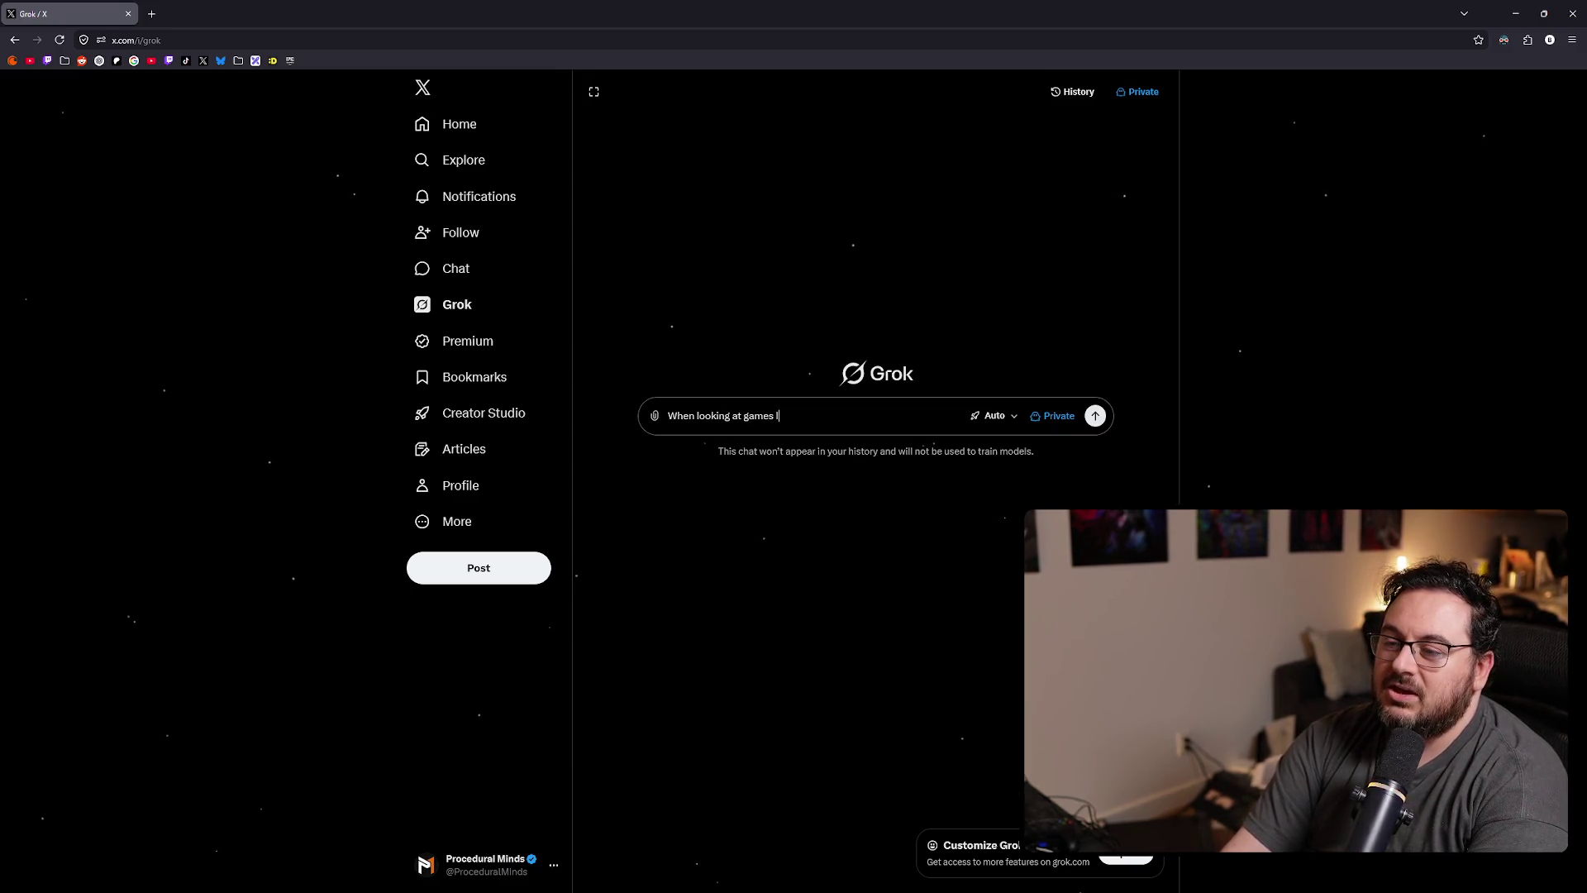
{"action": "key", "text": "BackSpace"}
{"action": "type", "text": "like"}
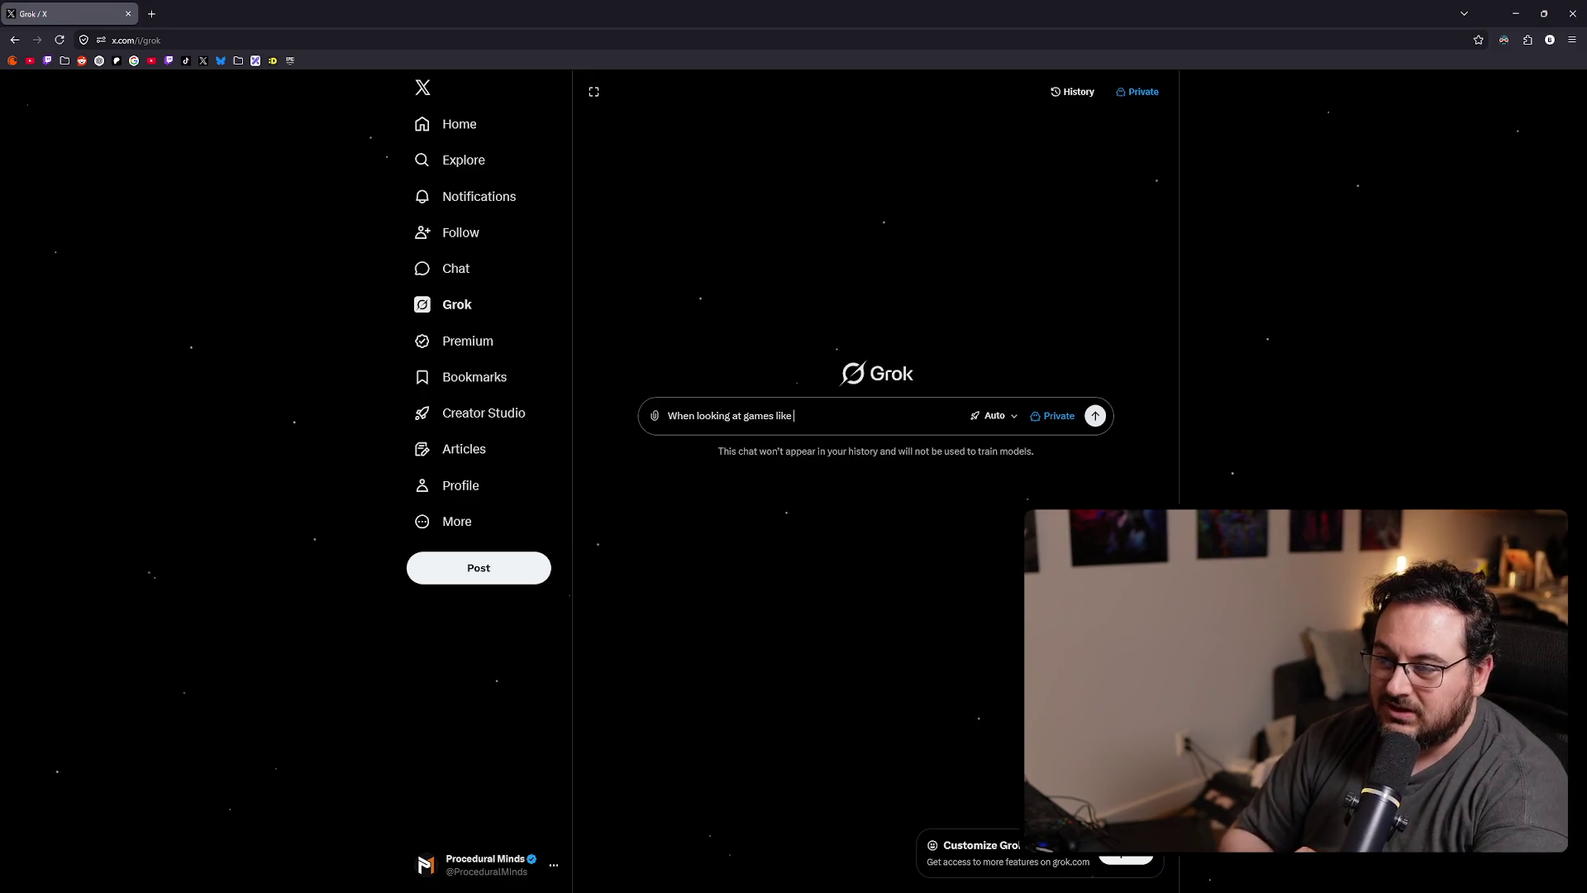
{"action": "type", "text": " diab"}
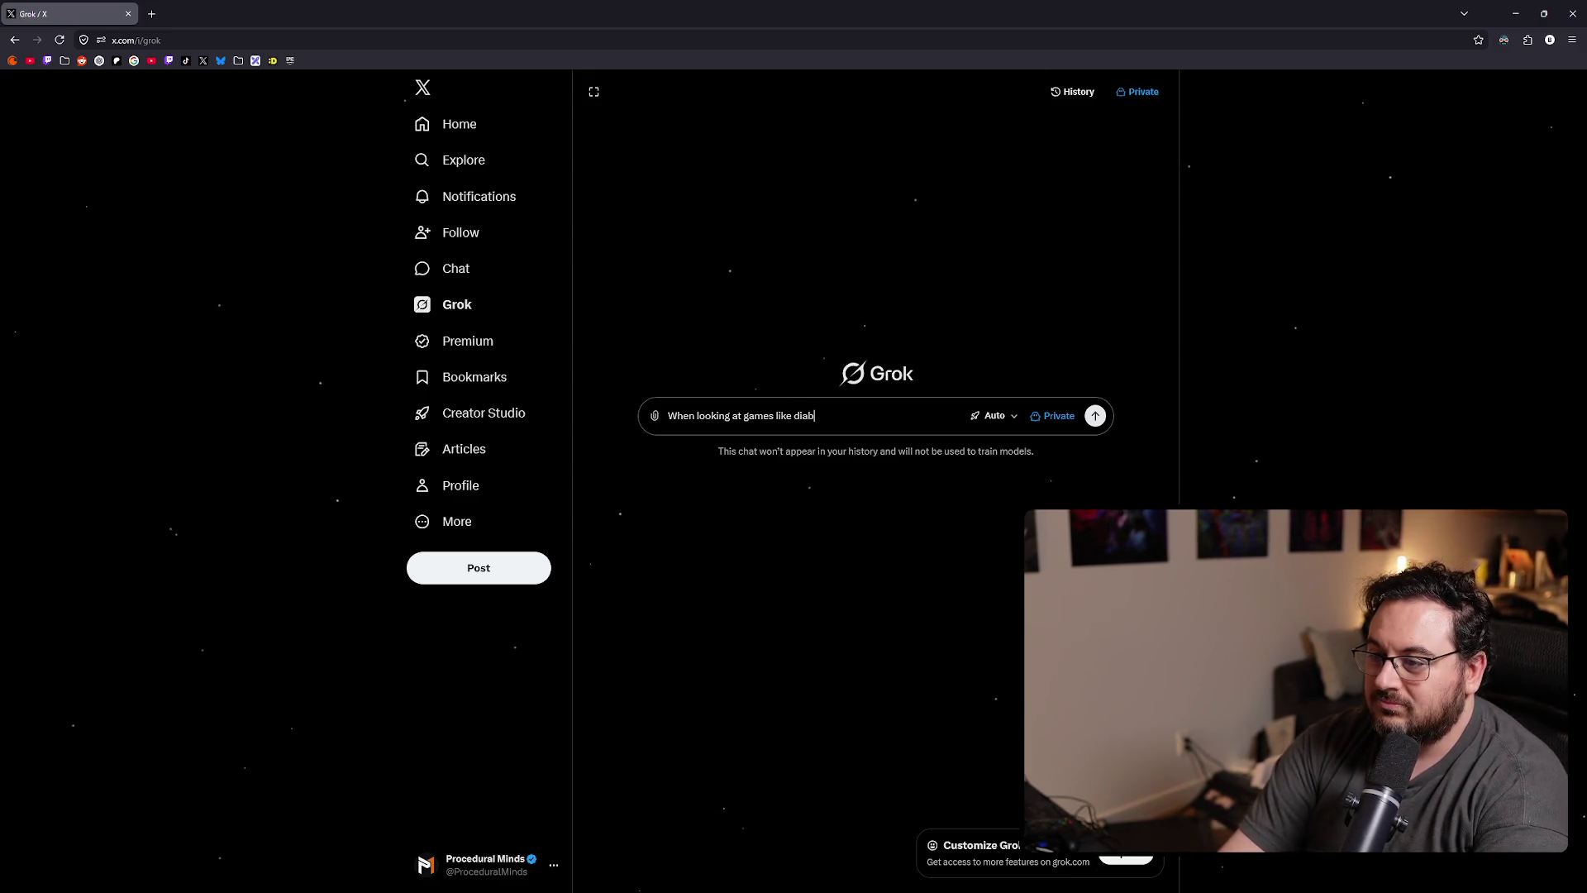
{"action": "type", "text": "lo, path of ex"}
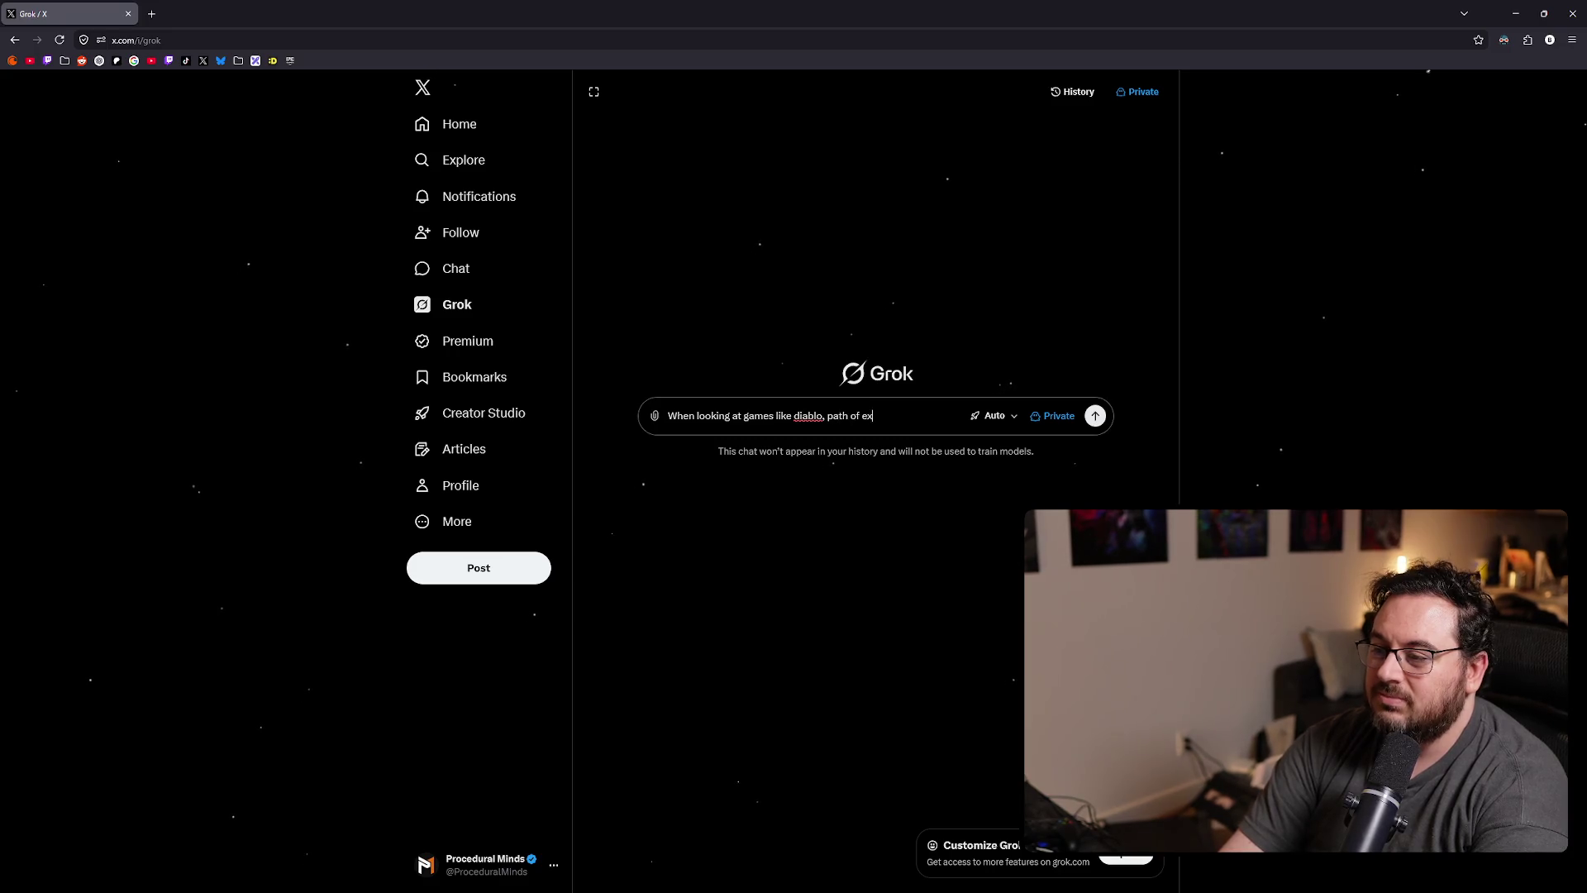
{"action": "type", "text": "ile, and hades"}
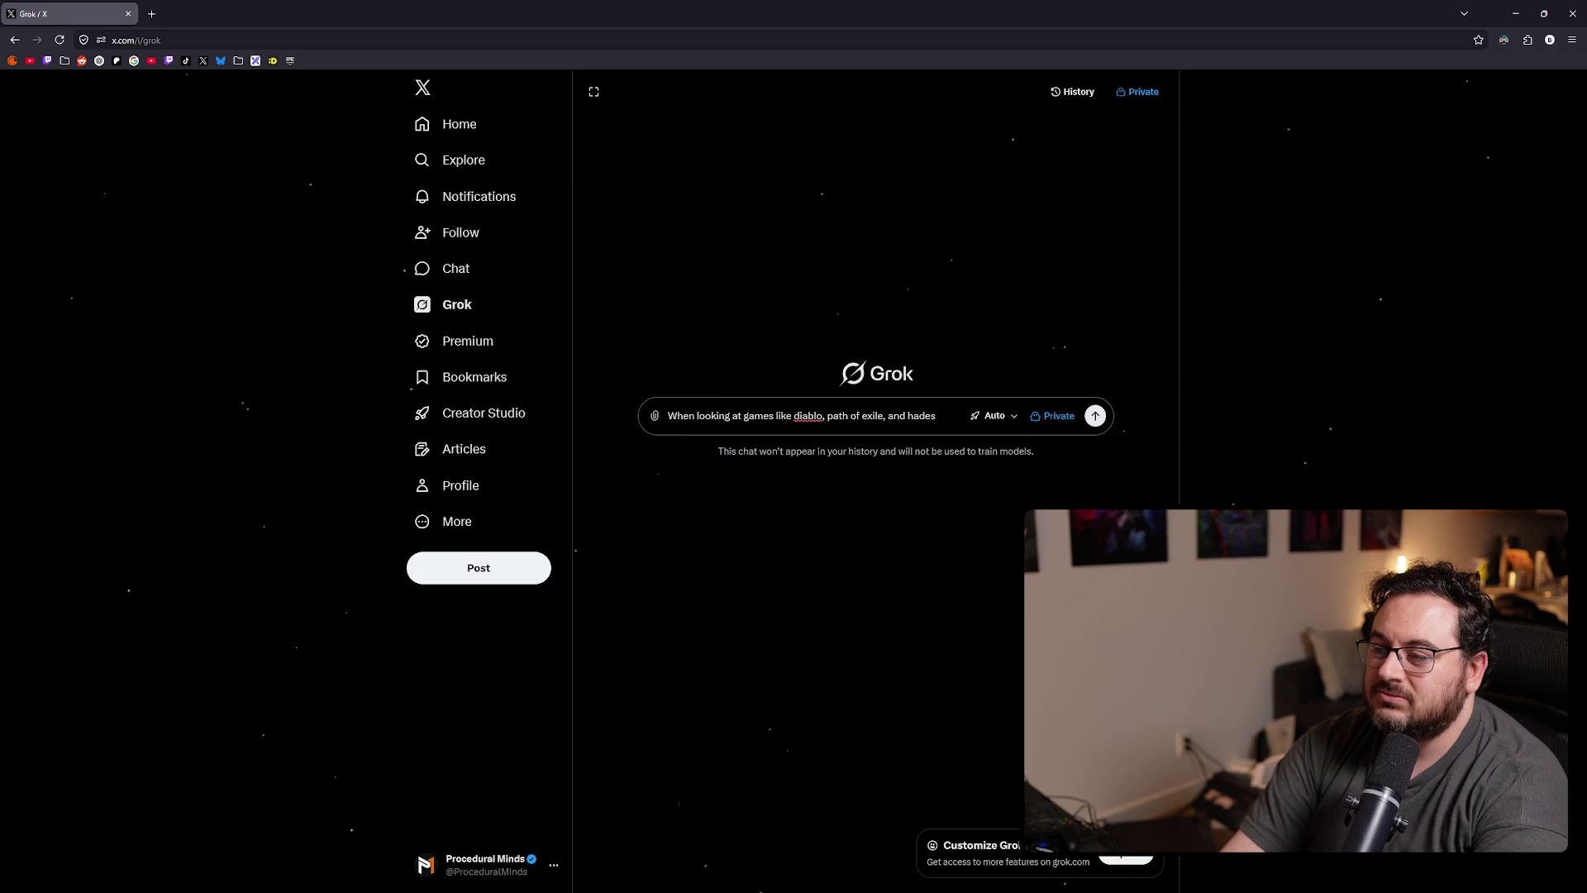
{"action": "type", "text": ", "}
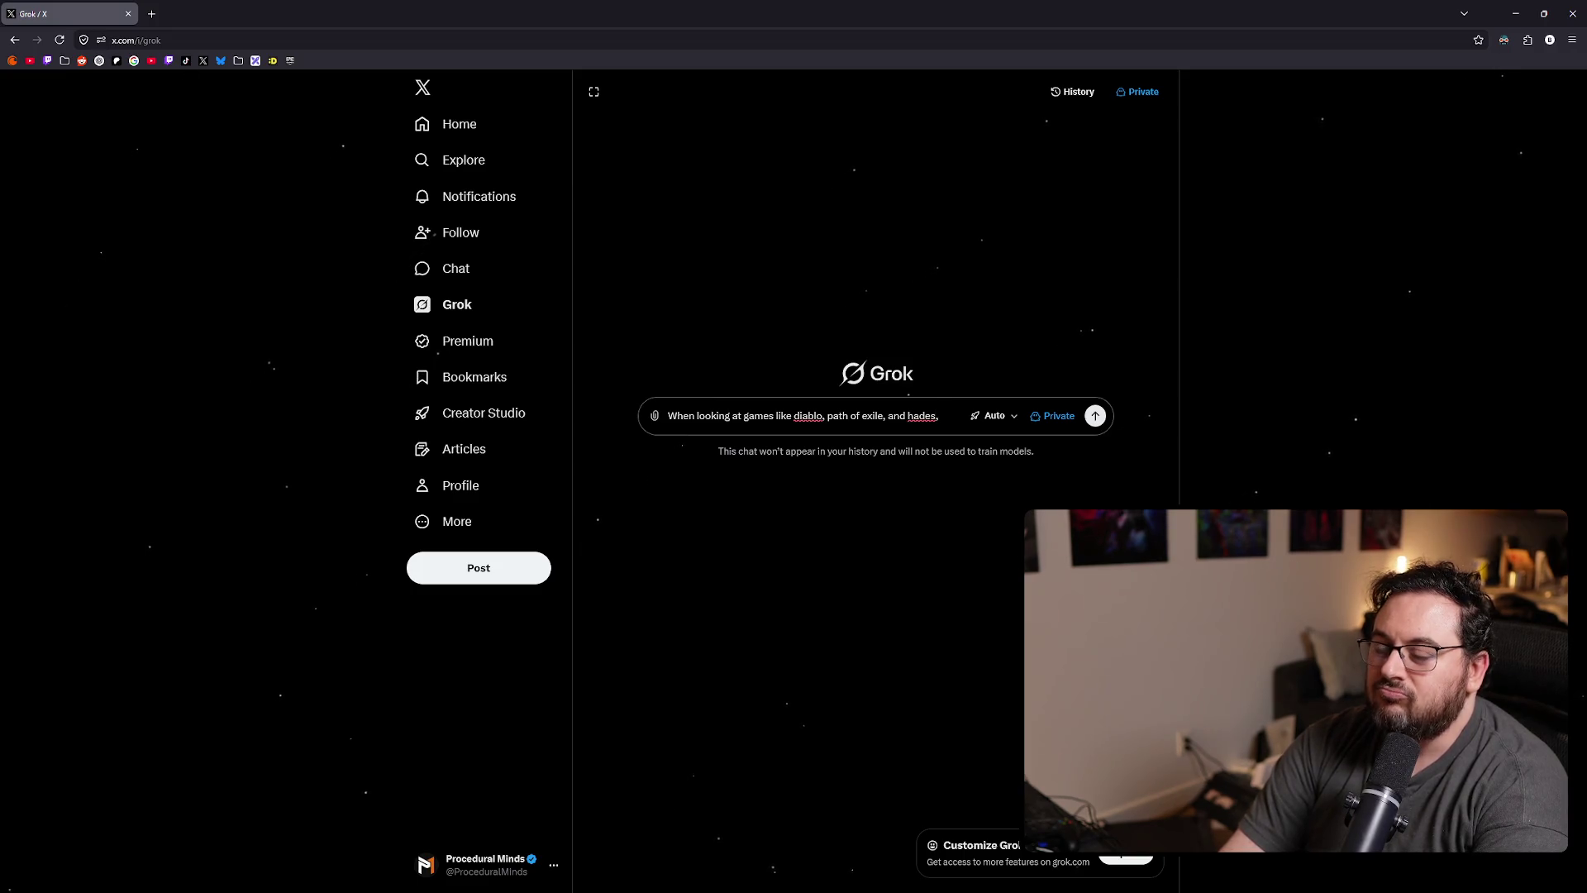
{"action": "type", "text": "what abilities"}
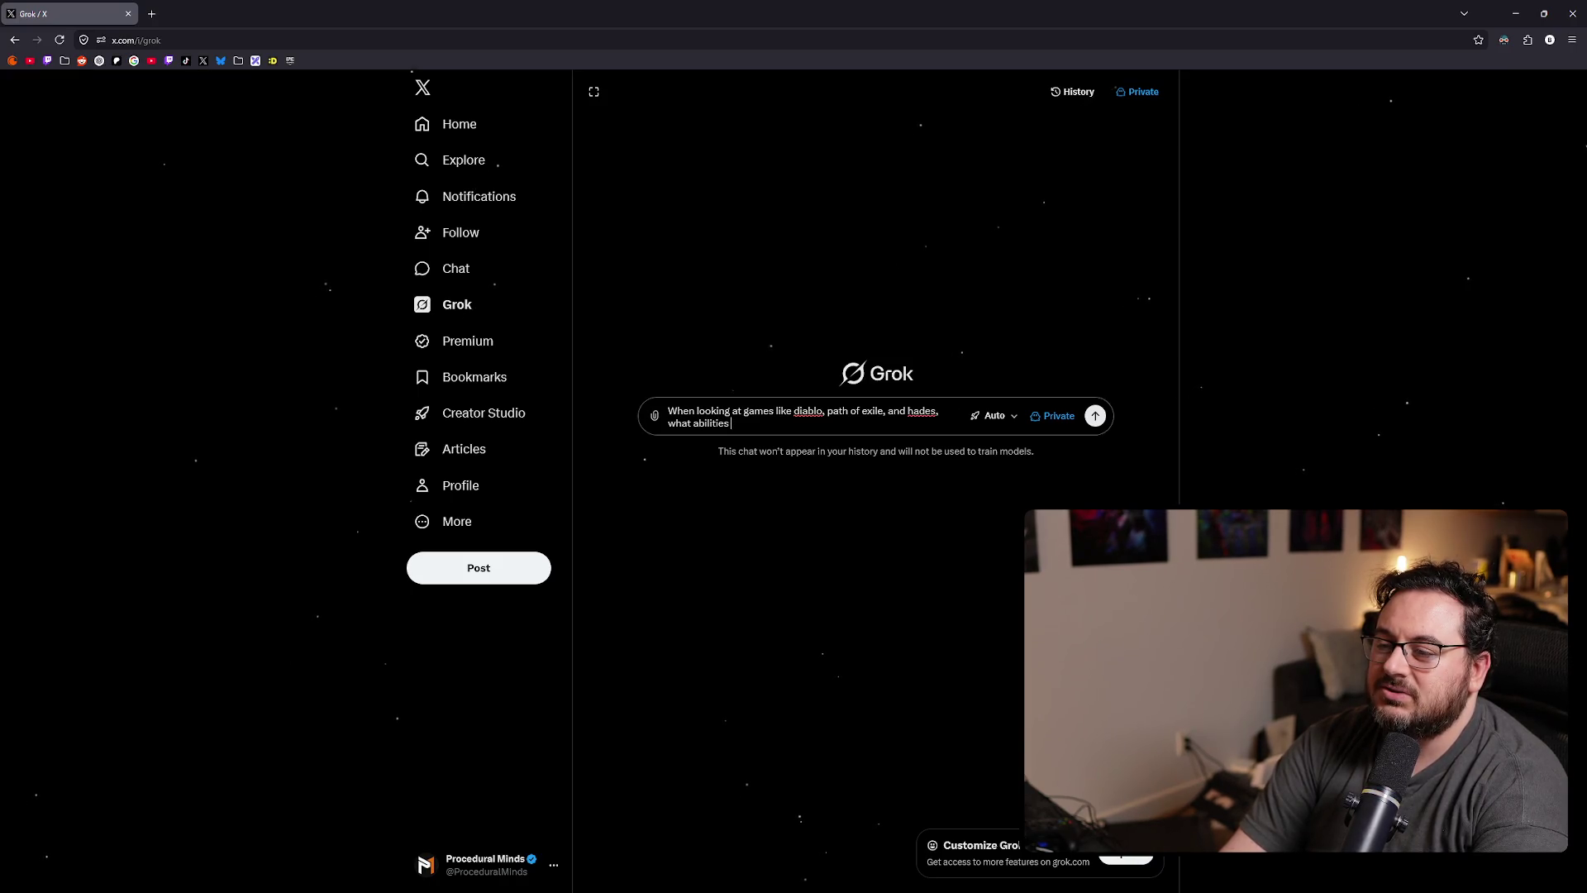
{"action": "key", "text": "BackSpace"}
{"action": "key", "text": "BackSpace"}
{"action": "key", "text": "BackSpace"}
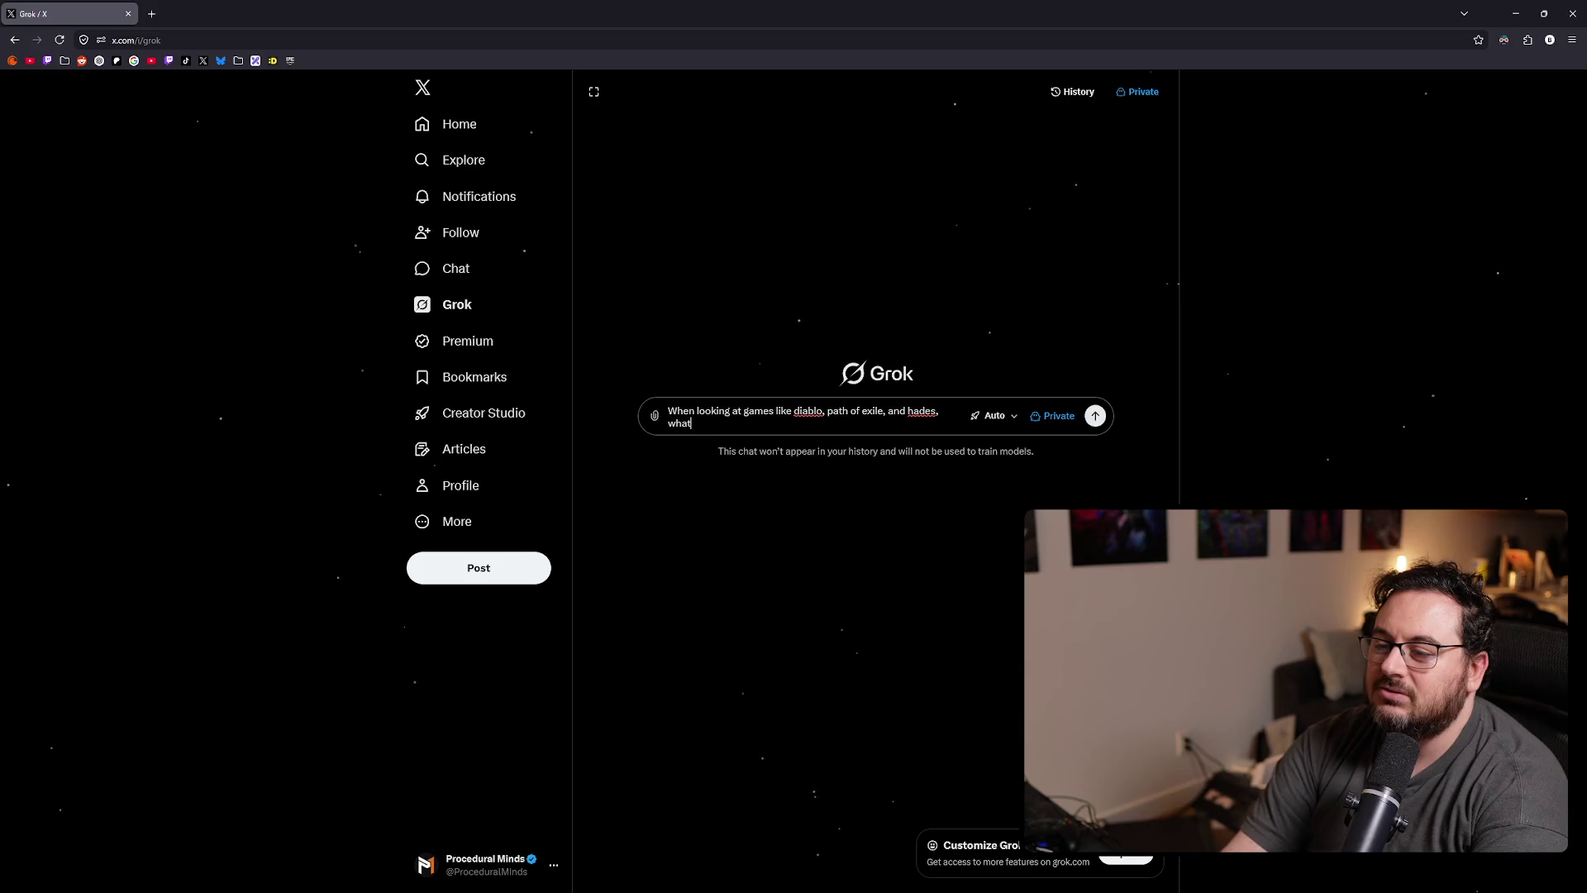
{"action": "type", "text": " are some of the coole"}
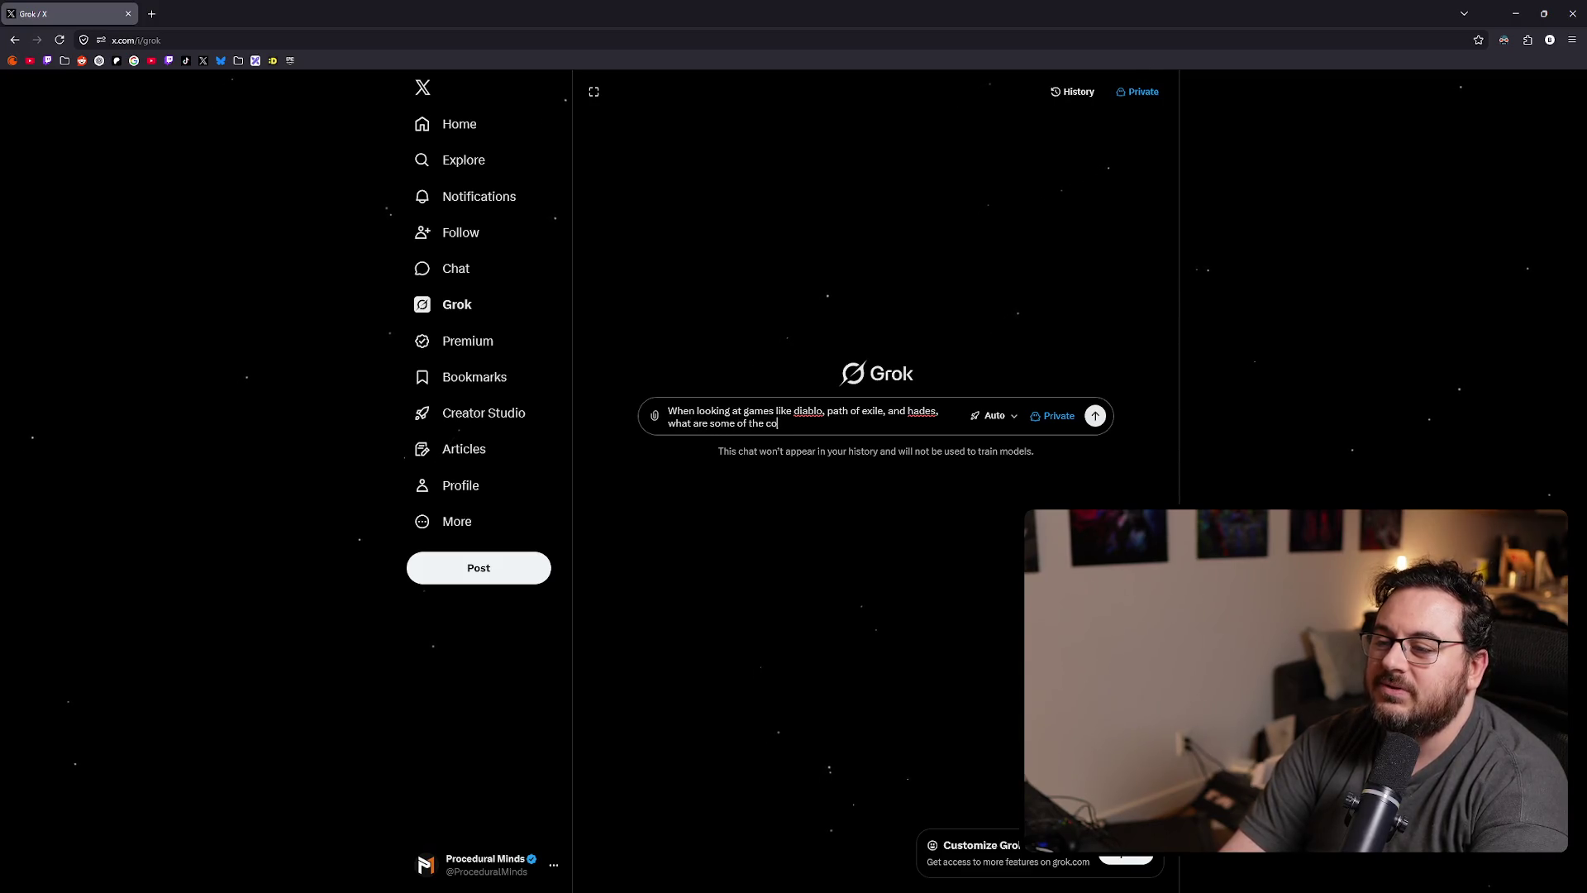
{"action": "type", "text": "st abiliti"}
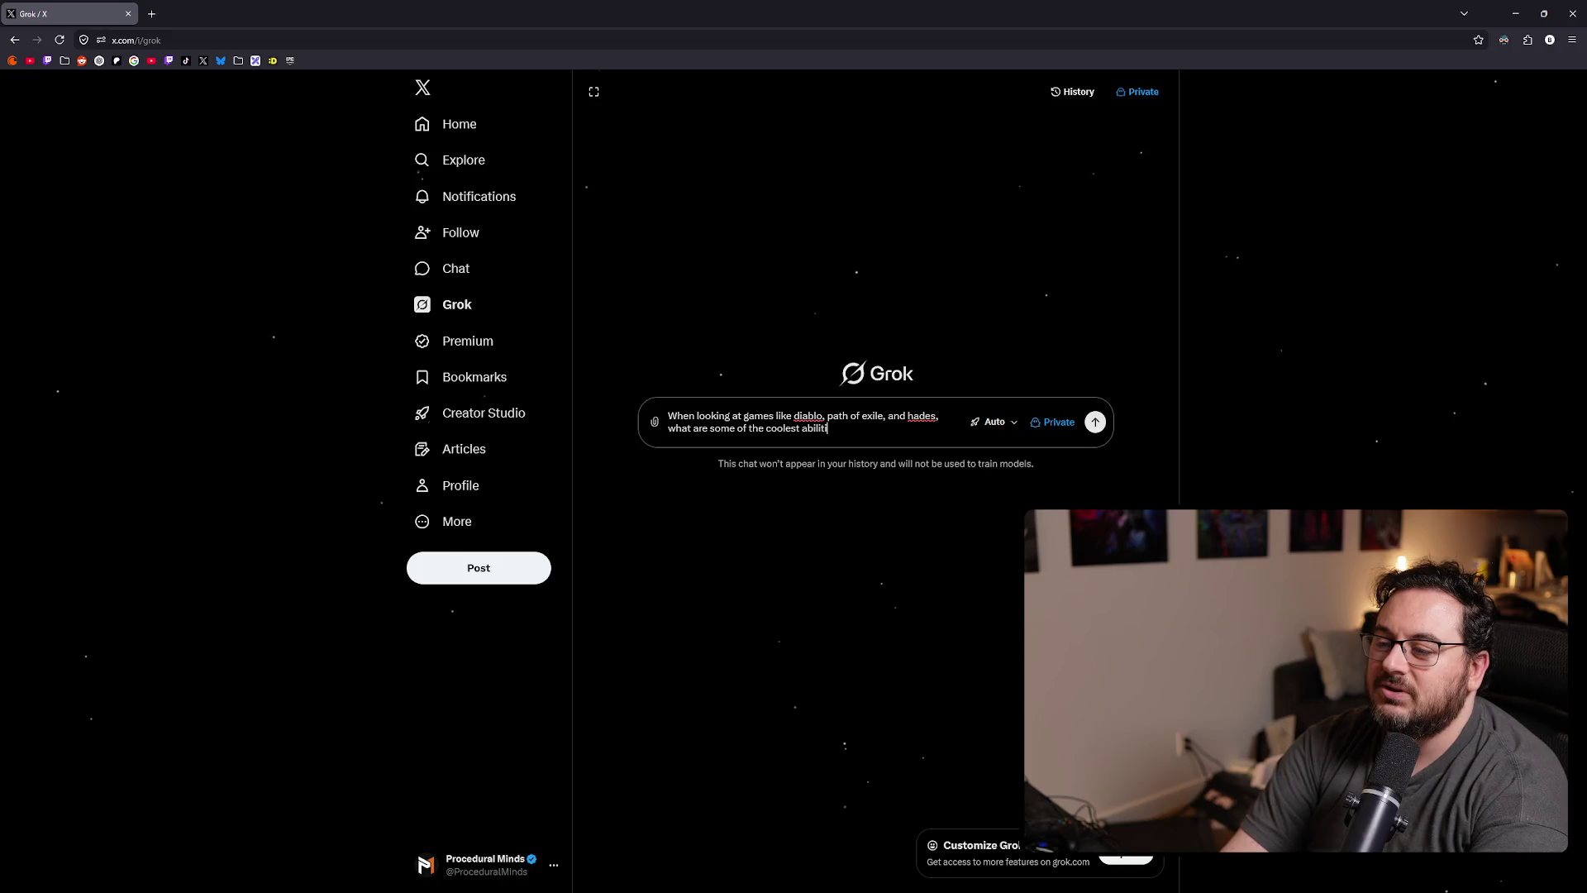
{"action": "type", "text": "es in the se"}
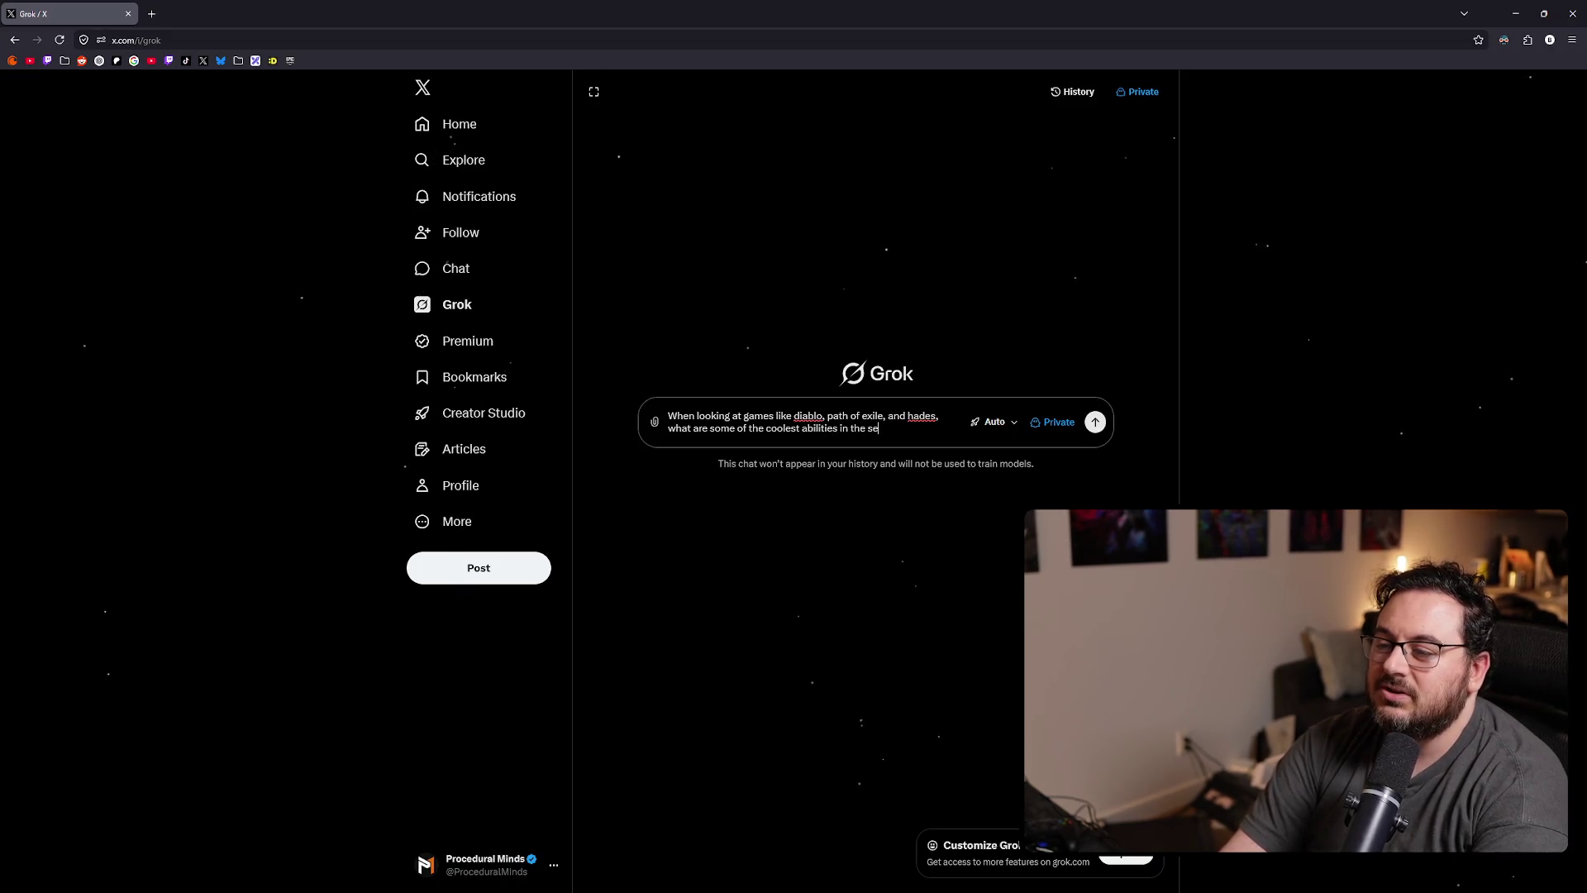
{"action": "key", "text": "BackSpace"}
{"action": "key", "text": "BackSpace"}
{"action": "key", "text": "BackSpace"}
{"action": "type", "text": "se games th"}
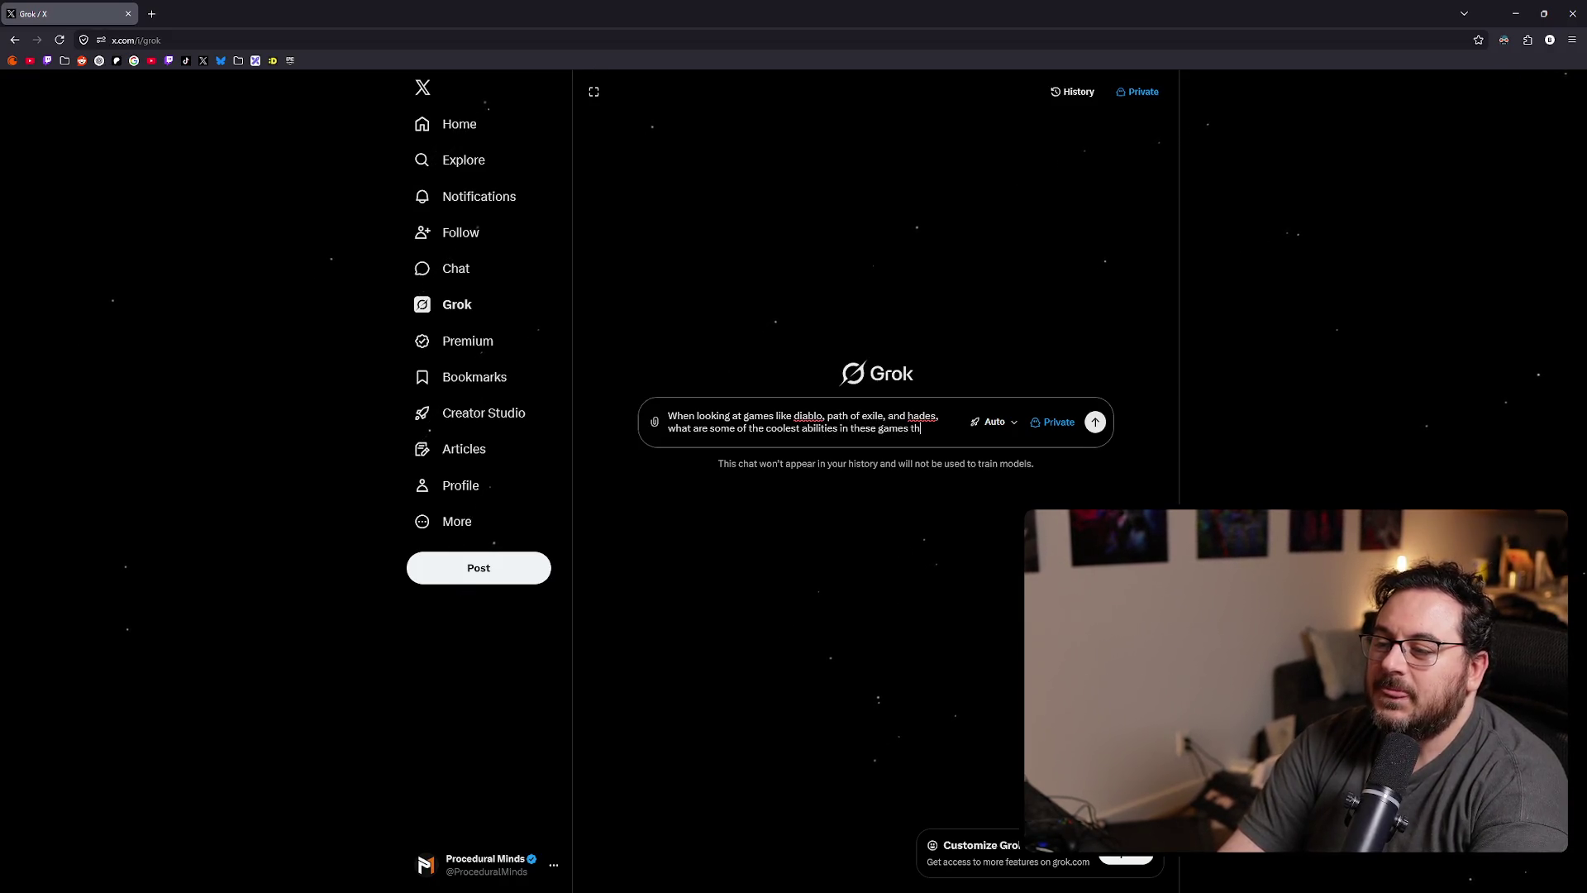
{"action": "key", "text": "BackSpace"}
{"action": "key", "text": "BackSpace"}
{"action": "type", "text": "? "}
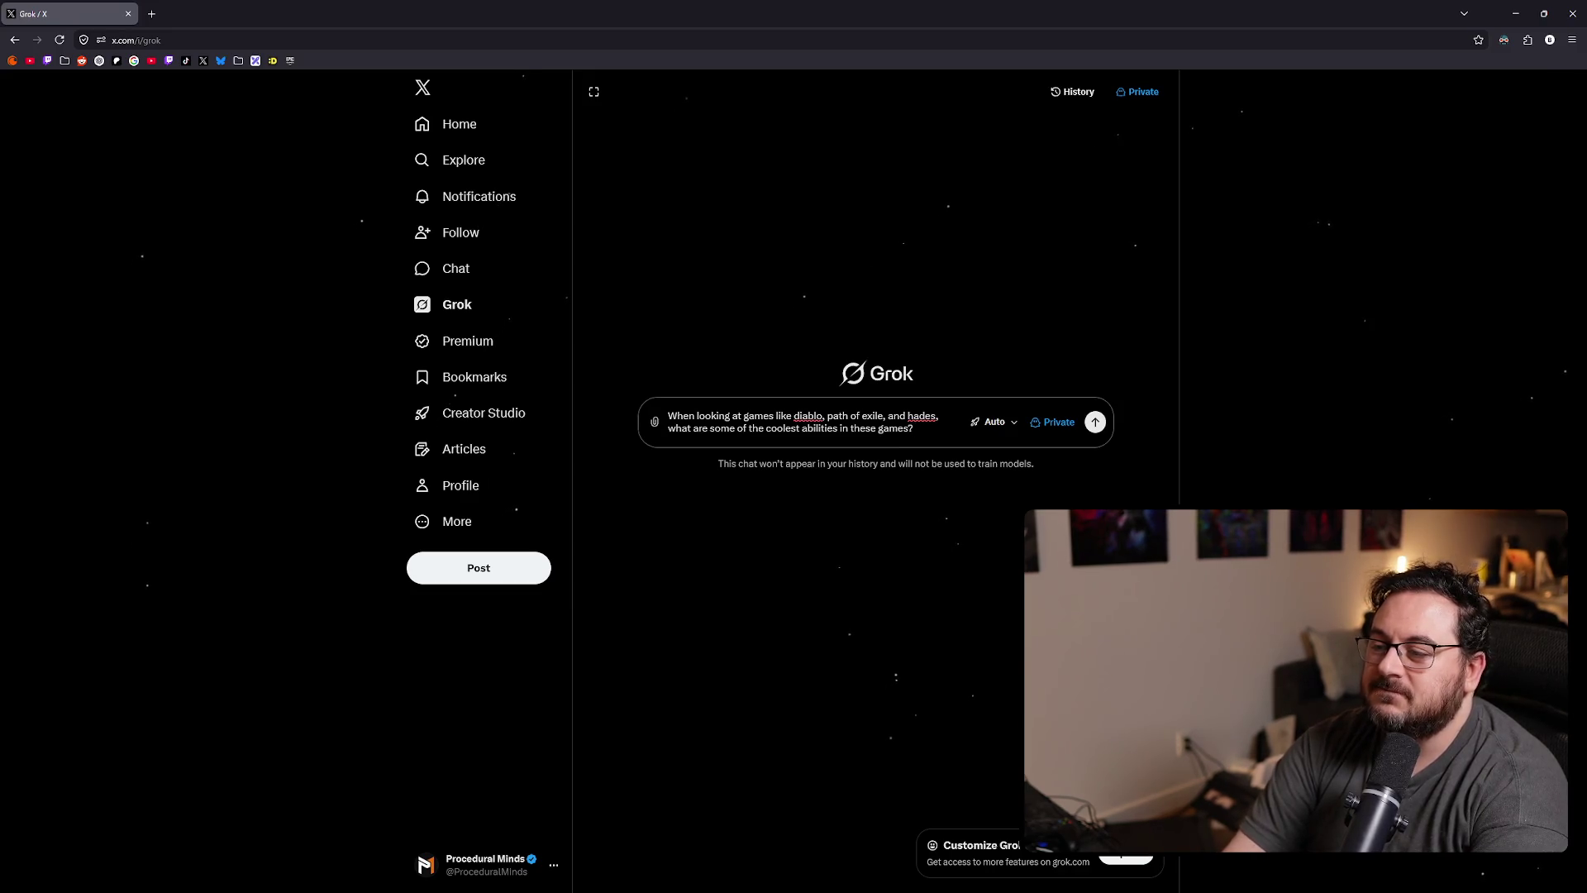
{"action": "type", "text": "Give me"}
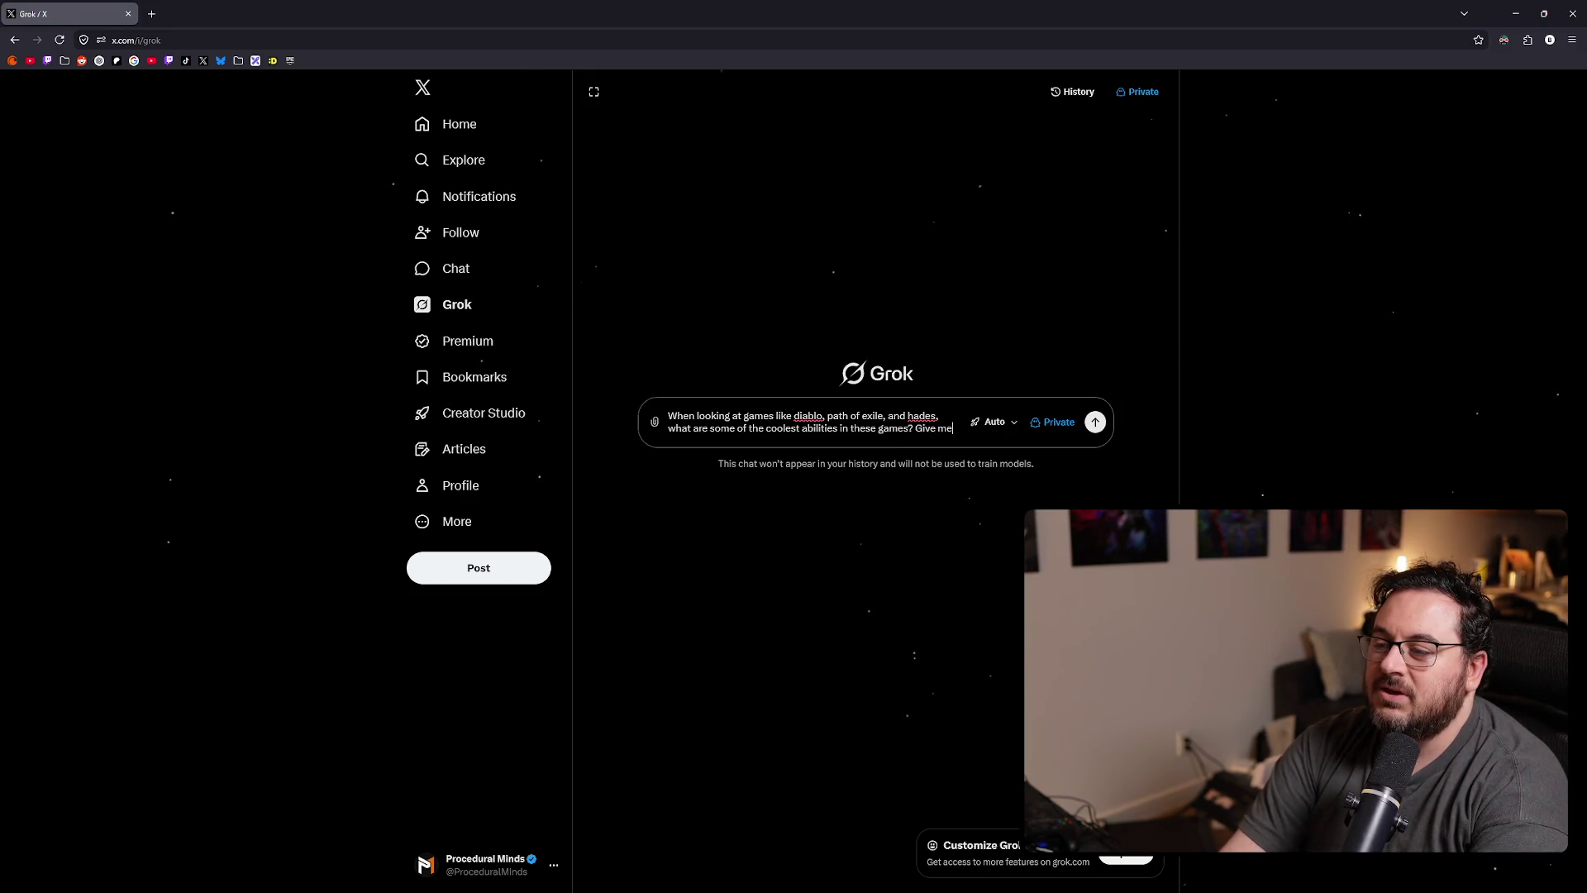
{"action": "type", "text": " a"}
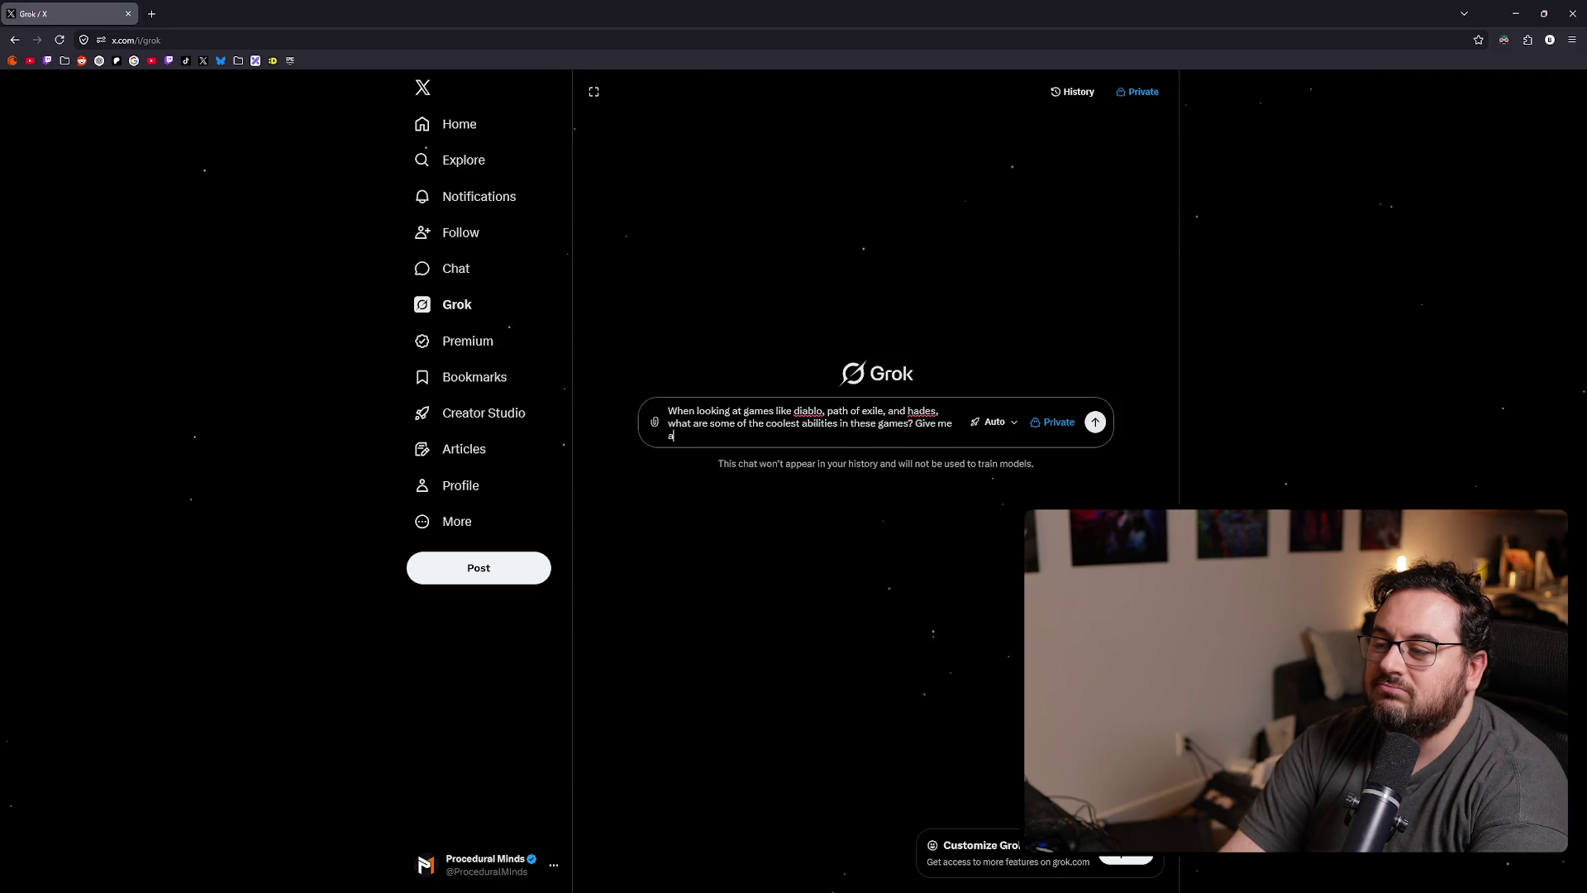
{"action": "type", "text": " 100 list."}
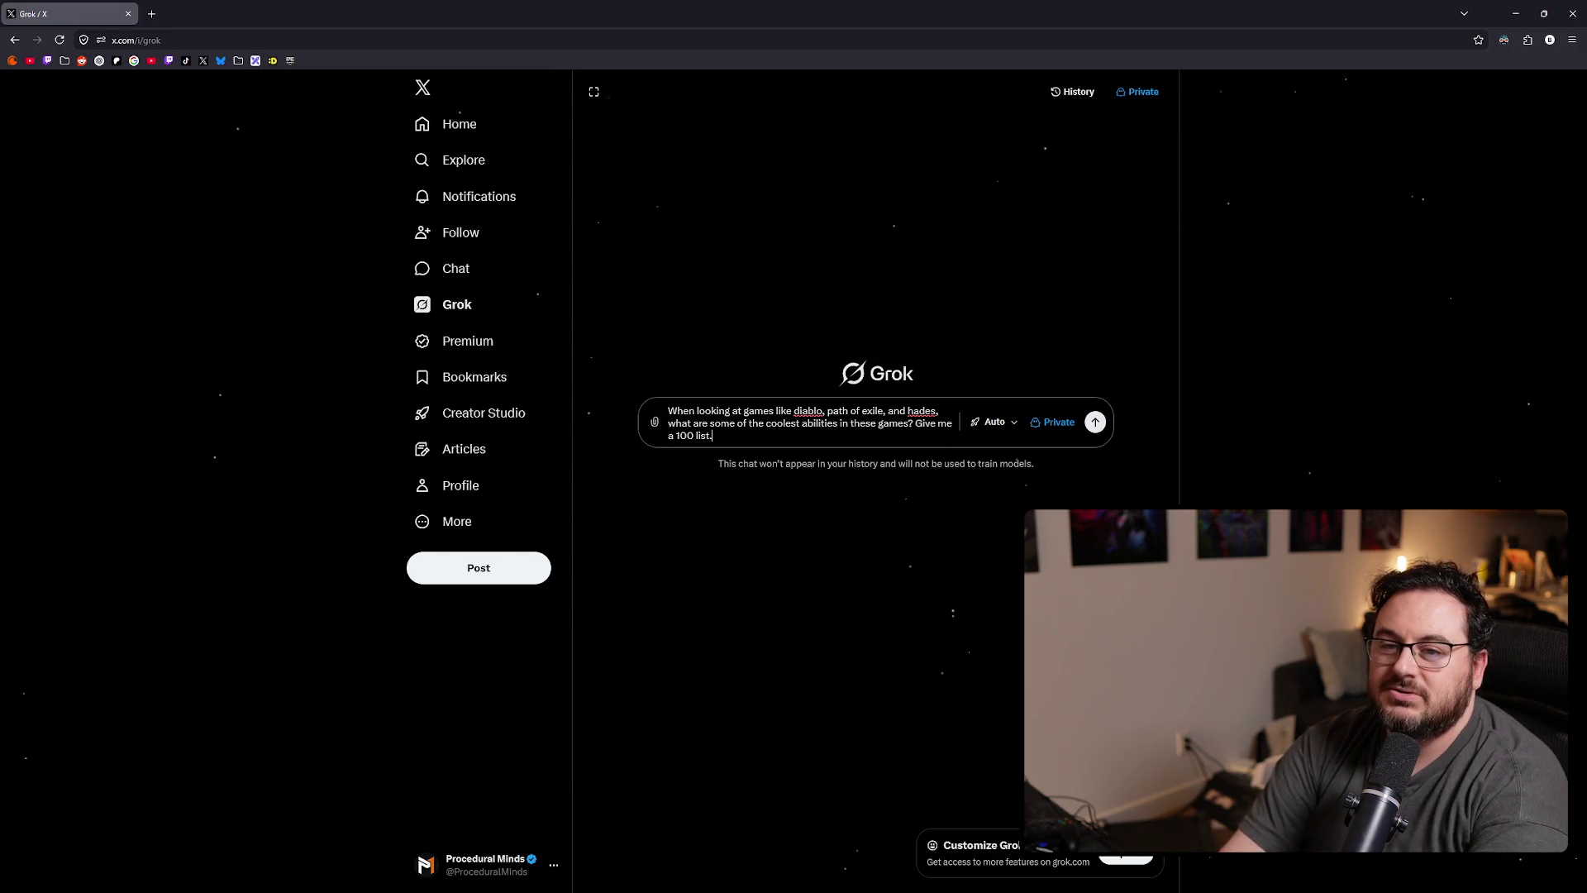
{"action": "key", "text": "Return"}
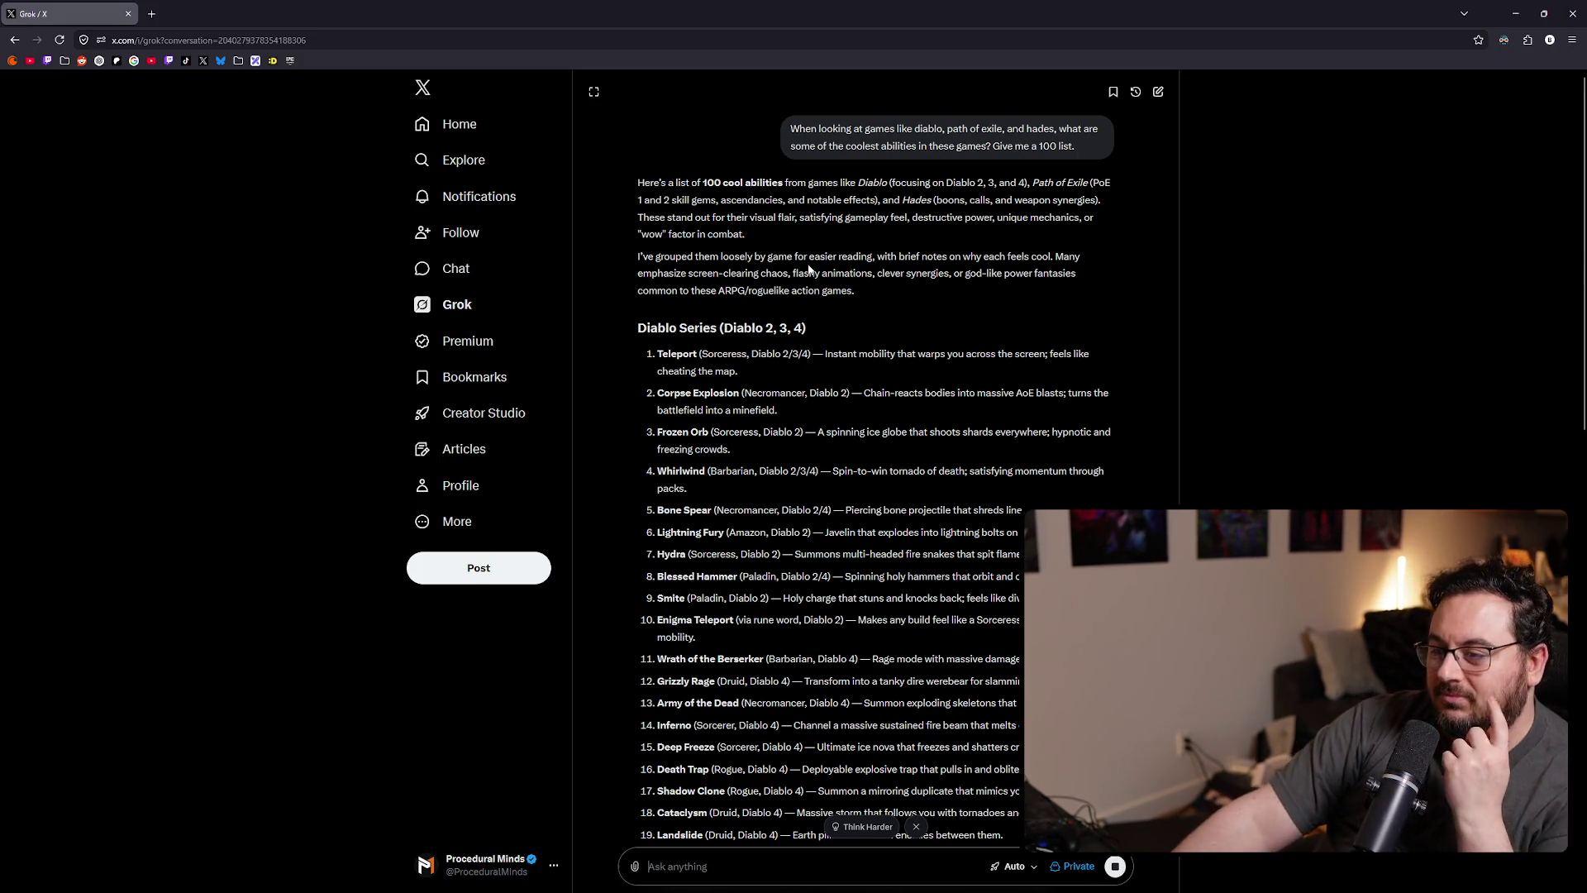
{"action": "scroll", "coordinate": [883, 365], "scroll_direction": "down", "scroll_amount": 1}
{"action": "scroll", "coordinate": [882, 364], "scroll_direction": "down", "scroll_amount": 2}
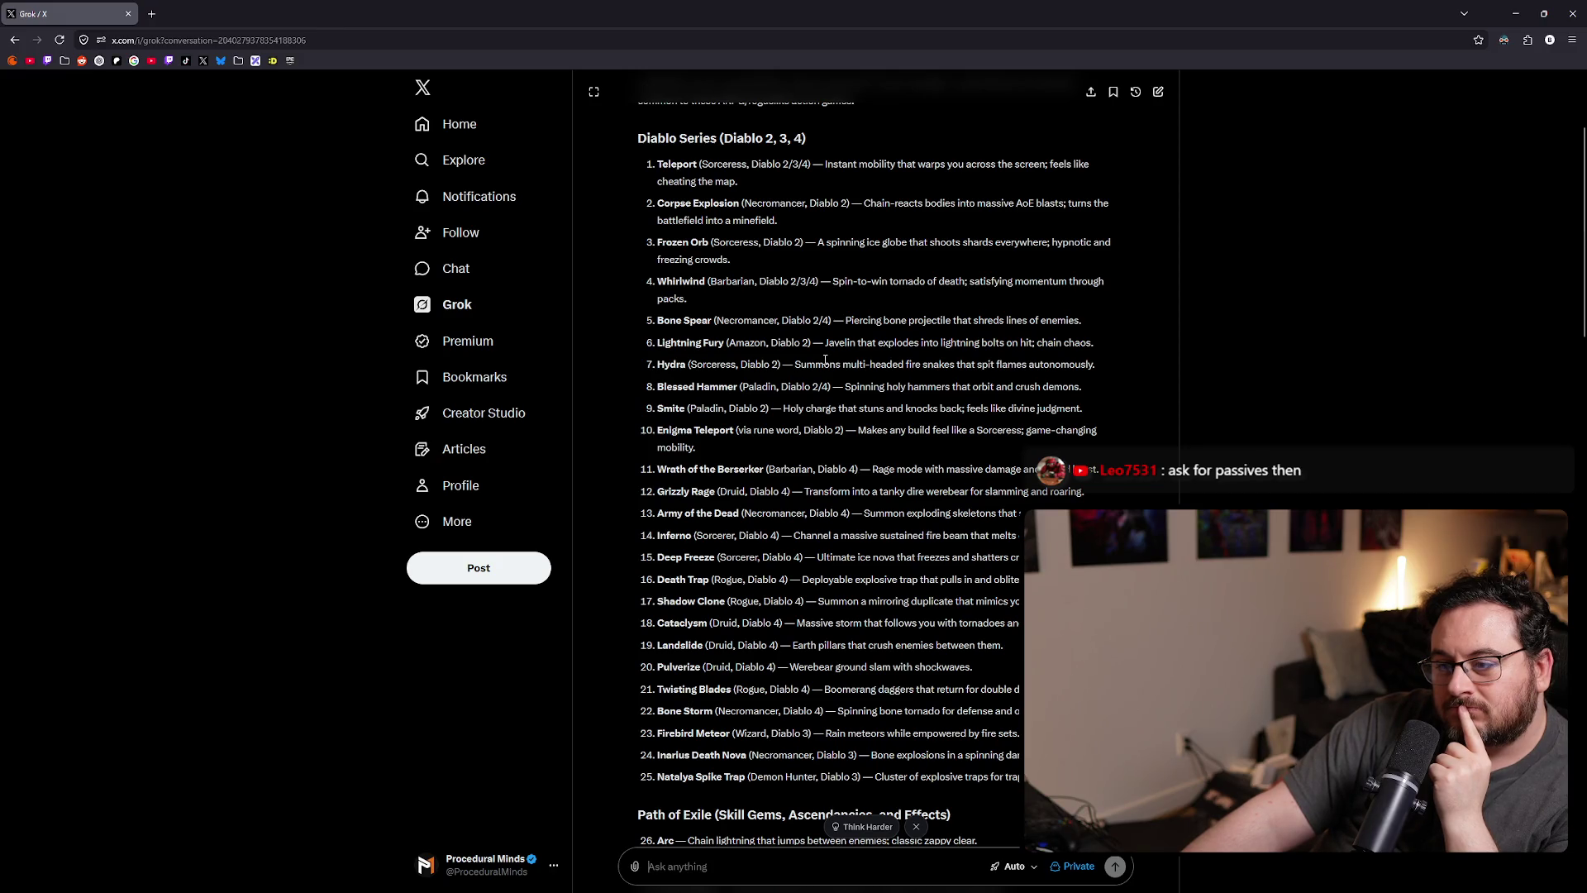
{"action": "scroll", "coordinate": [826, 361], "scroll_direction": "down", "scroll_amount": 5}
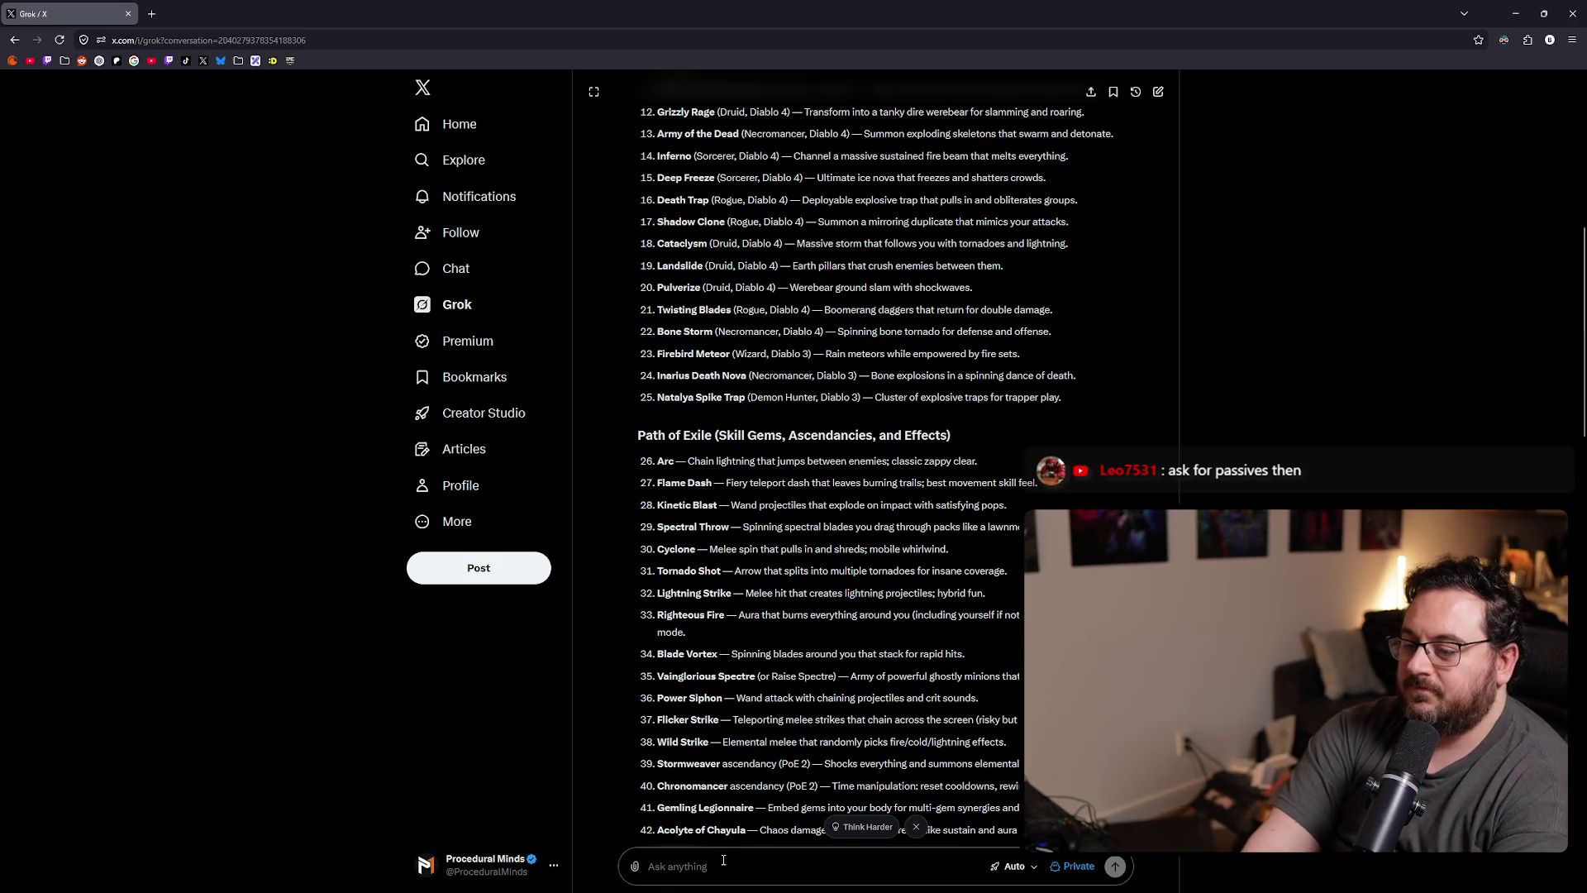
- Ask Grok specifically for passive, non-active abilities and pick out Thunder Storm from the reply
{"action": "type", "text": "Give me"}
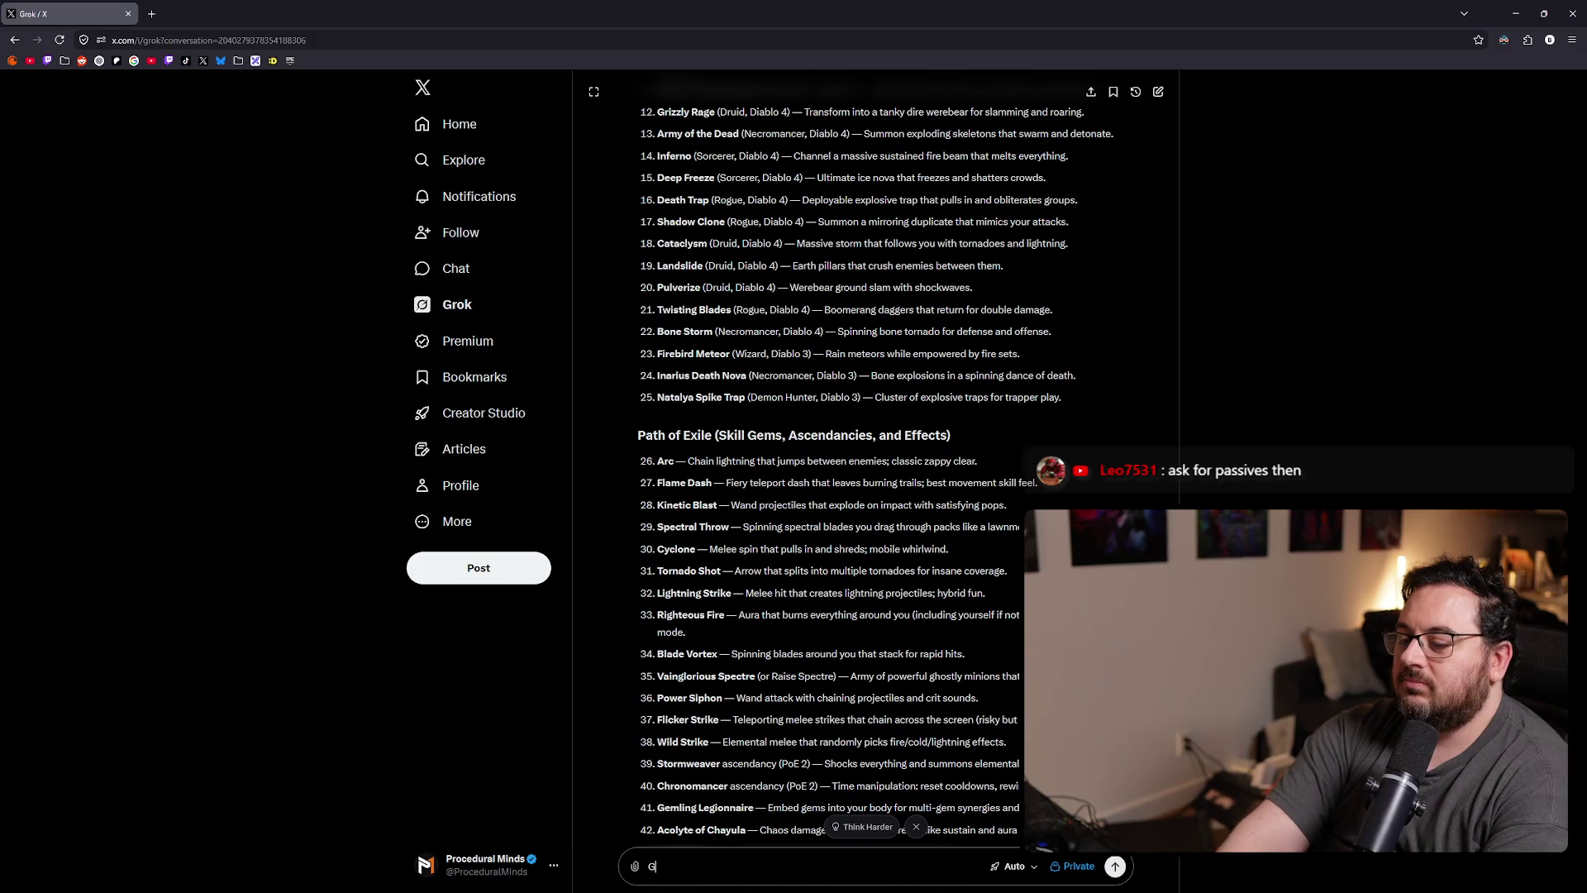
{"action": "type", "text": " passive"}
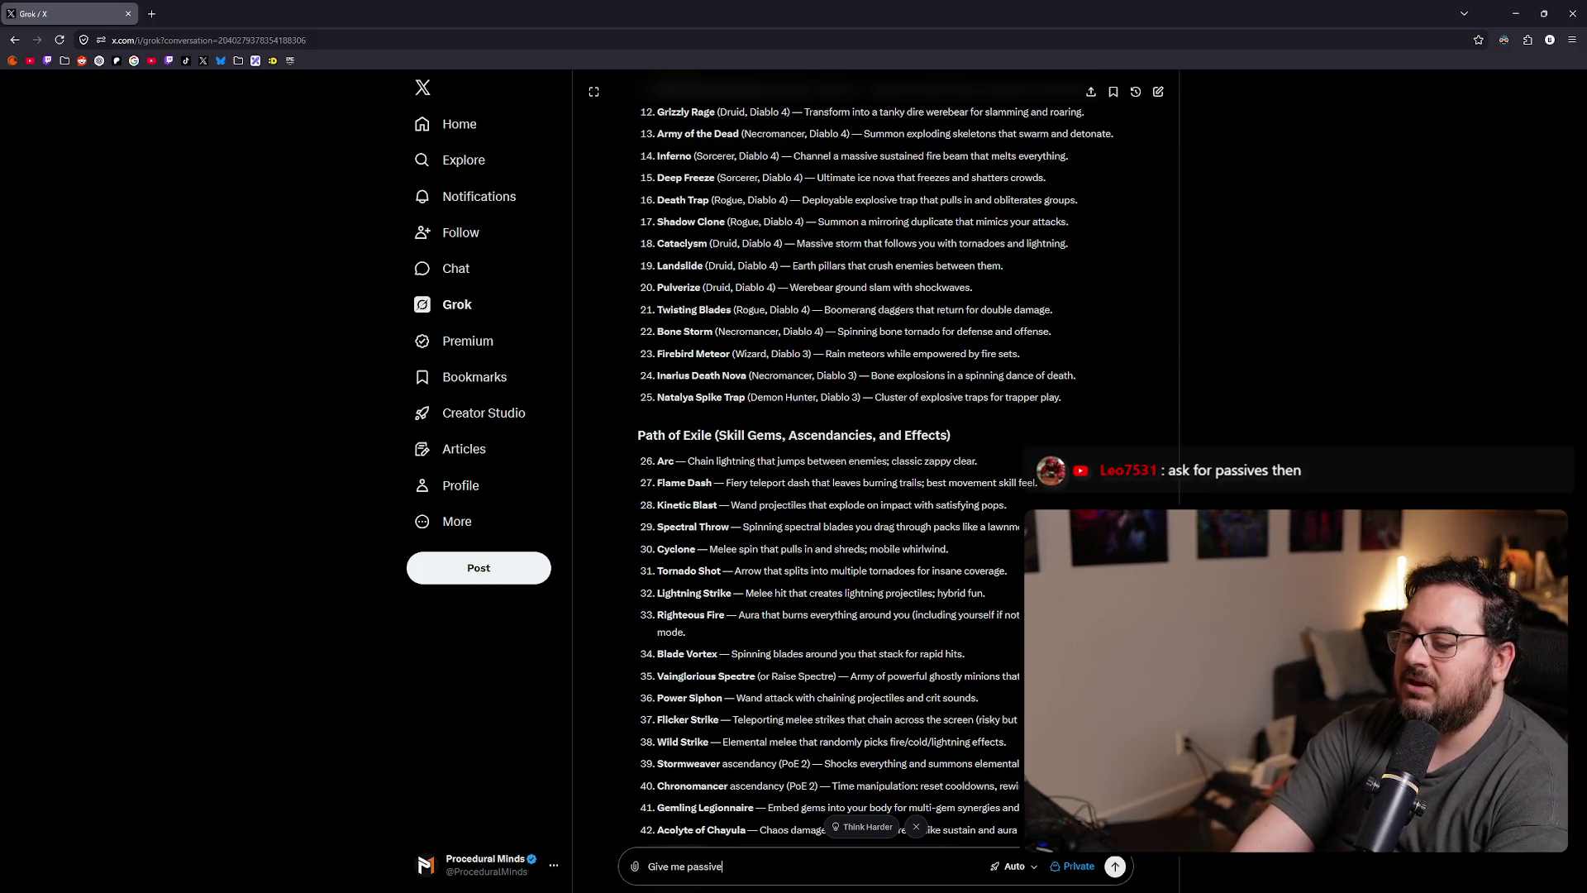
{"action": "type", "text": " ones, like "}
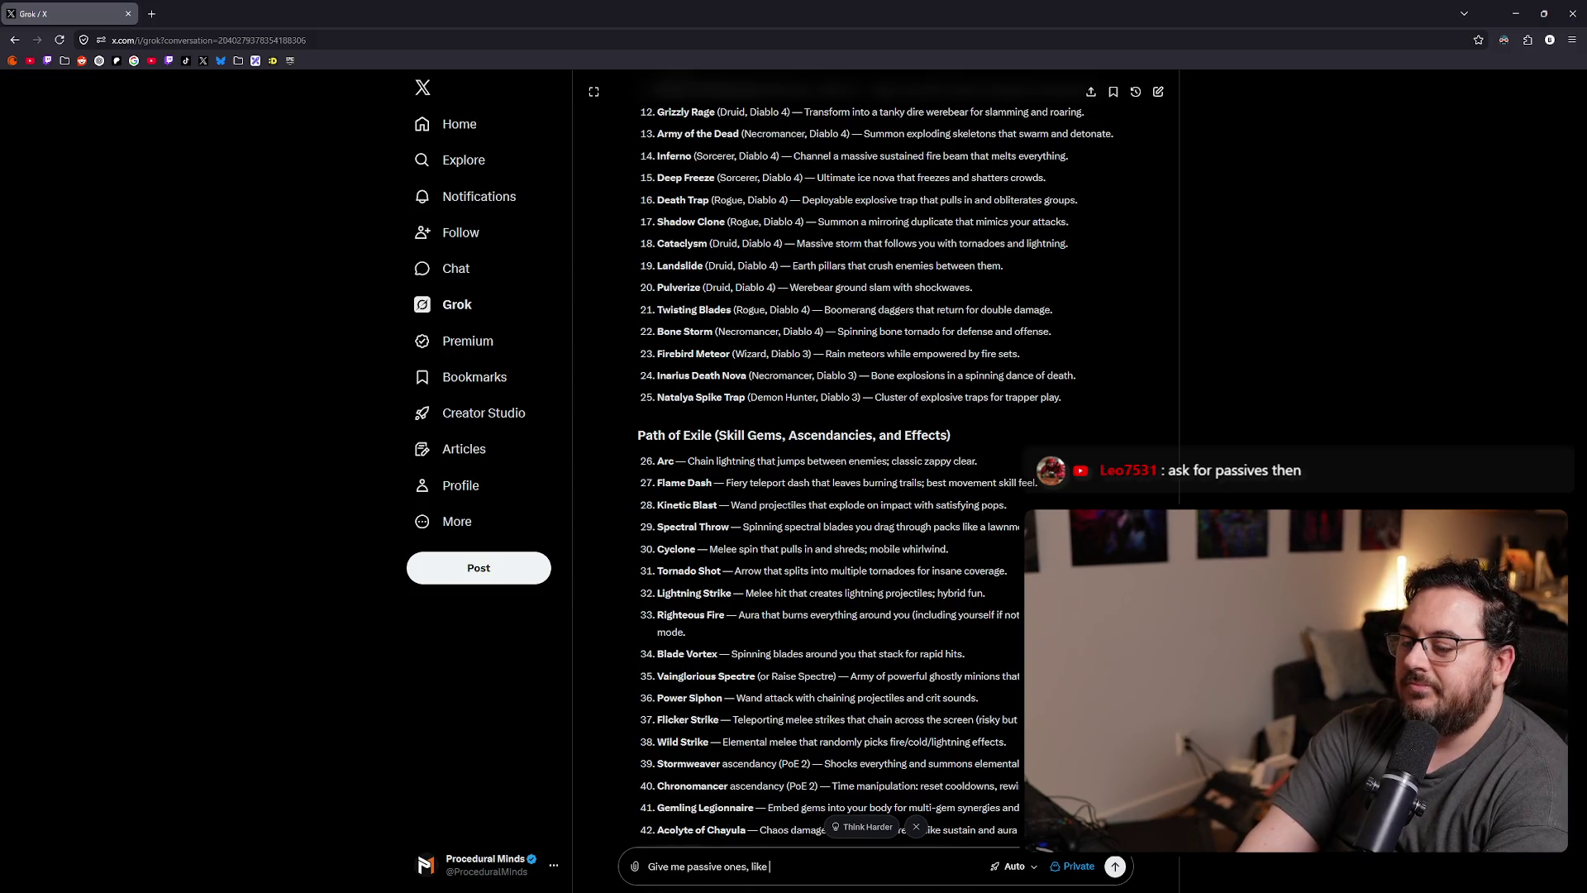
{"action": "type", "text": "abilities that"}
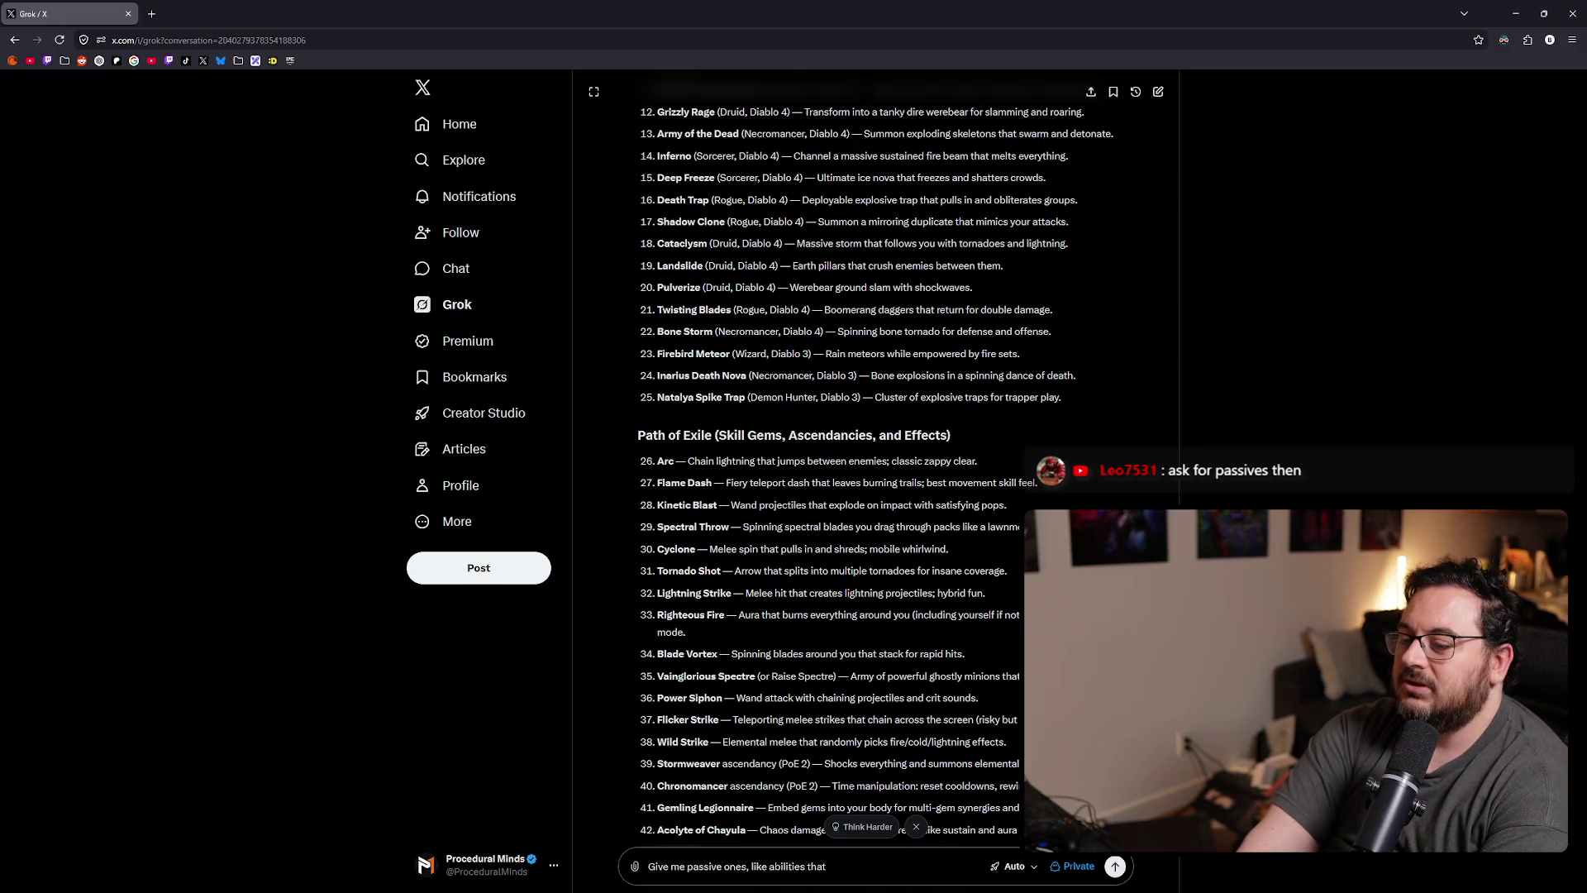
{"action": "type", "text": " aren't"}
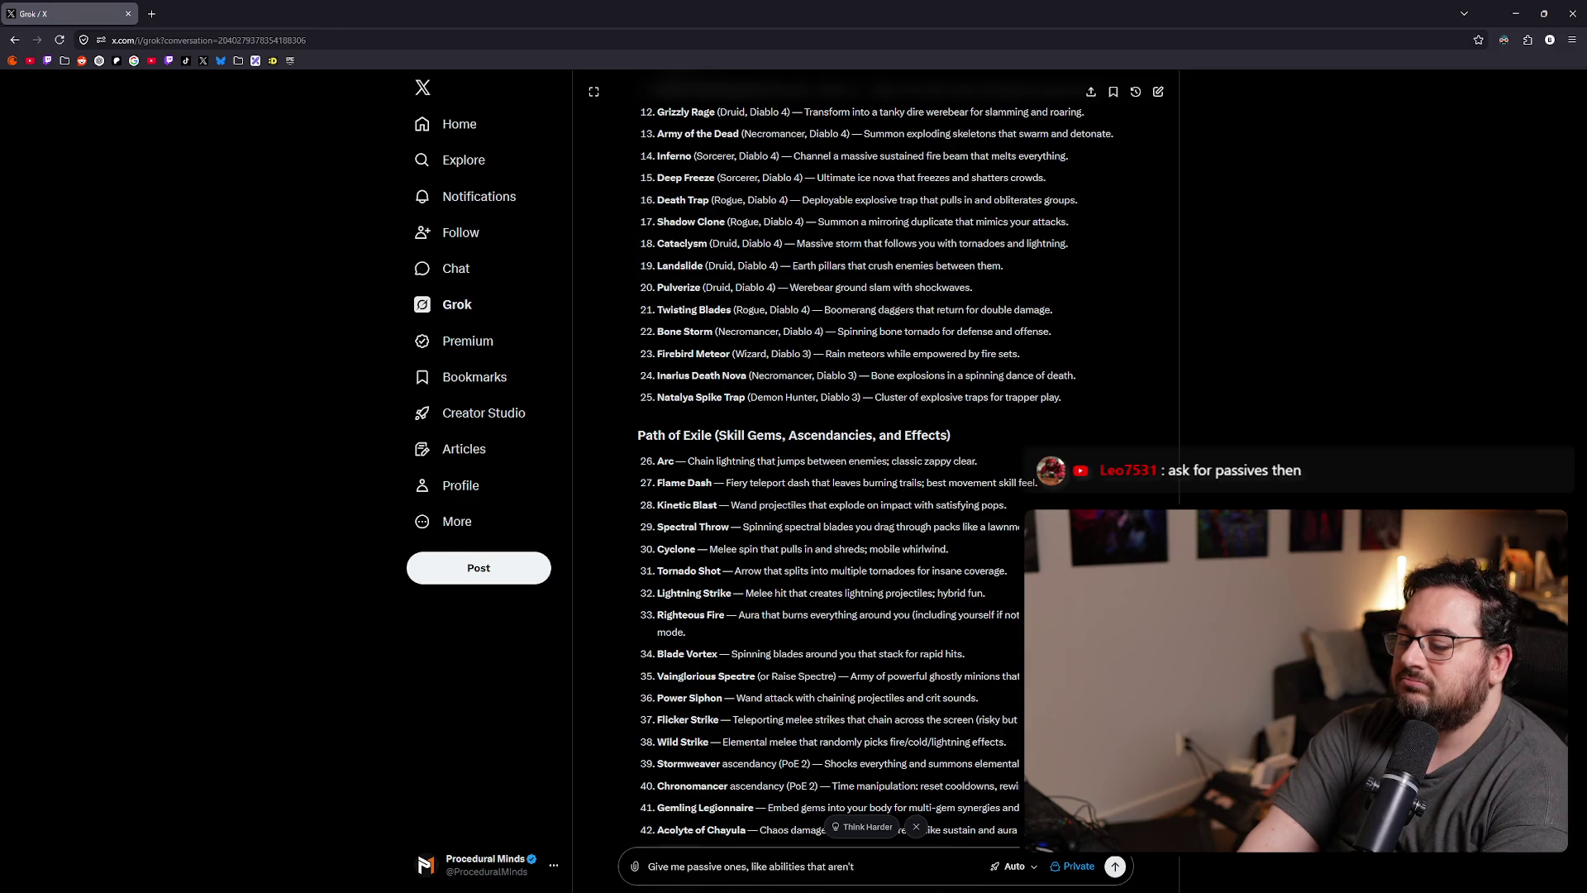
{"action": "type", "text": " active."}
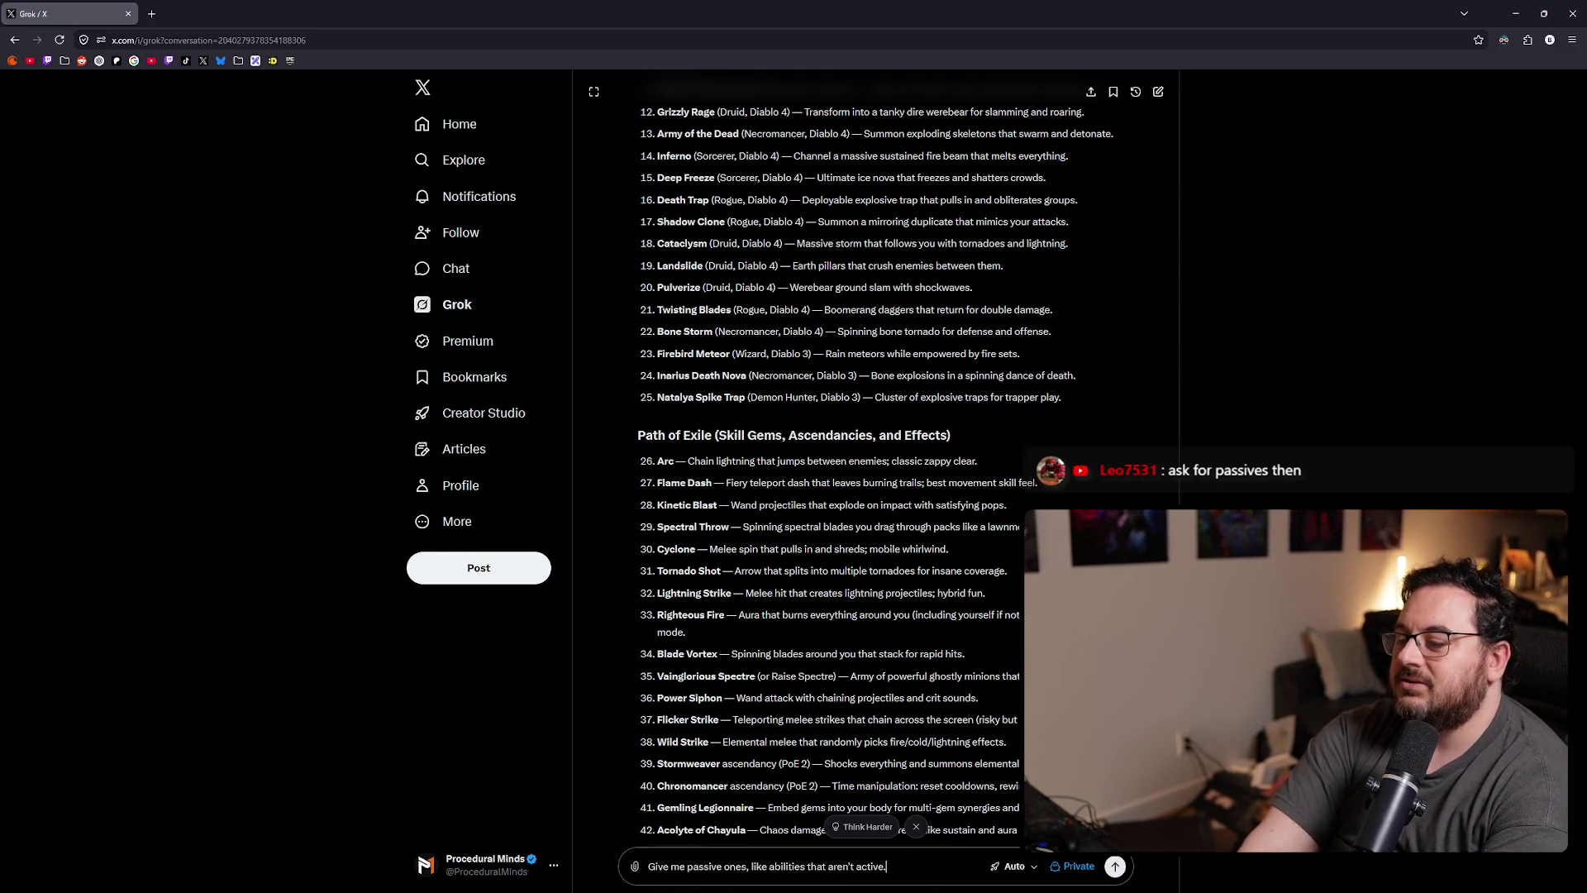
{"action": "key", "text": "BackSpace"}
{"action": "type", "text": "but ar"}
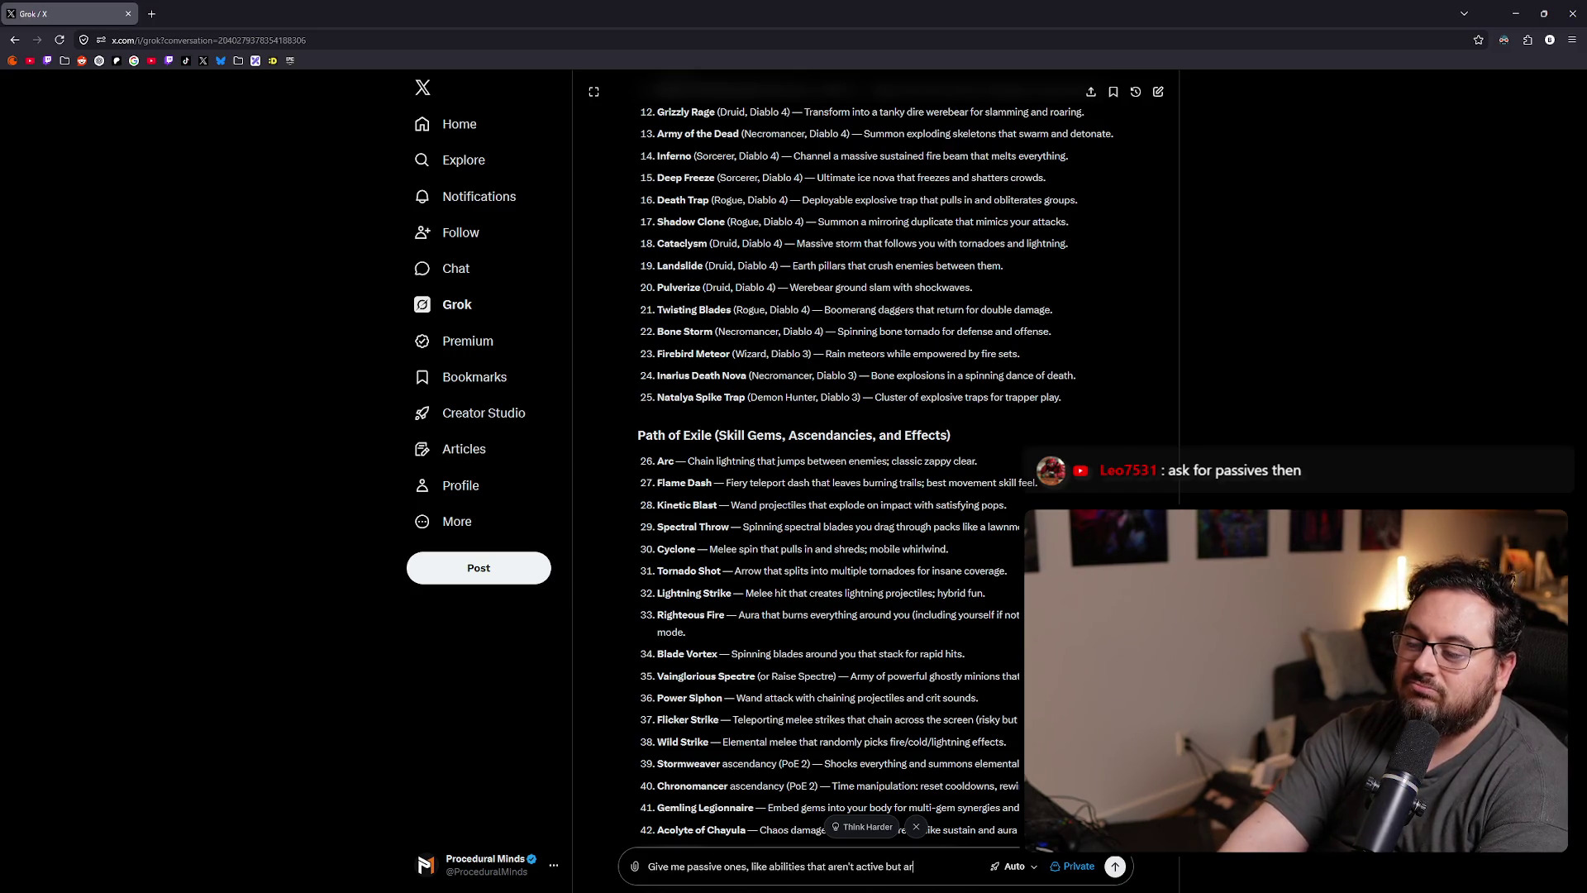
{"action": "type", "text": "e either en"}
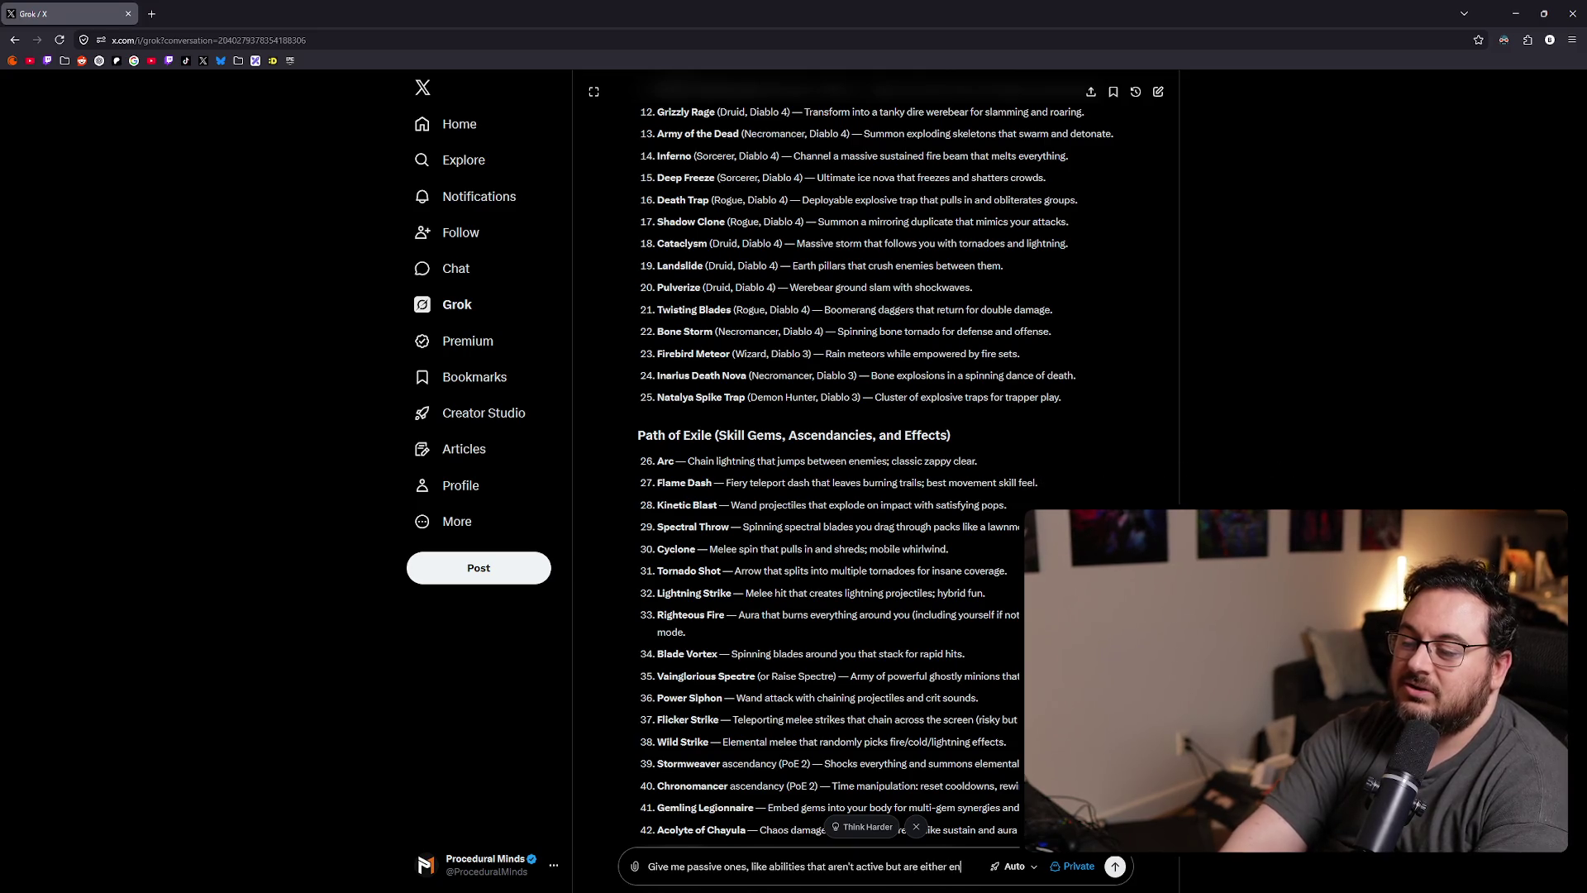
{"action": "type", "text": "abled"}
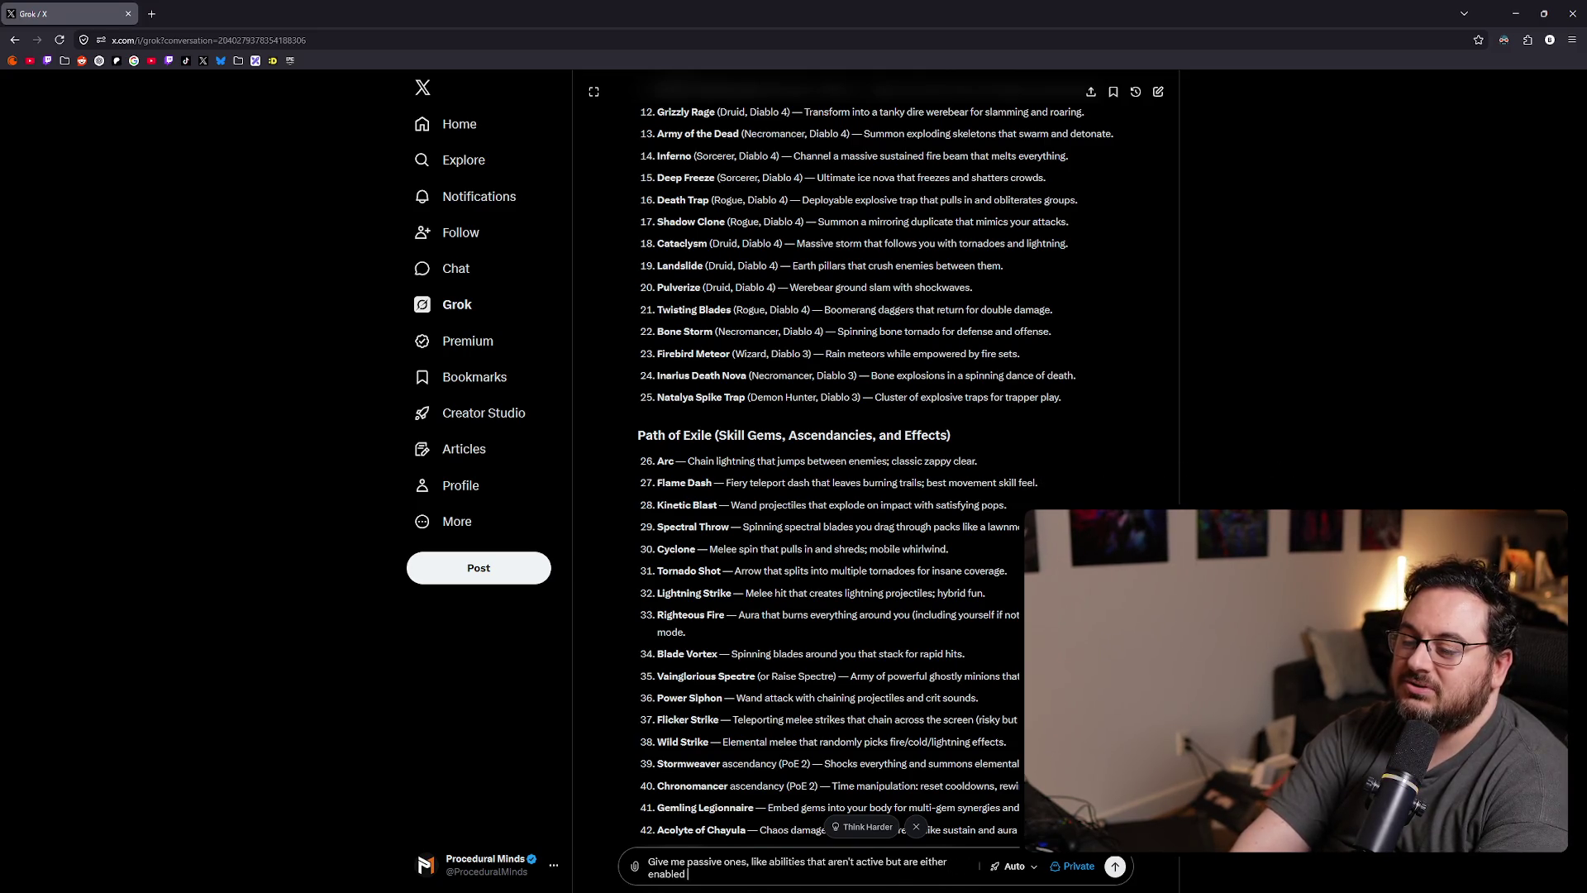
{"action": "key", "text": "BackSpace"}
{"action": "key", "text": "BackSpace"}
{"action": "key", "text": "BackSpace"}
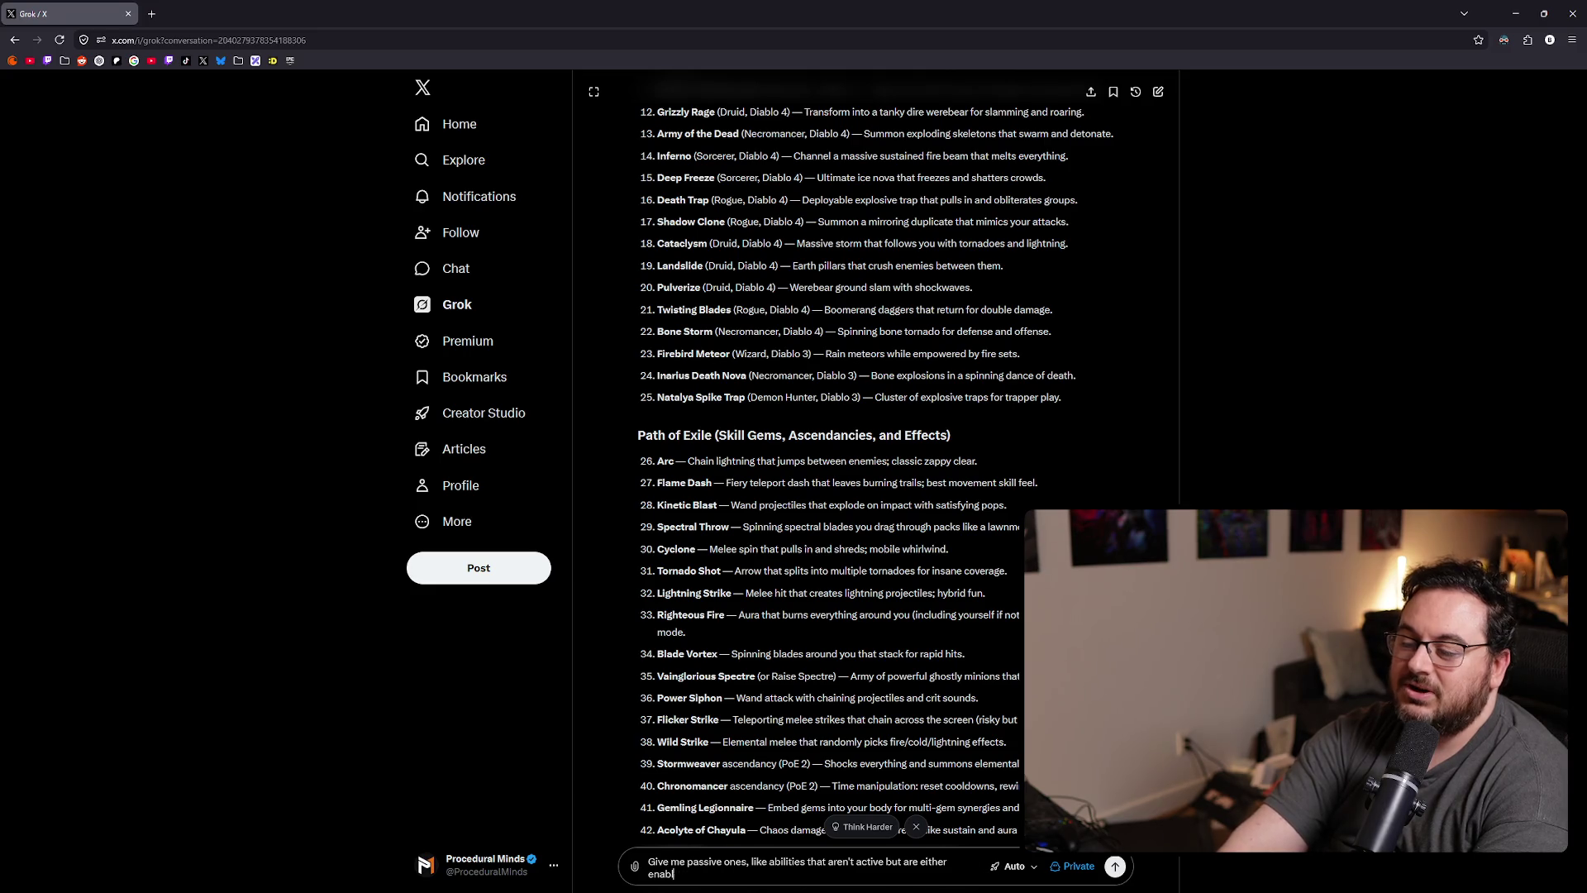
{"action": "key", "text": "BackSpace"}
{"action": "key", "text": "BackSpace"}
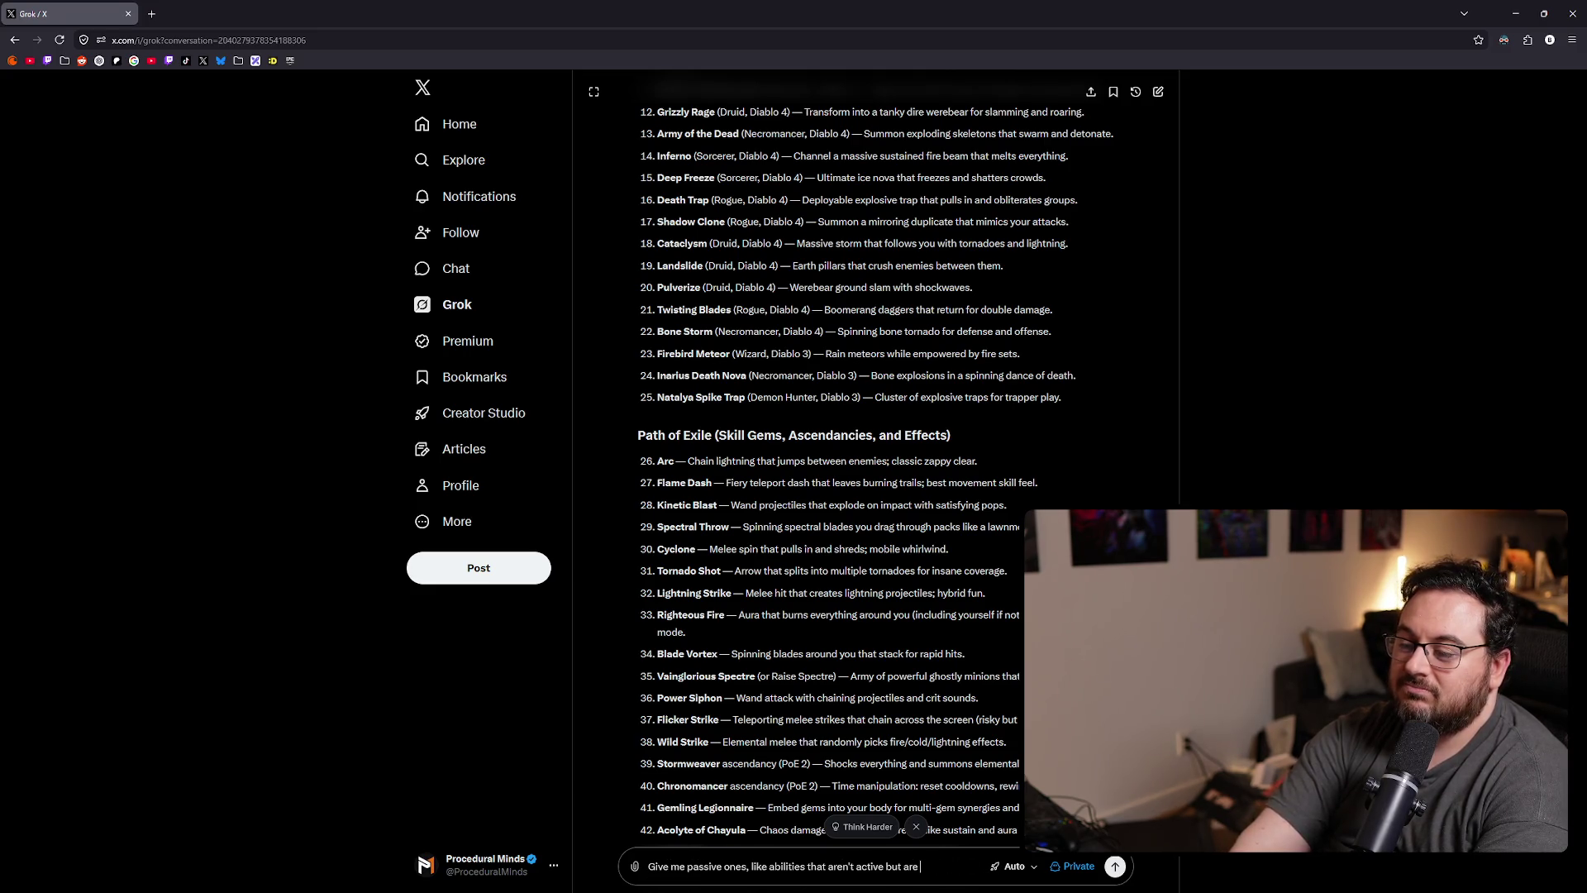
{"action": "key", "text": "BackSpace"}
{"action": "key", "text": "BackSpace"}
{"action": "key", "text": "BackSpace"}
{"action": "key", "text": "BackSpace"}
{"action": "key", "text": "BackSpace"}
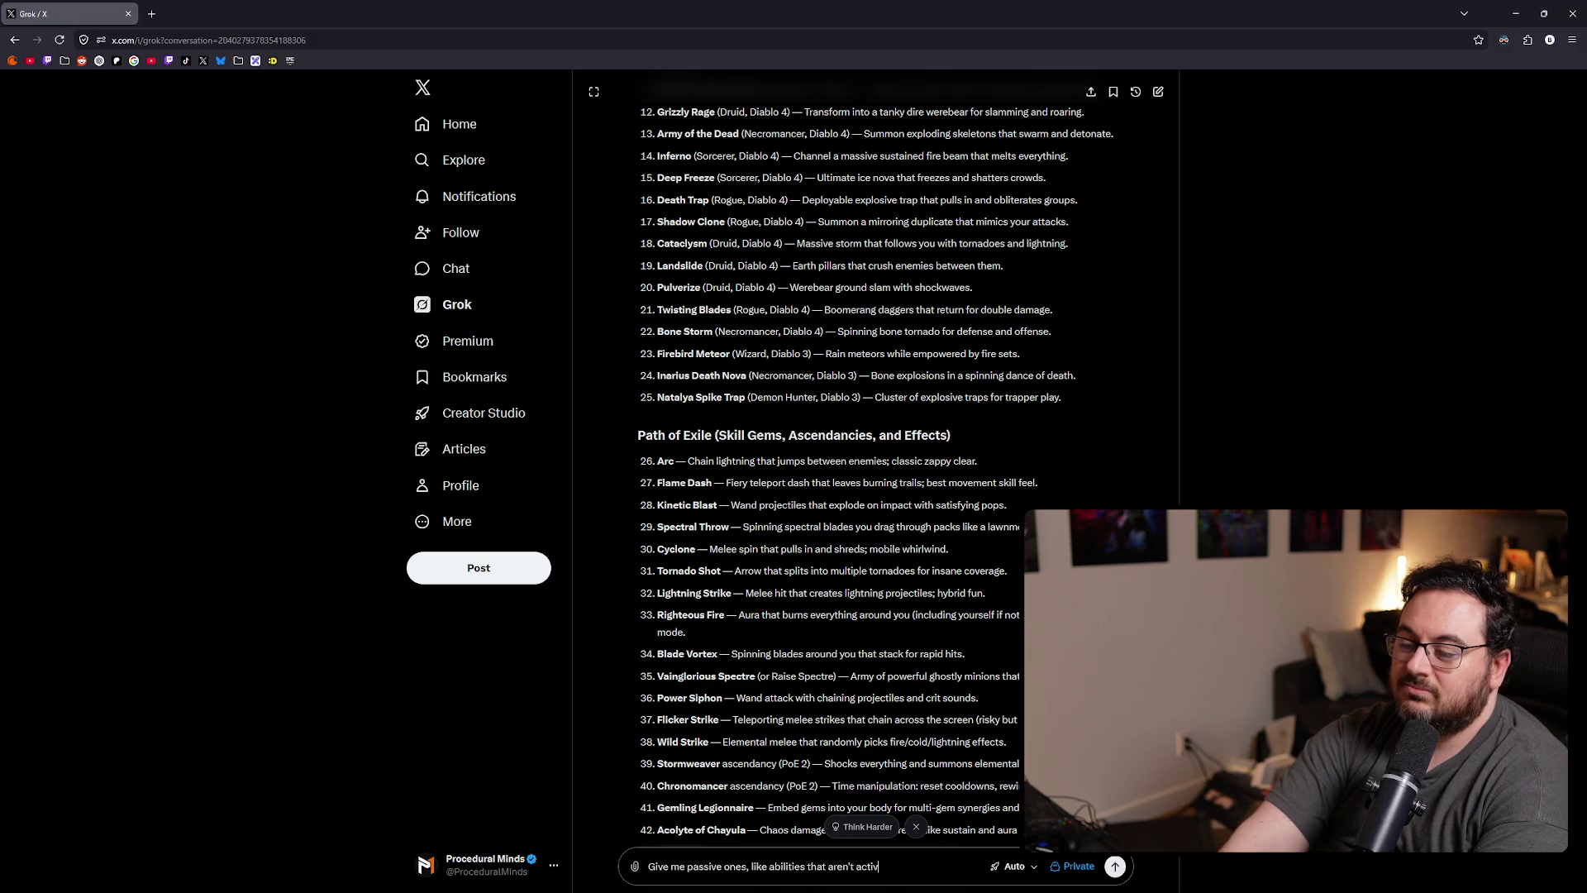
{"action": "type", "text": "e"}
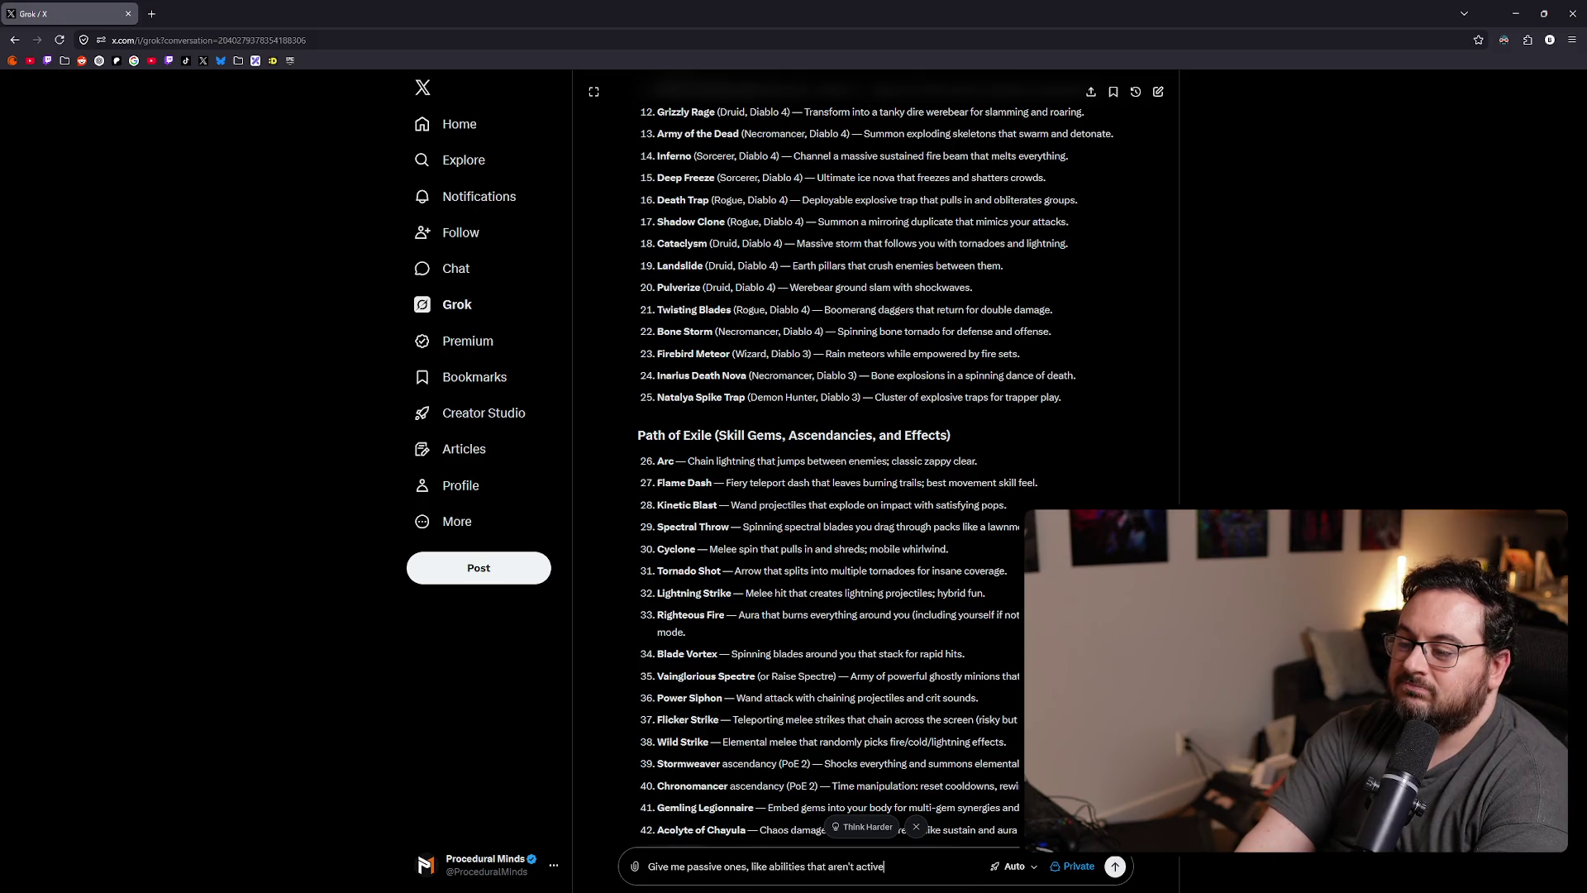
{"action": "type", "text": "lk"}
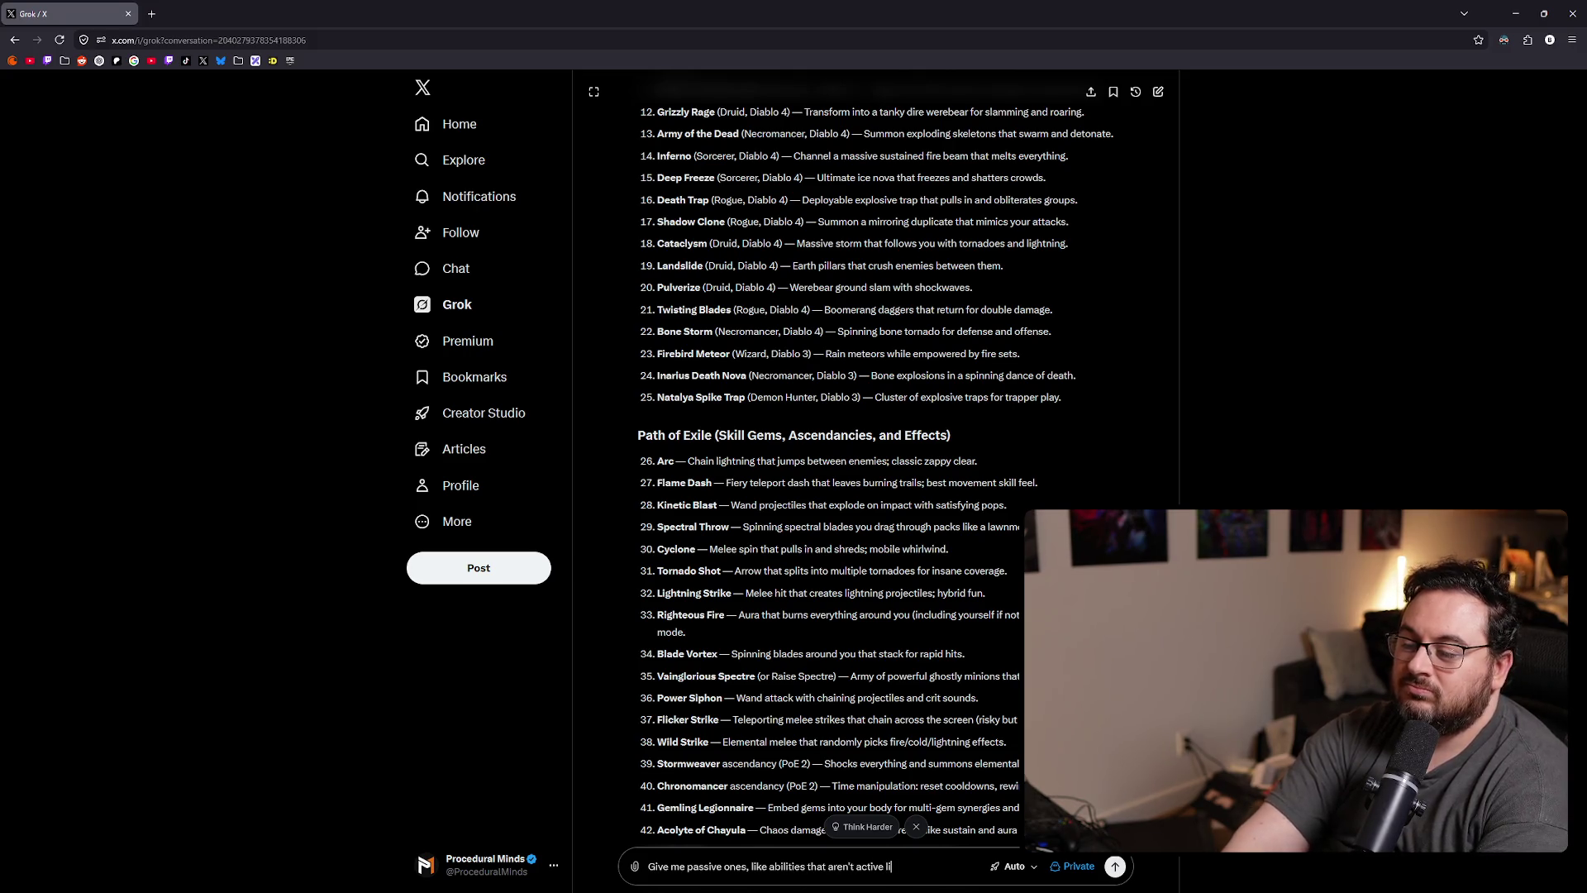
{"action": "type", "text": "ke"}
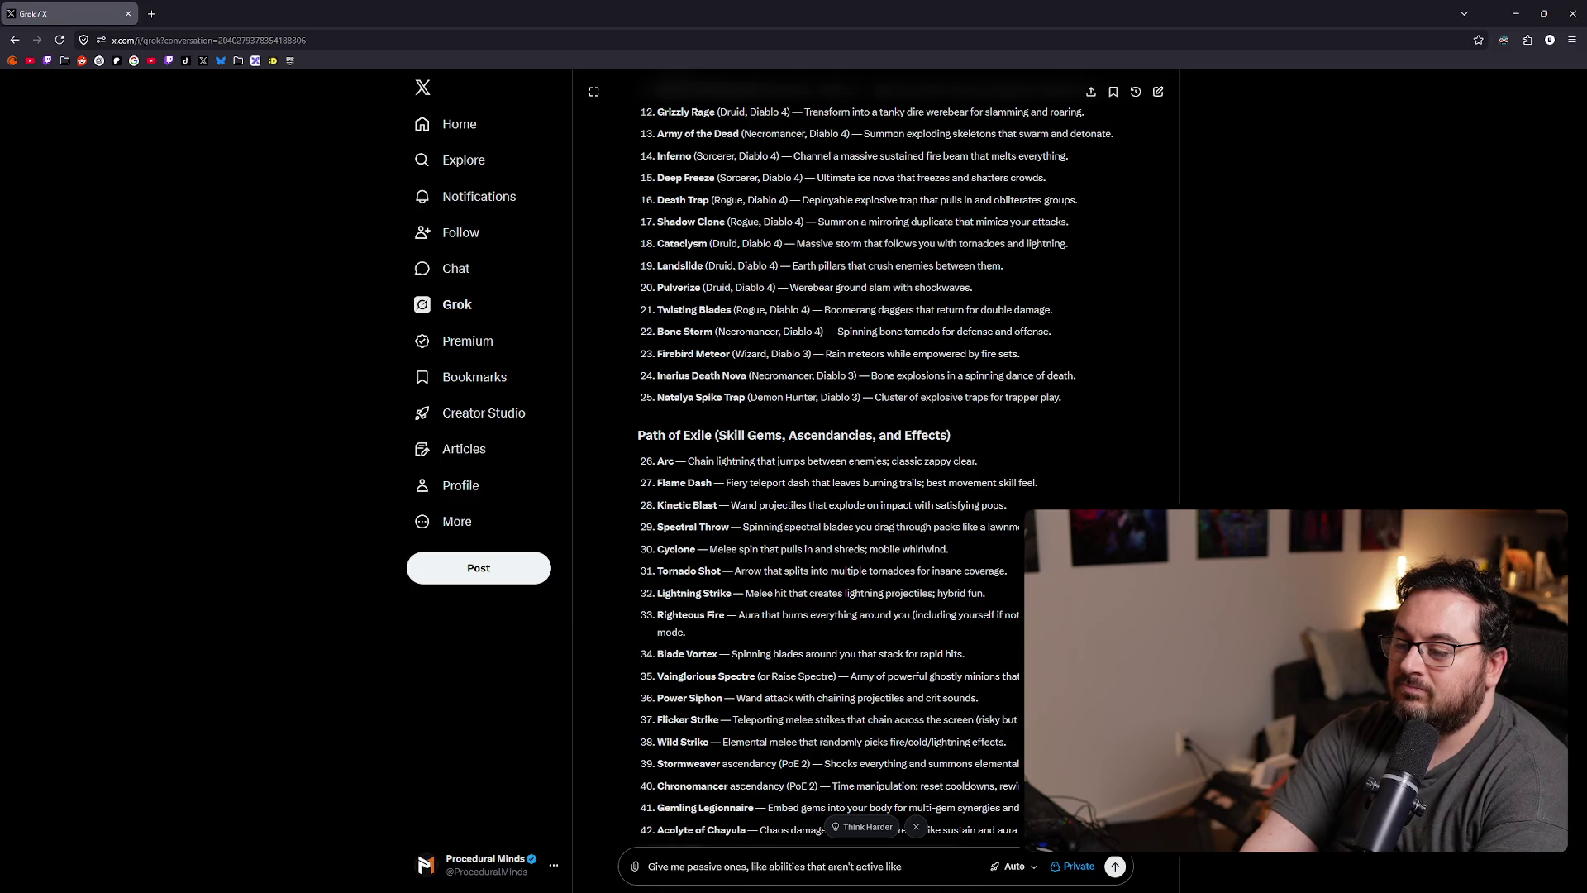
{"action": "key", "text": "BackSpace"}
{"action": "key", "text": "BackSpace"}
{"action": "key", "text": "BackSpace"}
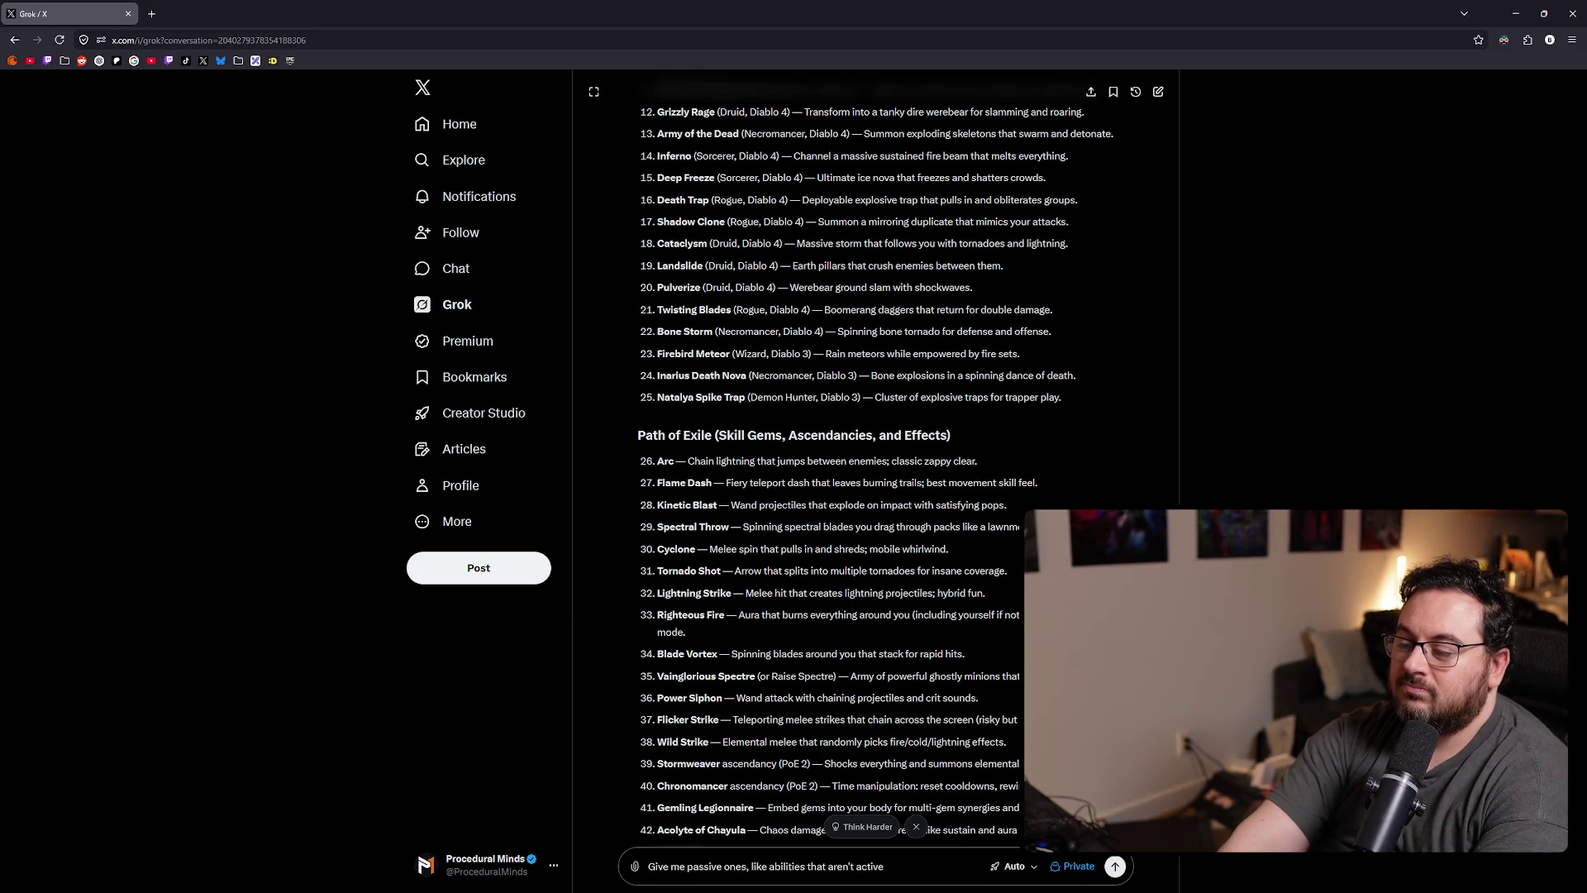
{"action": "type", "text": " specif"}
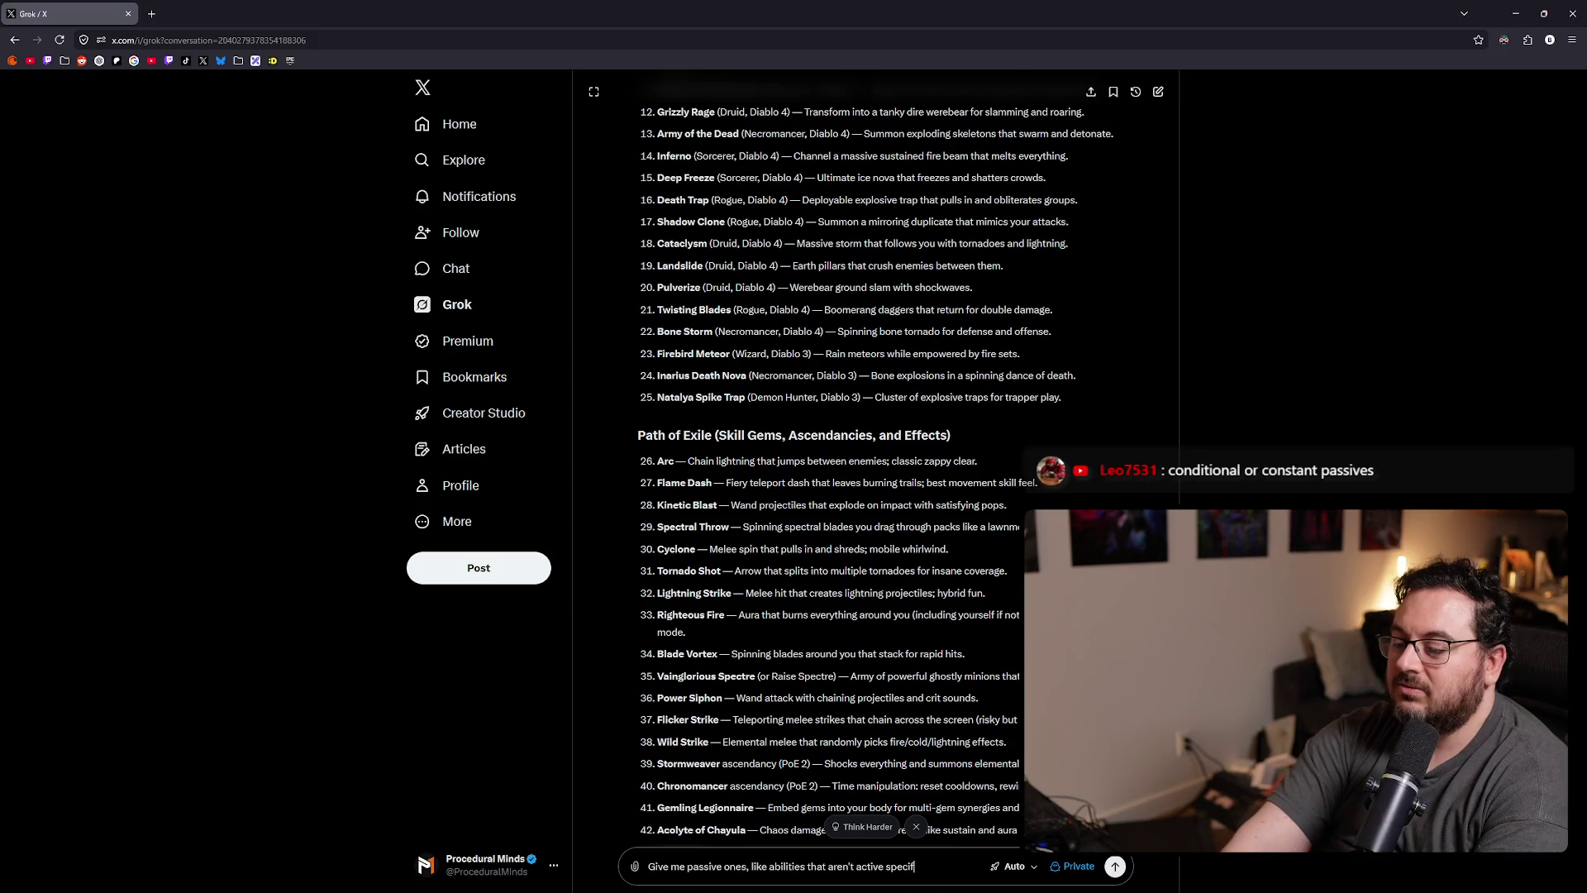
{"action": "type", "text": "ically."}
{"action": "key", "text": "Return"}
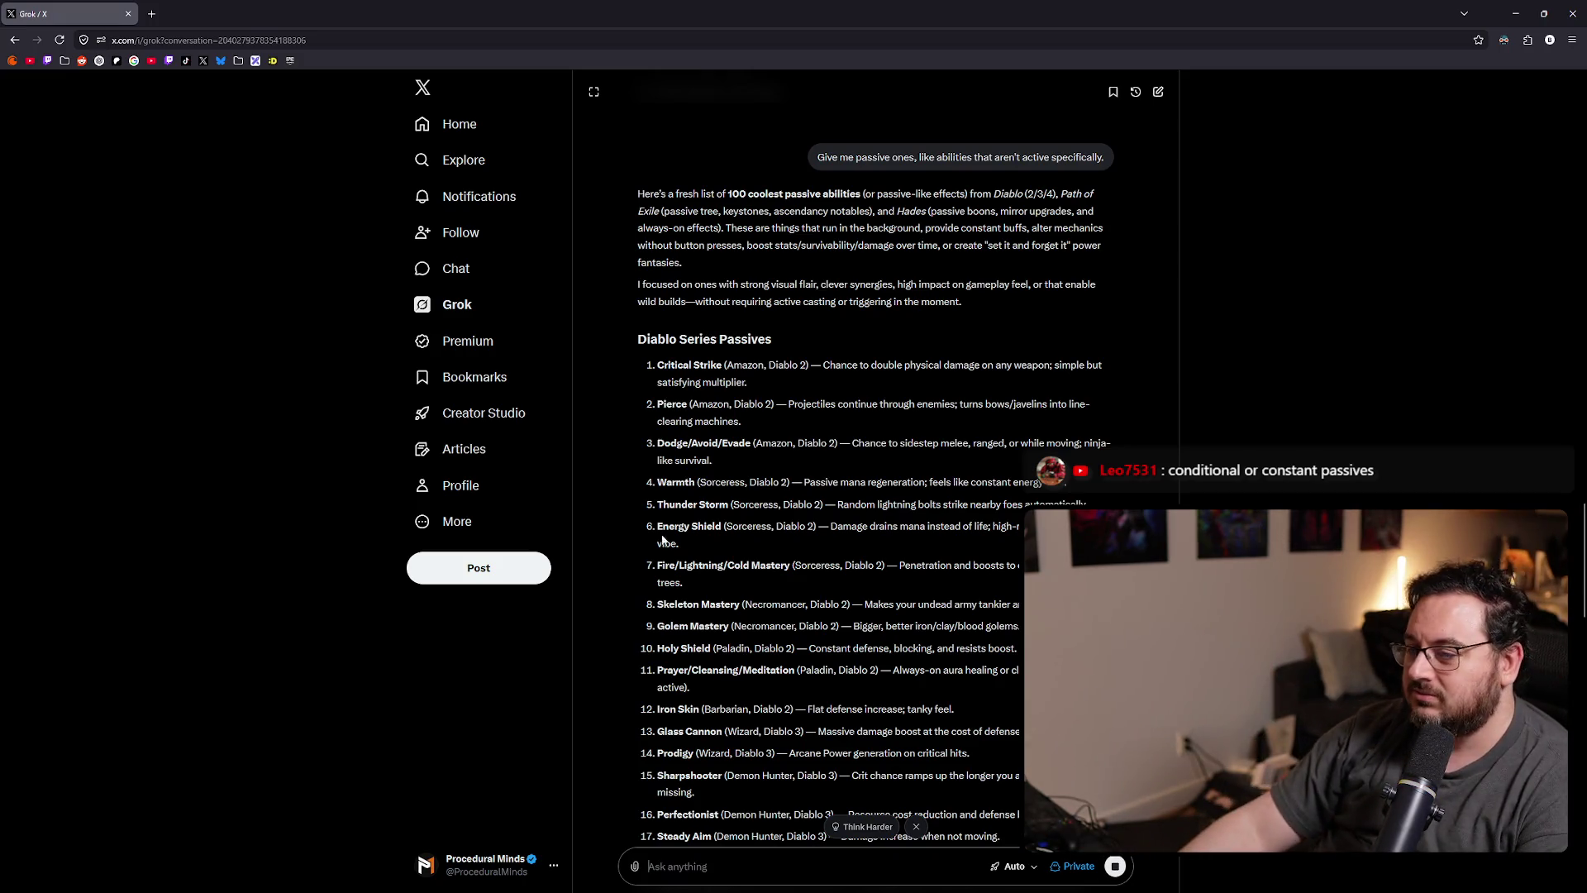
{"action": "left_click_drag", "start_coordinate": [663, 505], "coordinate": [727, 501]}
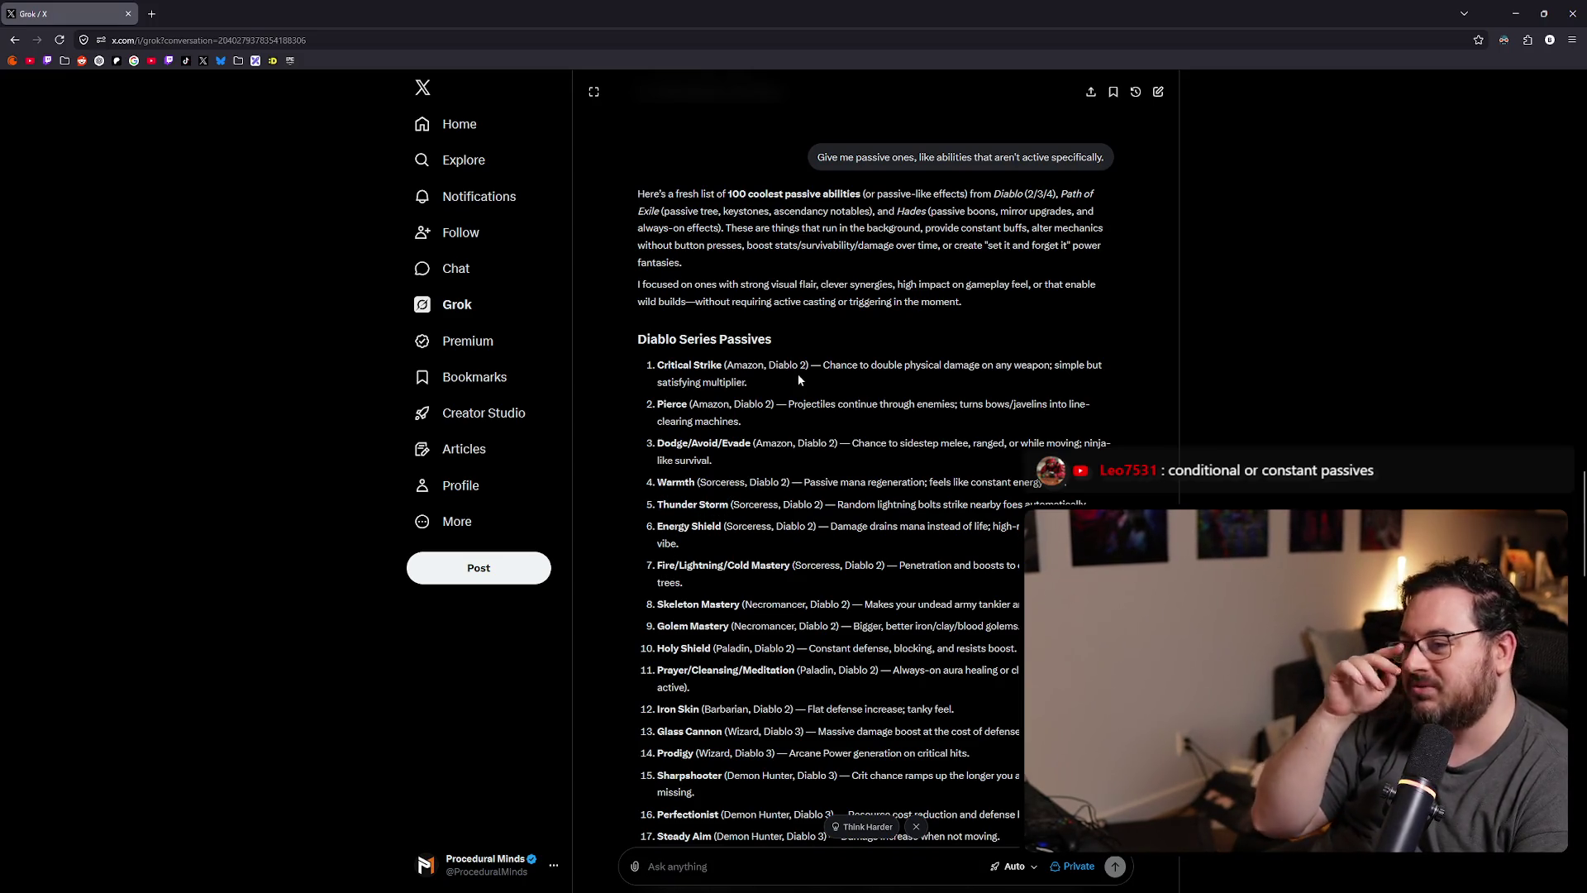
{"action": "key", "text": "alt+Tab"}
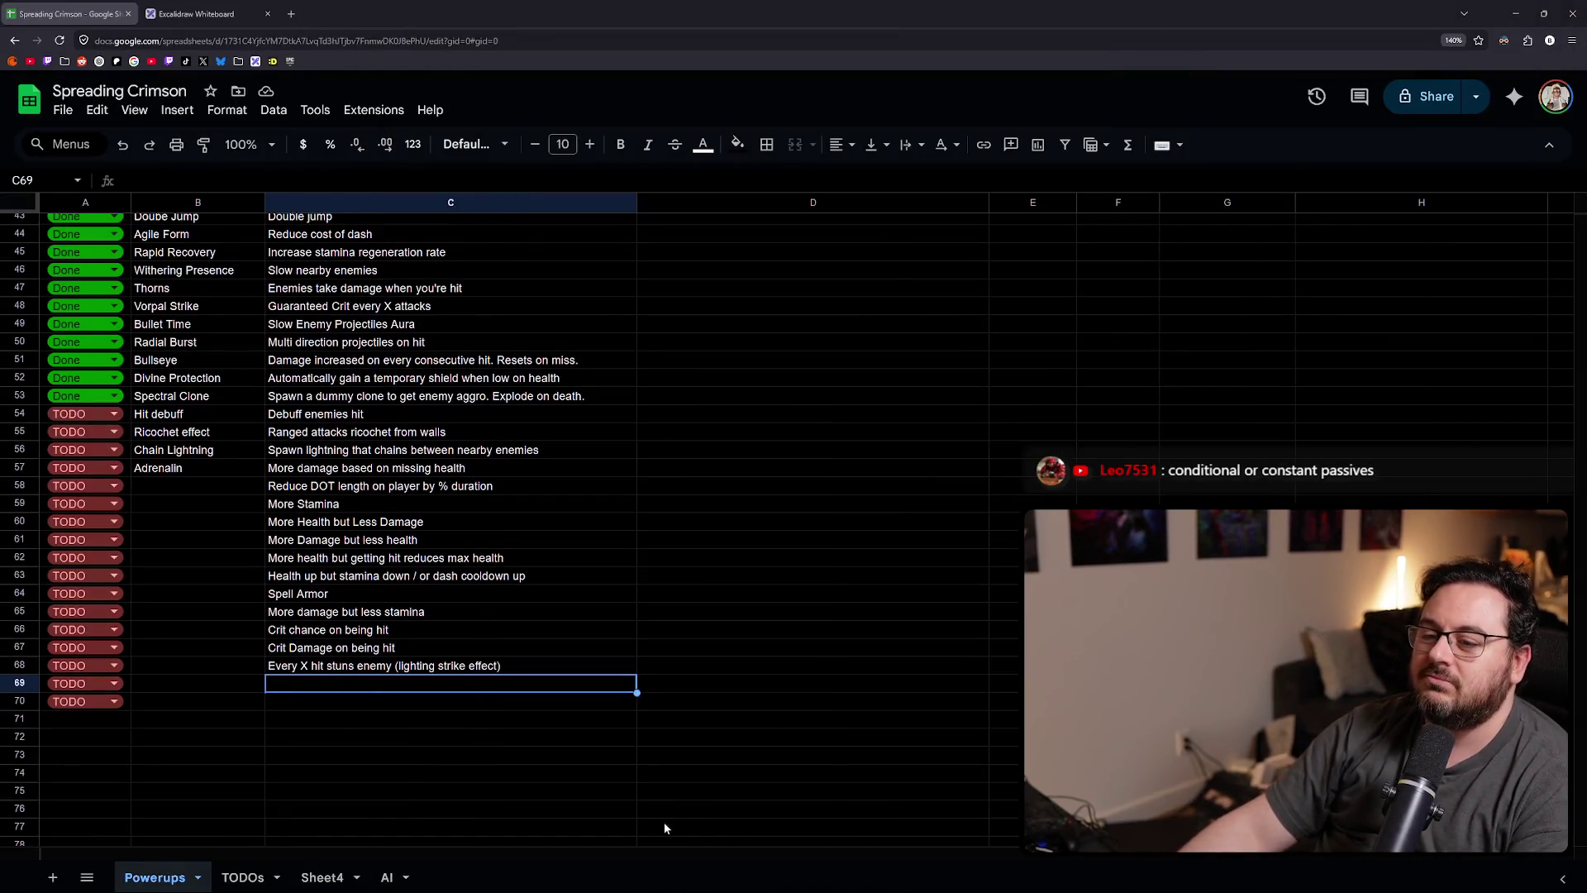
- Enter 'Random lighting strikes on nearby enemies' as the passive description in C69
{"action": "type", "text": "R"}
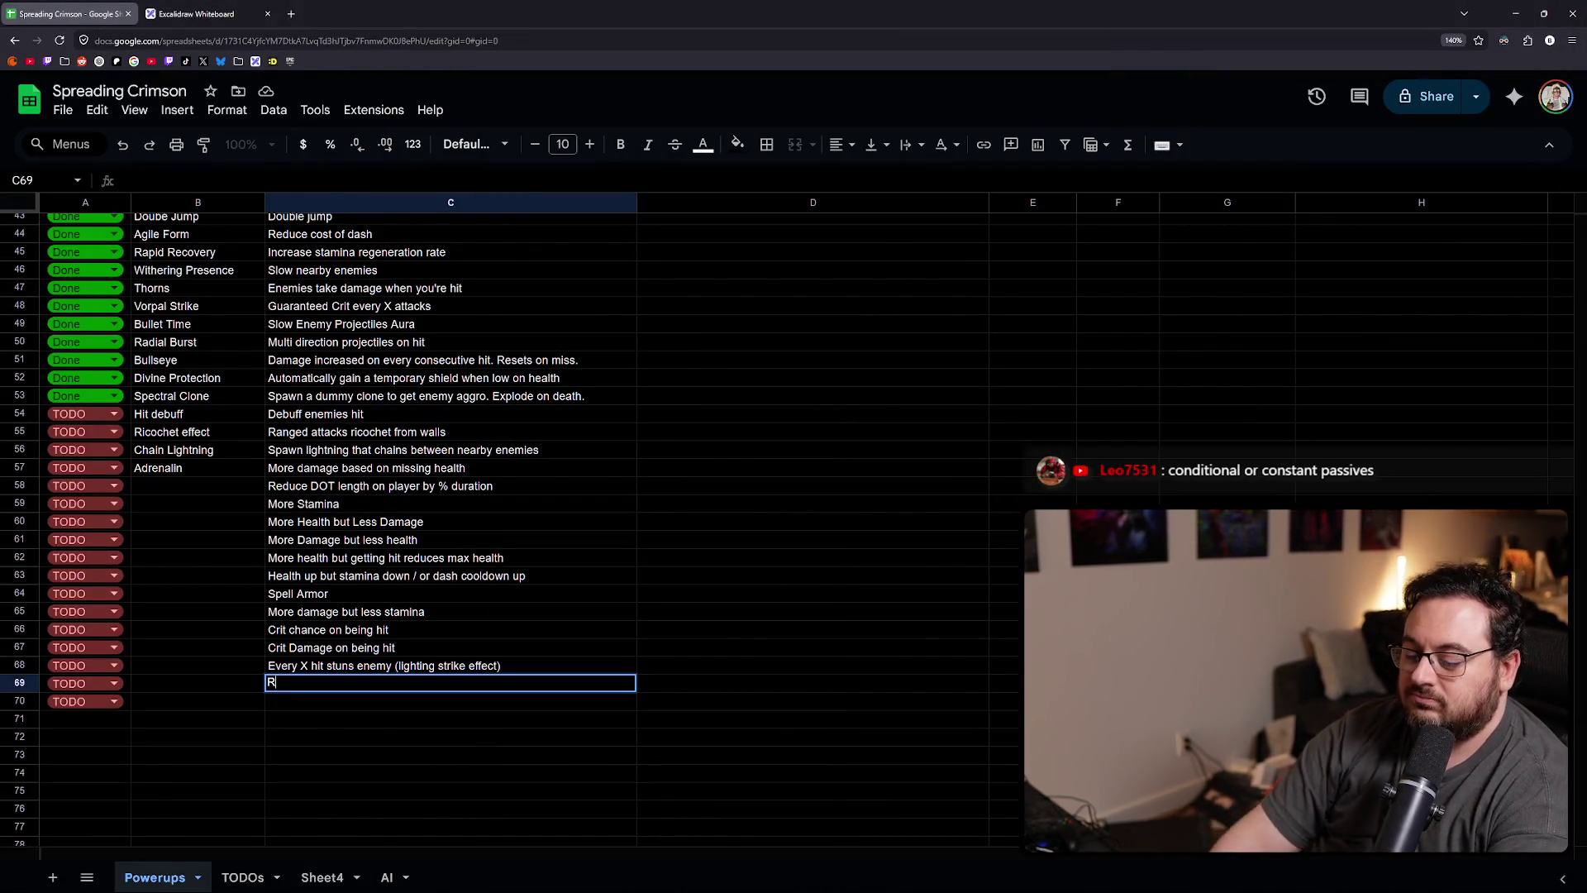
{"action": "type", "text": "andom lighting str"}
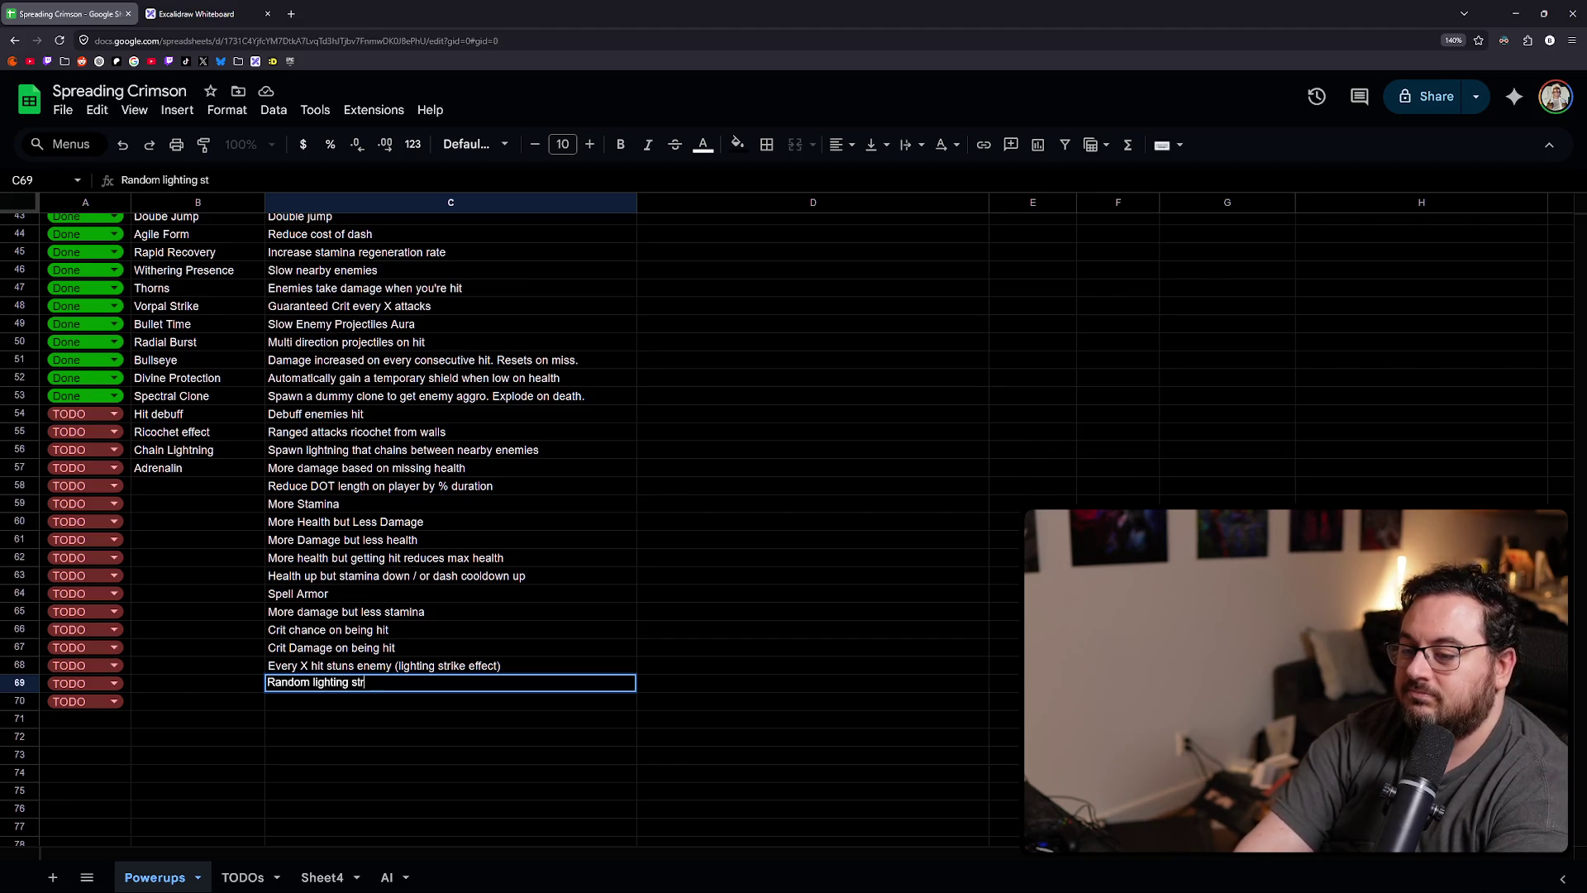
{"action": "type", "text": "ikes on nearby enemies"}
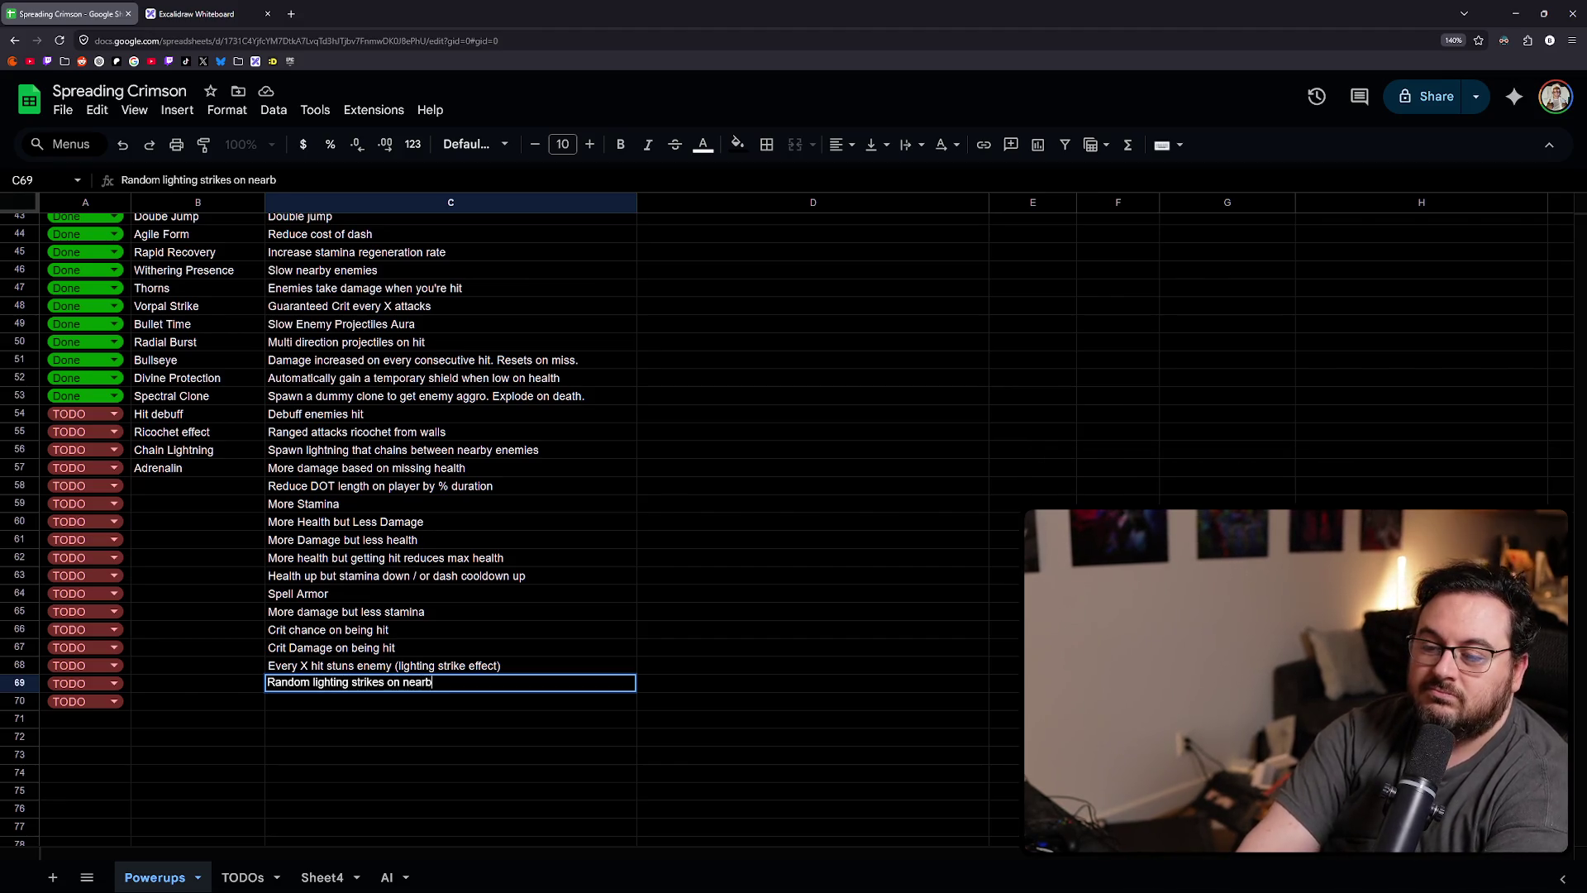
{"action": "key", "text": "Return"}
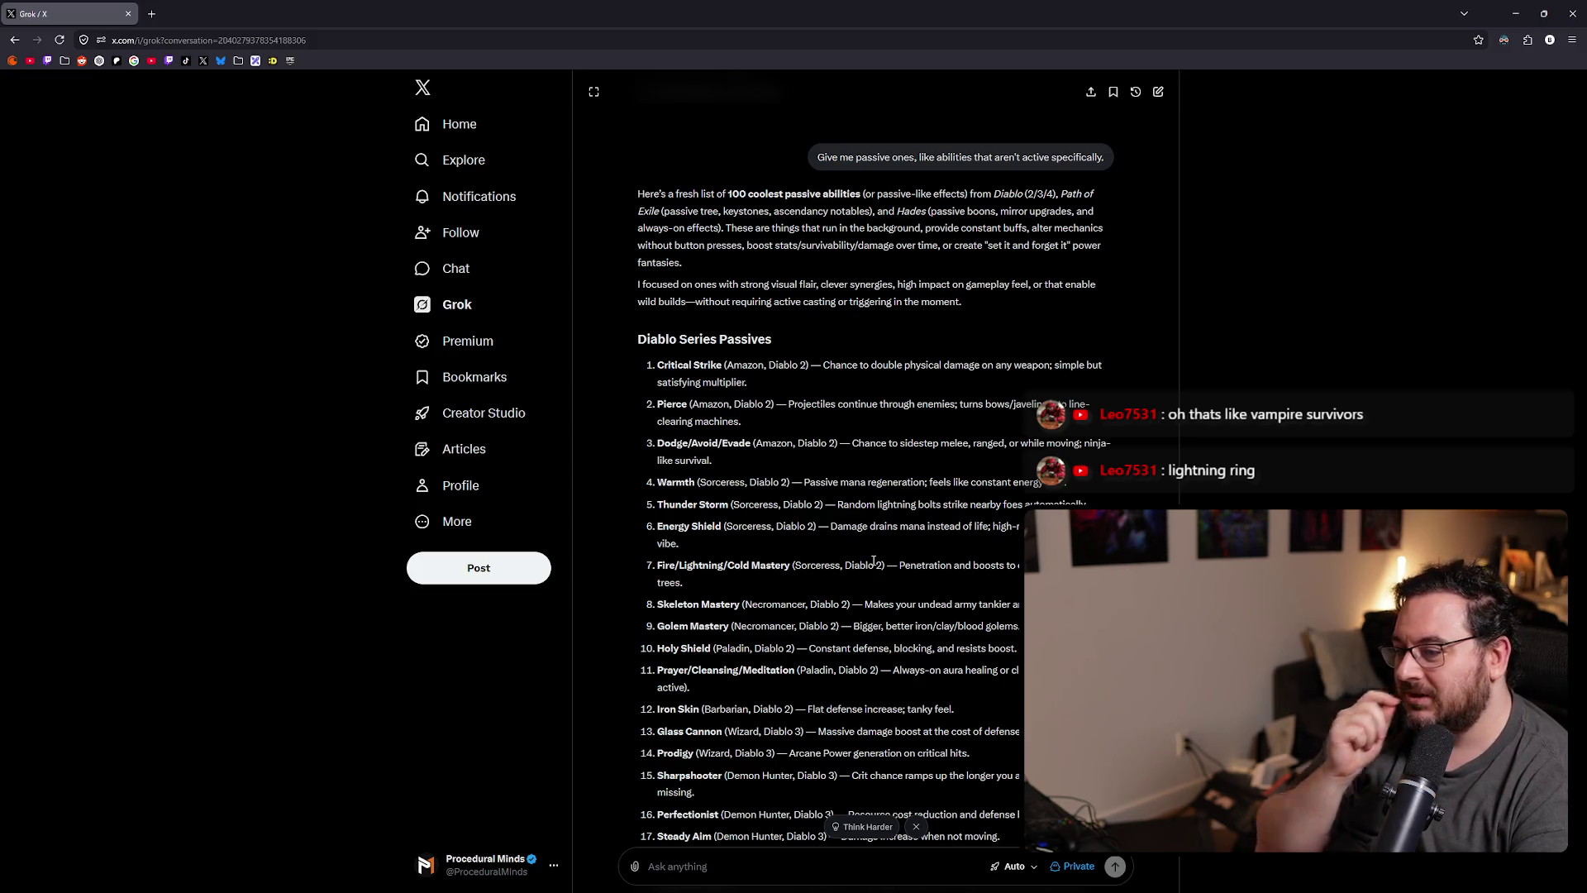
- Highlight Glass Cannon, then Sharpshooter, in Grok's Diablo passives list
{"action": "scroll", "coordinate": [901, 496], "scroll_direction": "down", "scroll_amount": 2}
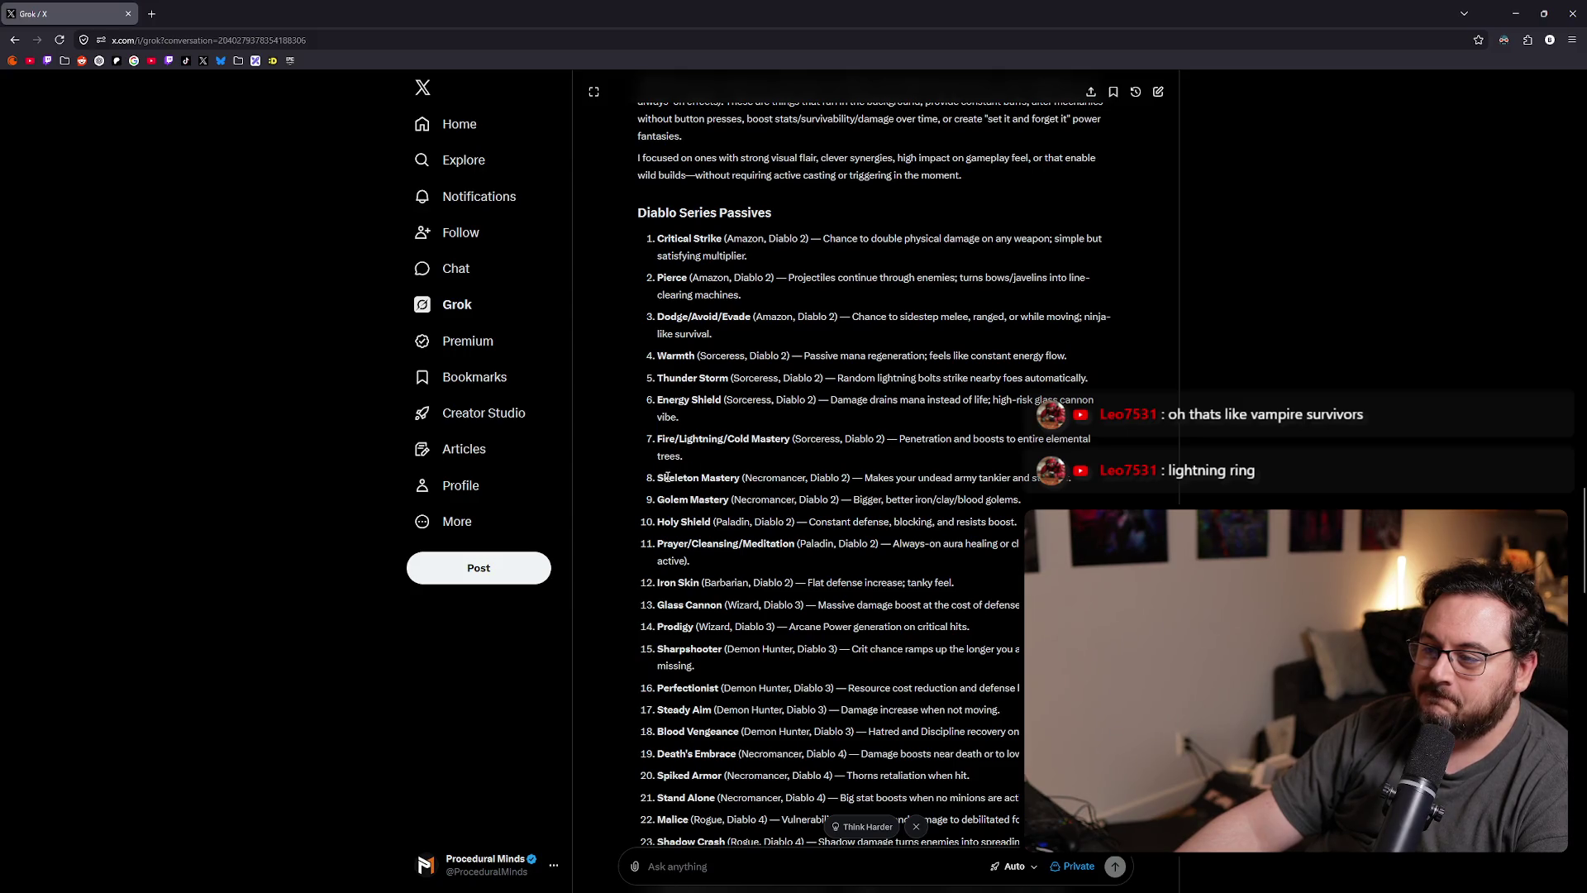
{"action": "scroll", "coordinate": [674, 478], "scroll_direction": "down", "scroll_amount": 1}
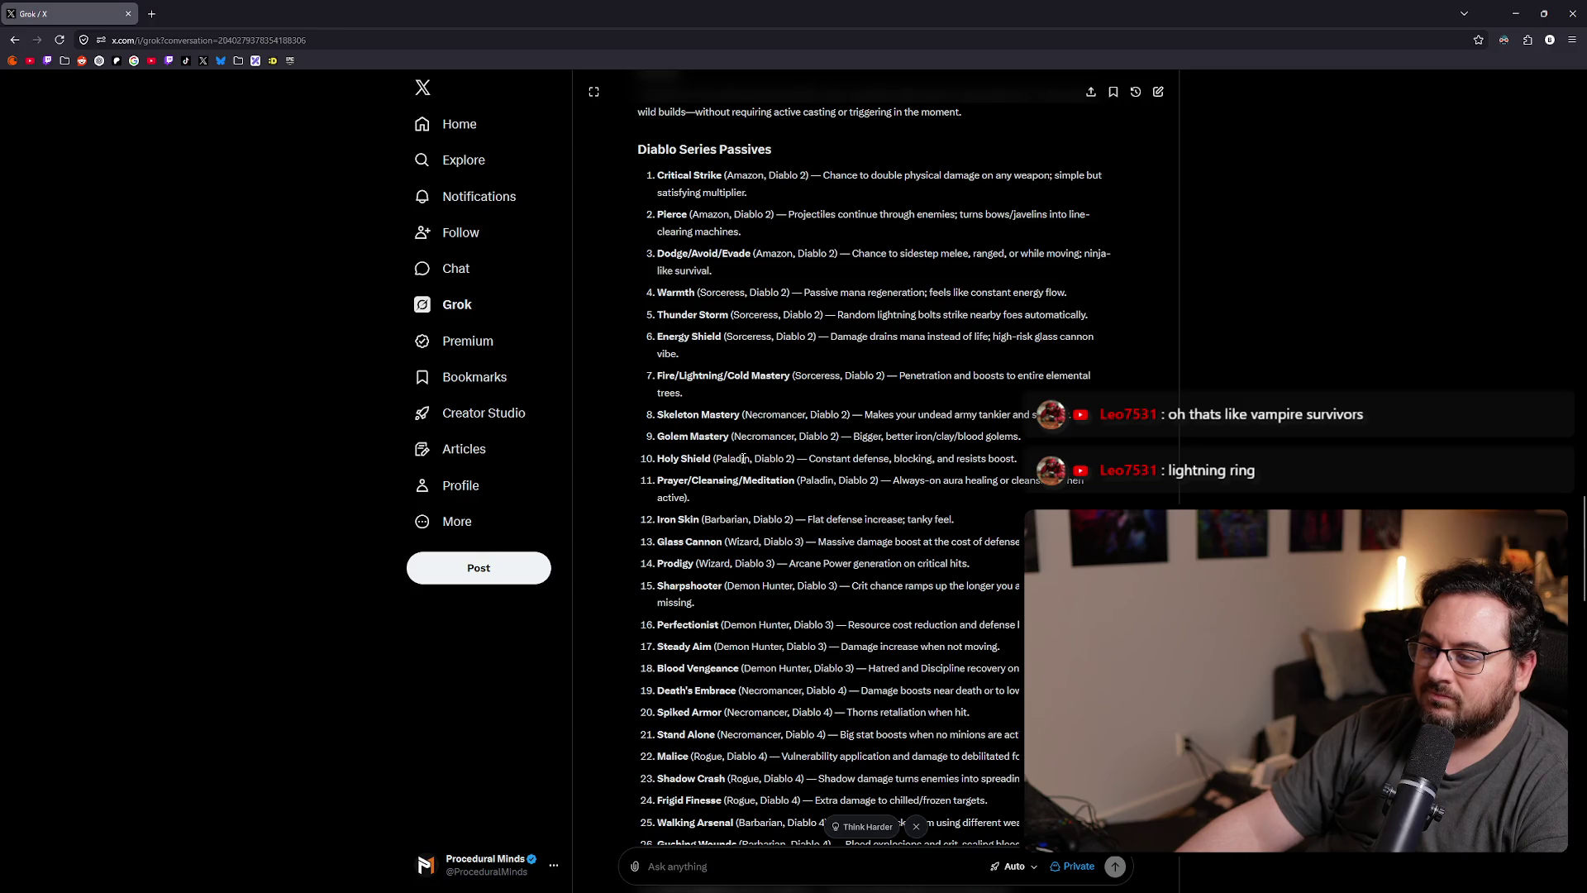
{"action": "scroll", "coordinate": [729, 472], "scroll_direction": "down", "scroll_amount": 1}
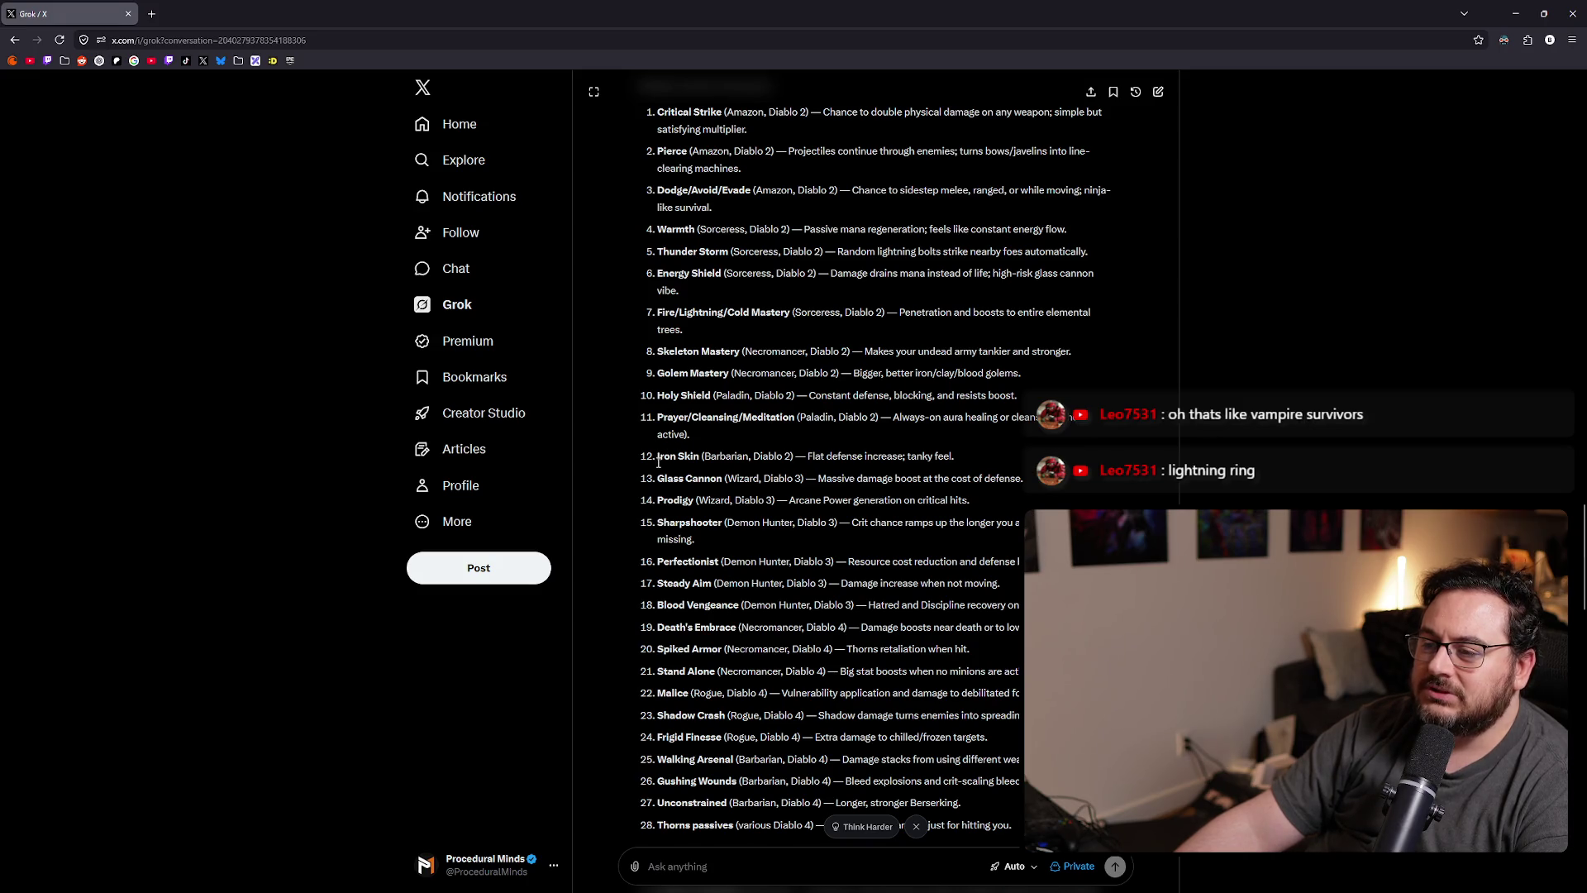
{"action": "left_click_drag", "start_coordinate": [658, 478], "coordinate": [741, 491]}
{"action": "scroll", "coordinate": [777, 517], "scroll_direction": "down", "scroll_amount": 1}
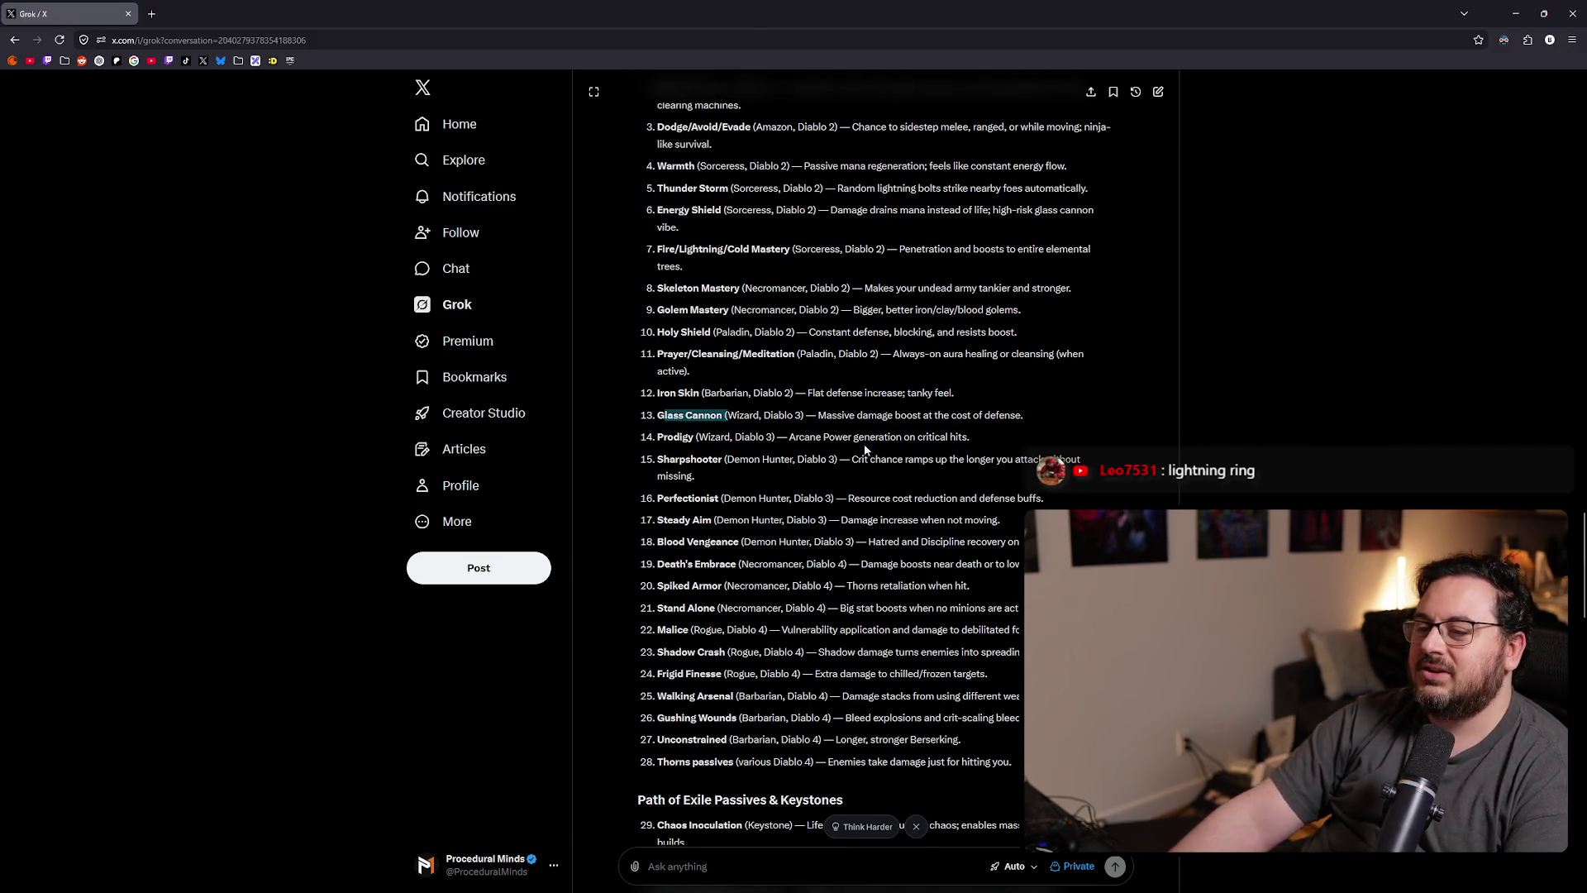
{"action": "scroll", "coordinate": [820, 464], "scroll_direction": "down", "scroll_amount": 2}
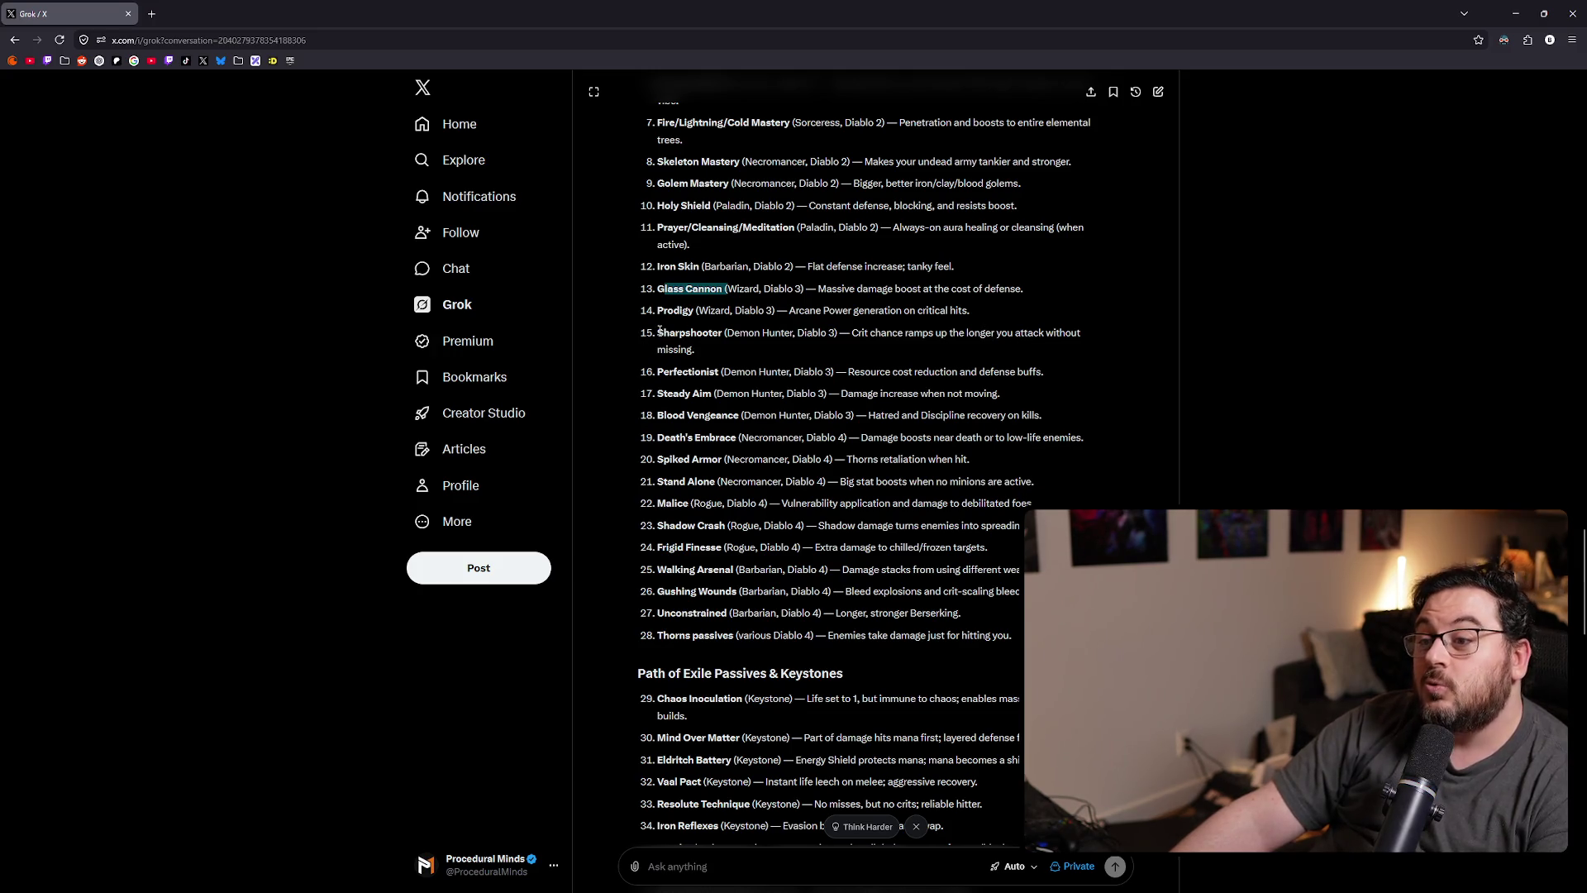
{"action": "left_click_drag", "start_coordinate": [658, 332], "coordinate": [724, 330]}
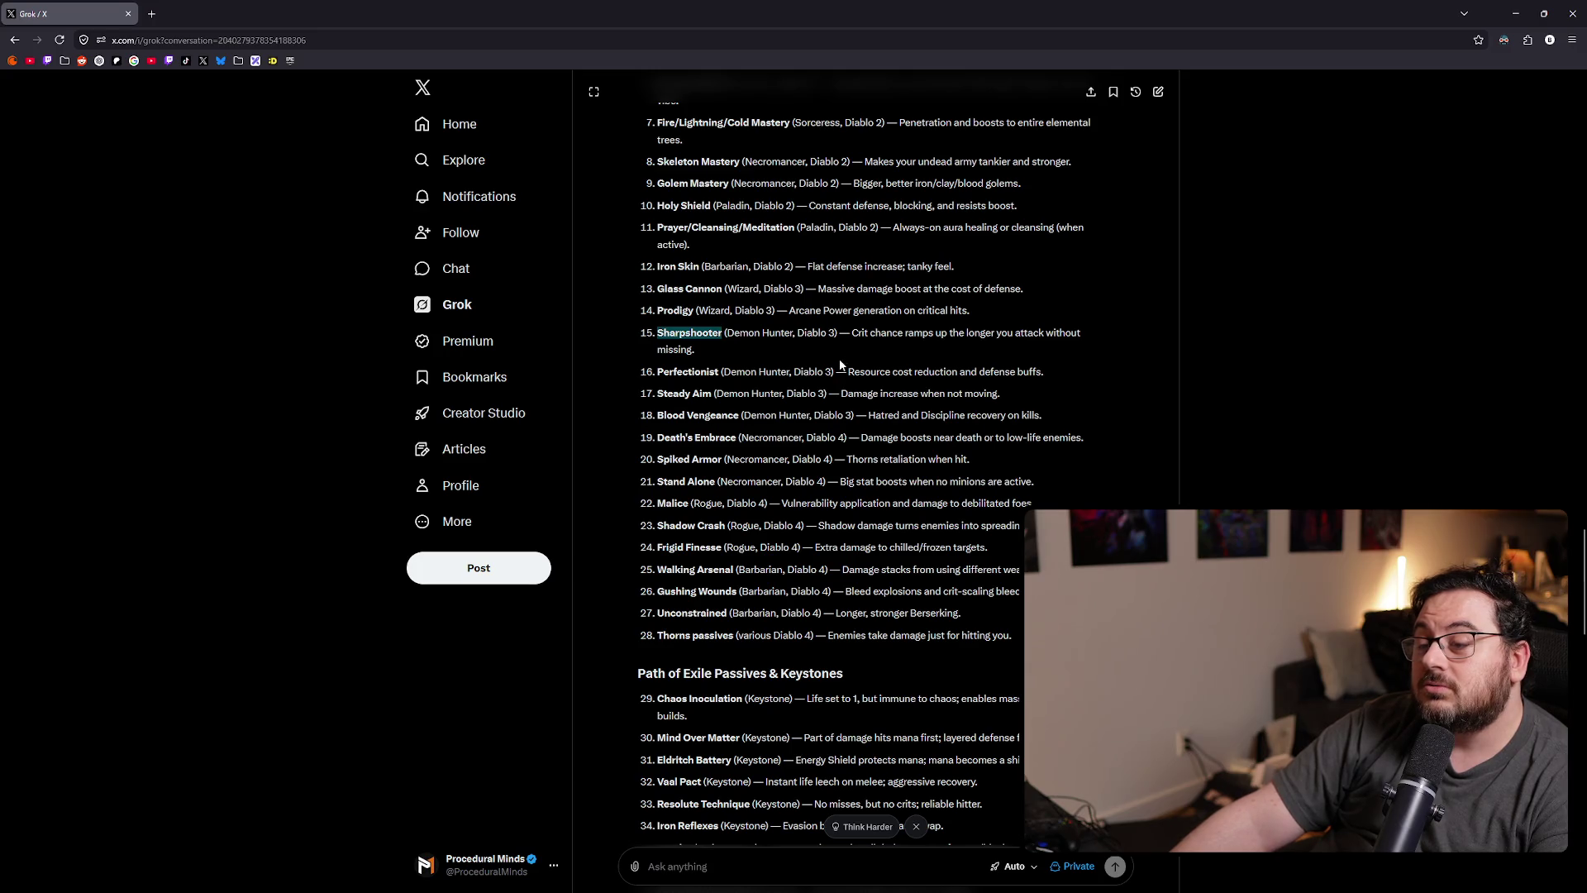
{"action": "key", "text": "alt+Tab"}
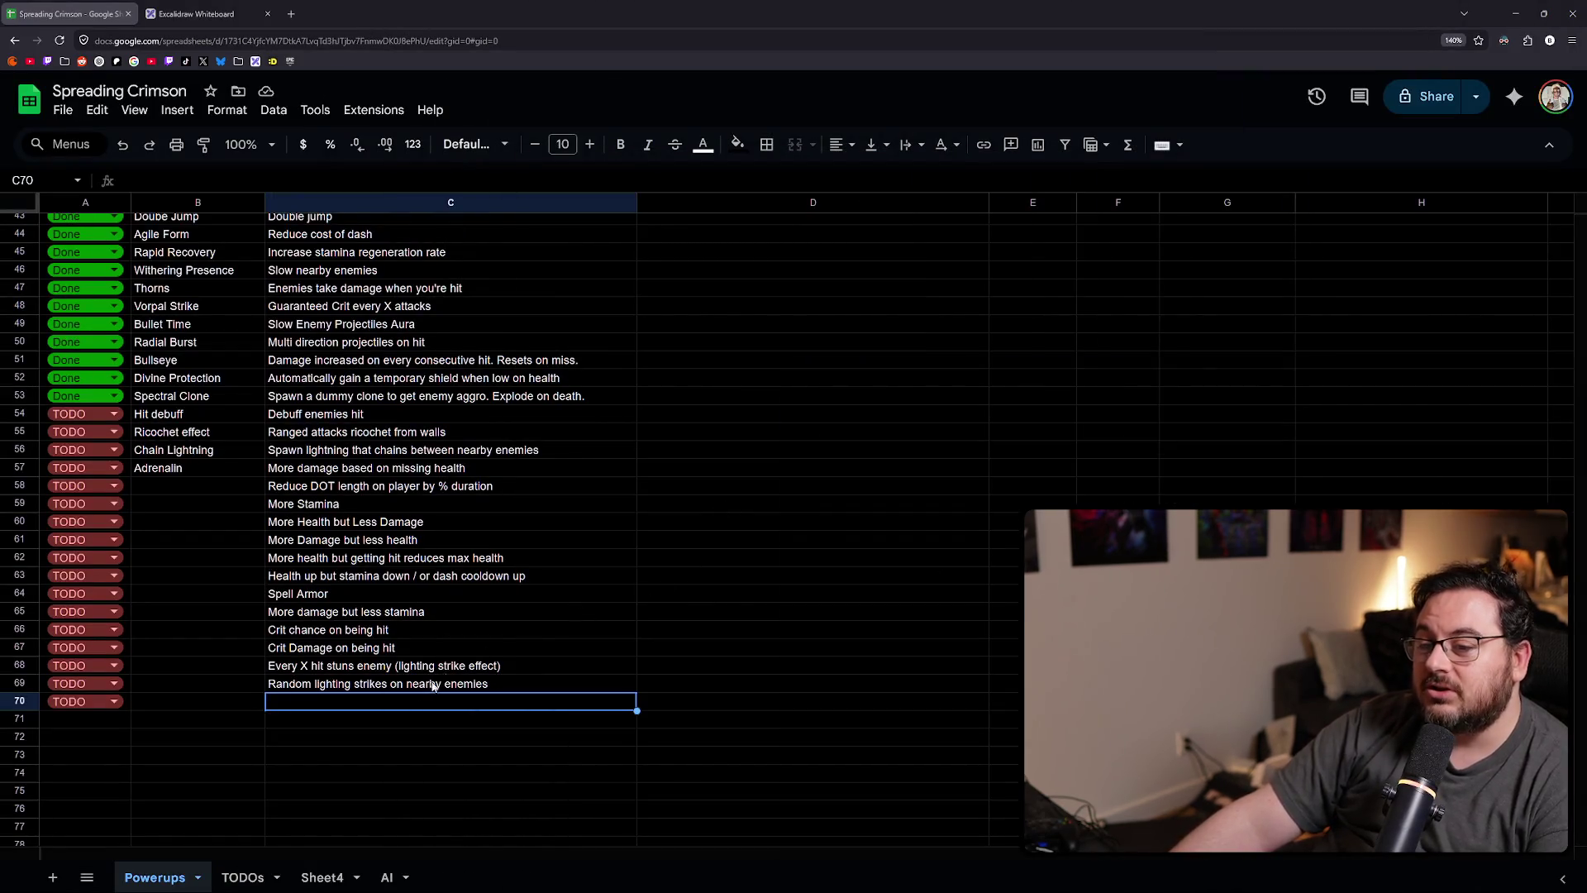
- Enter 'Consecutive hits increase crit chance' in C70 and re-check the entry
{"action": "key", "text": "Home"}
{"action": "left_click", "coordinate": [282, 709]}
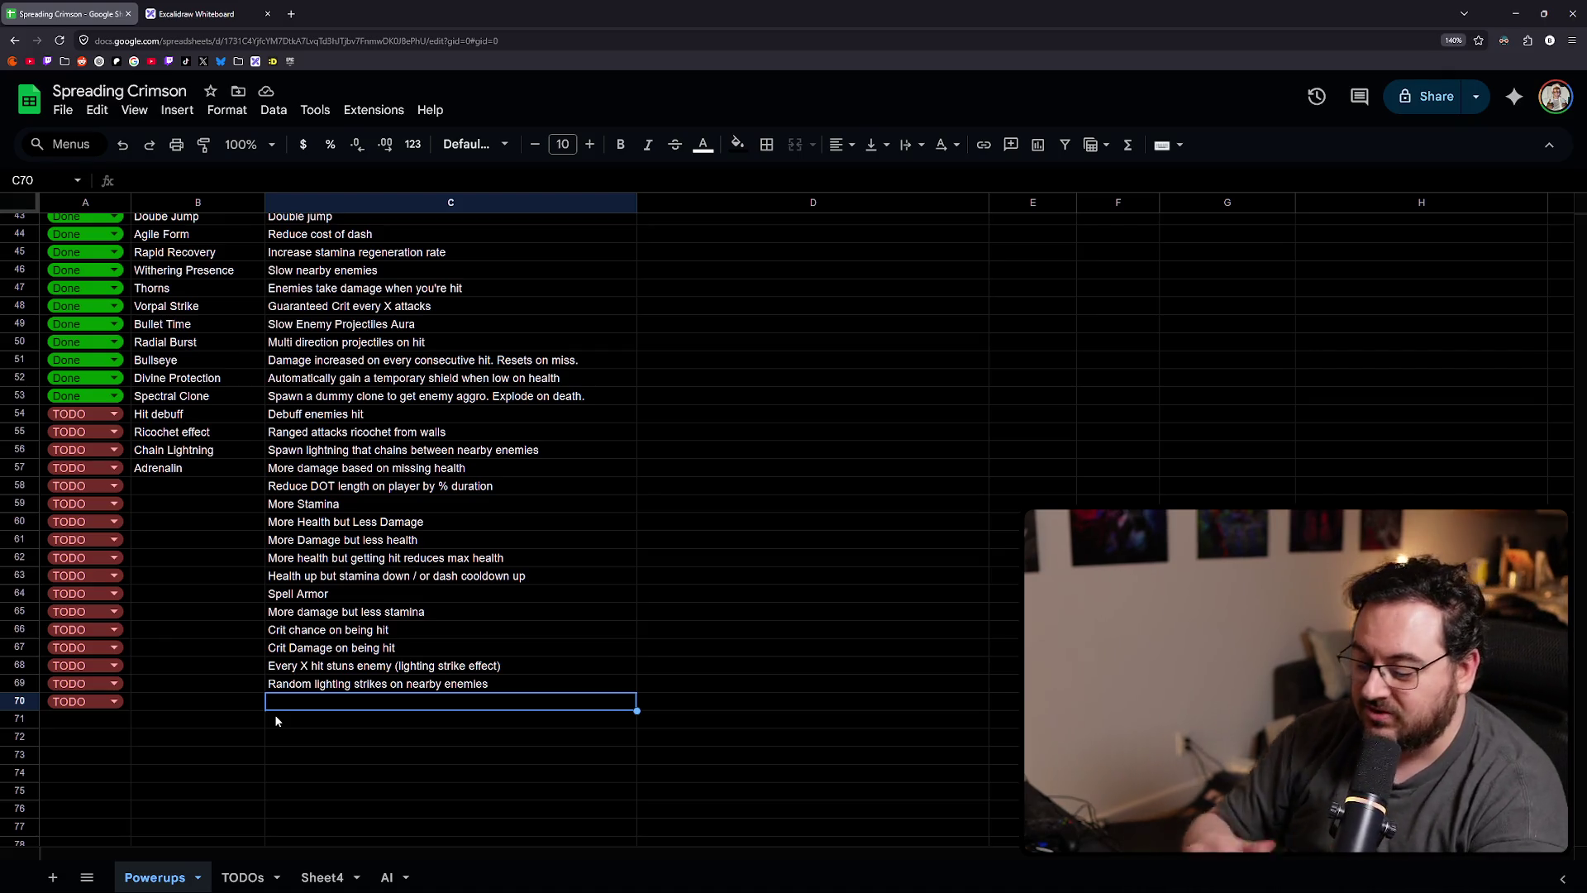
{"action": "type", "text": "Consecutiv"}
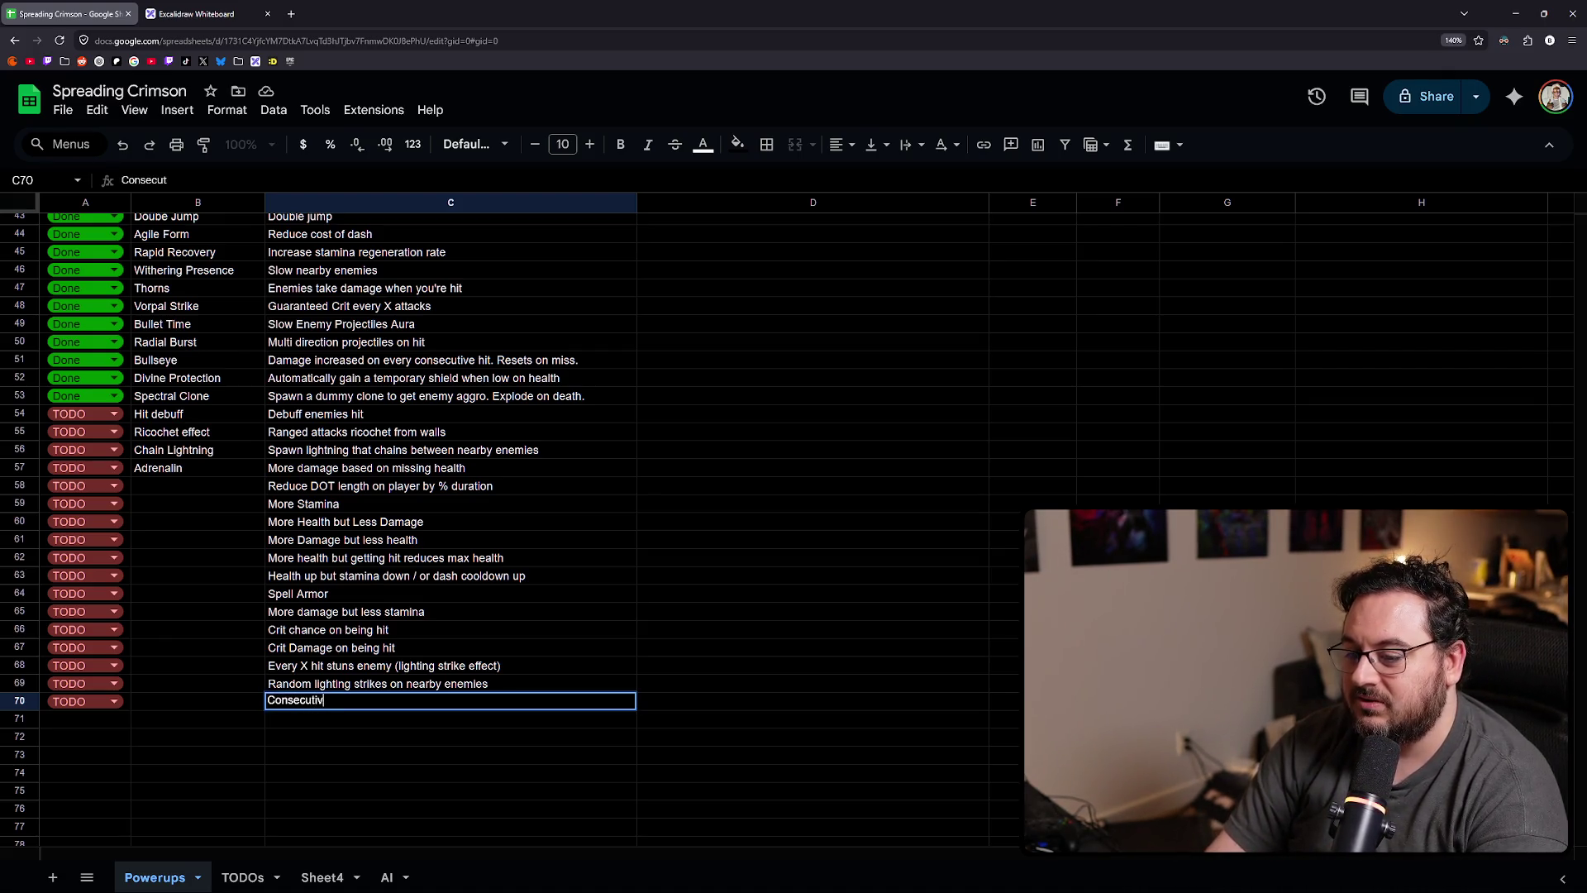
{"action": "type", "text": "e hits increase"}
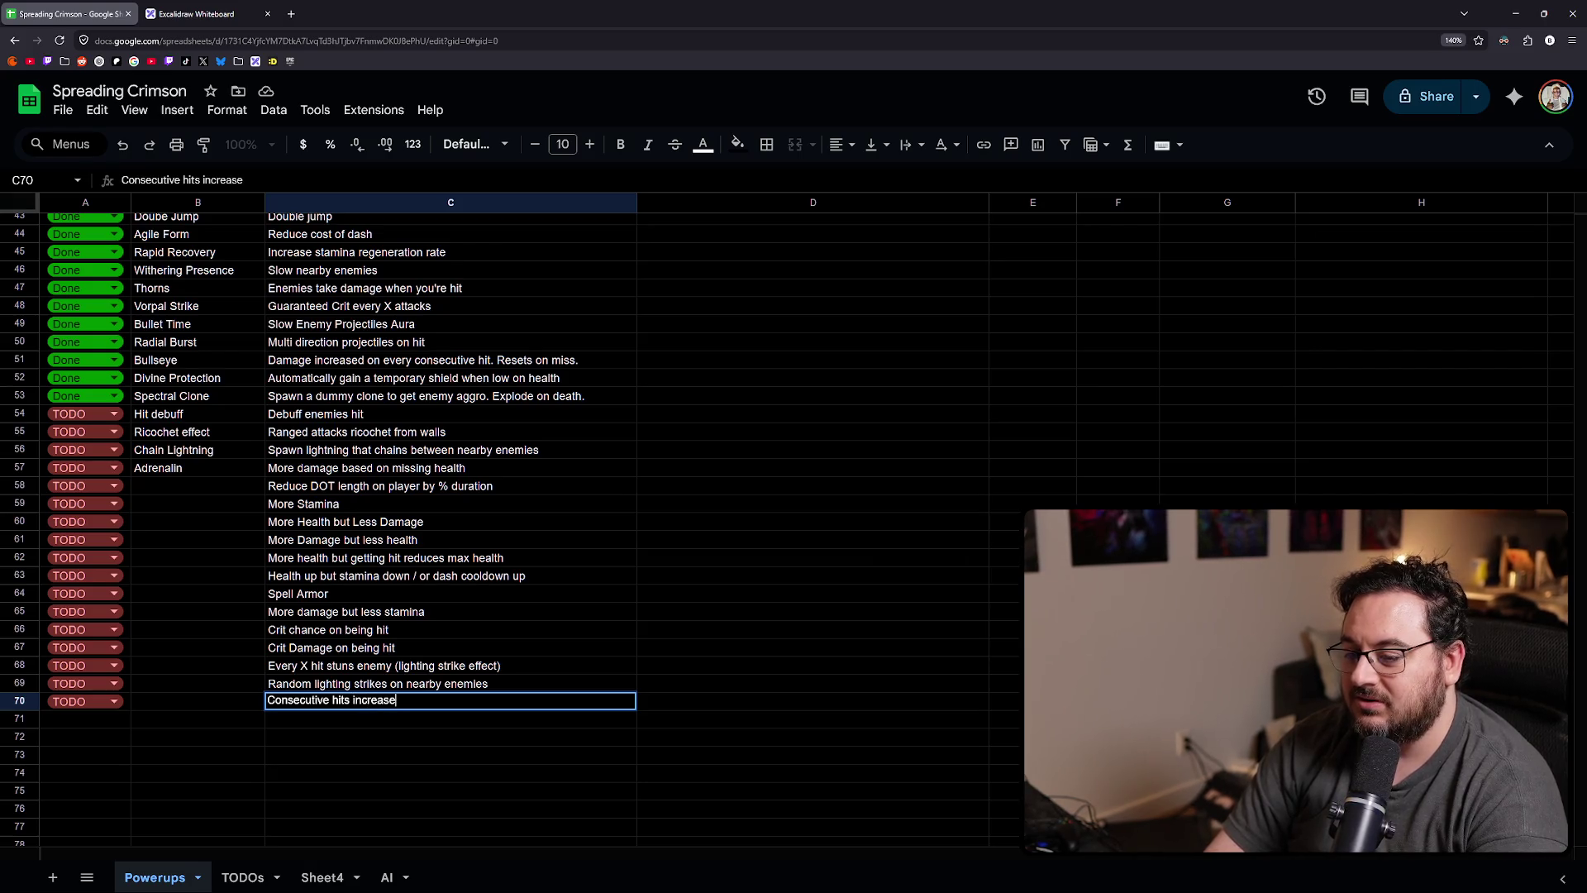
{"action": "type", "text": " crit chance"}
{"action": "key", "text": "Return"}
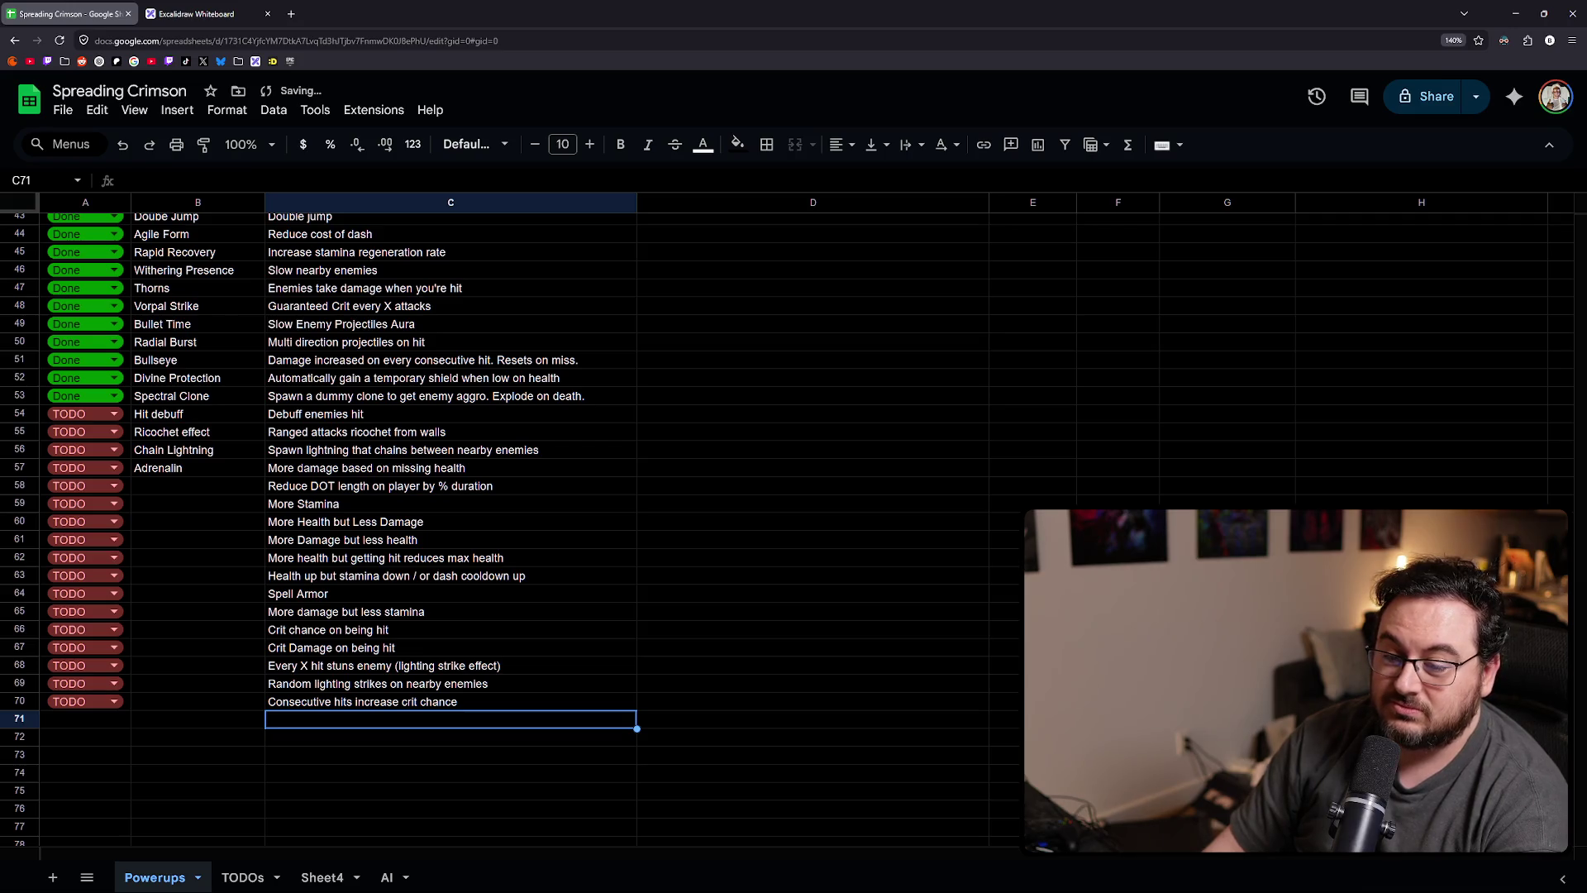
{"action": "key", "text": "Left"}
{"action": "key", "text": "Left"}
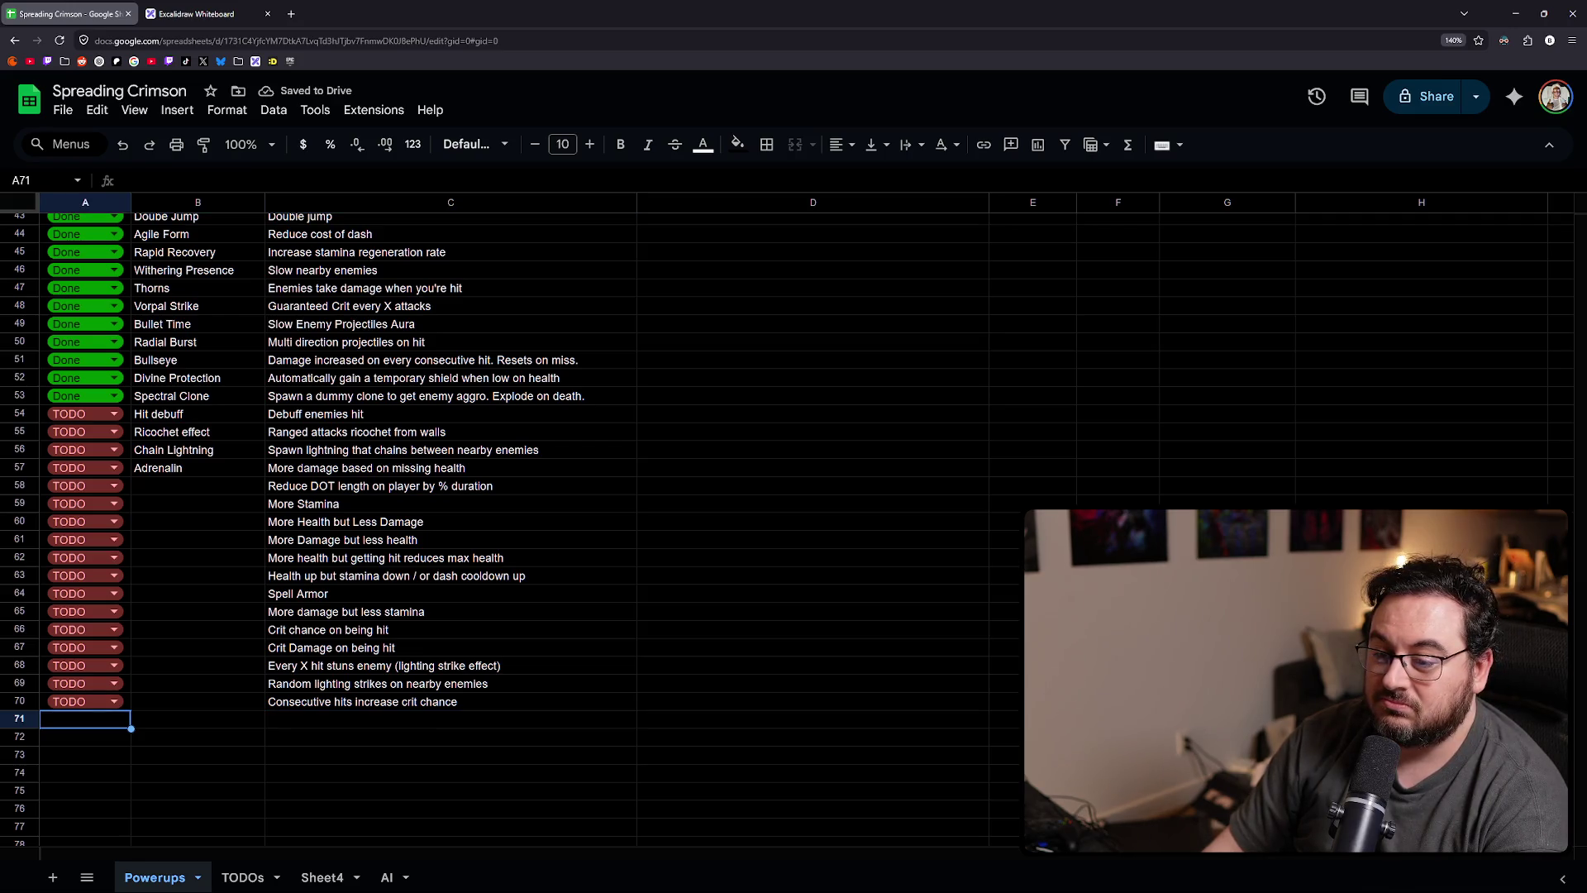
{"action": "key", "text": "Right"}
{"action": "key", "text": "Right"}
{"action": "key", "text": "Up"}
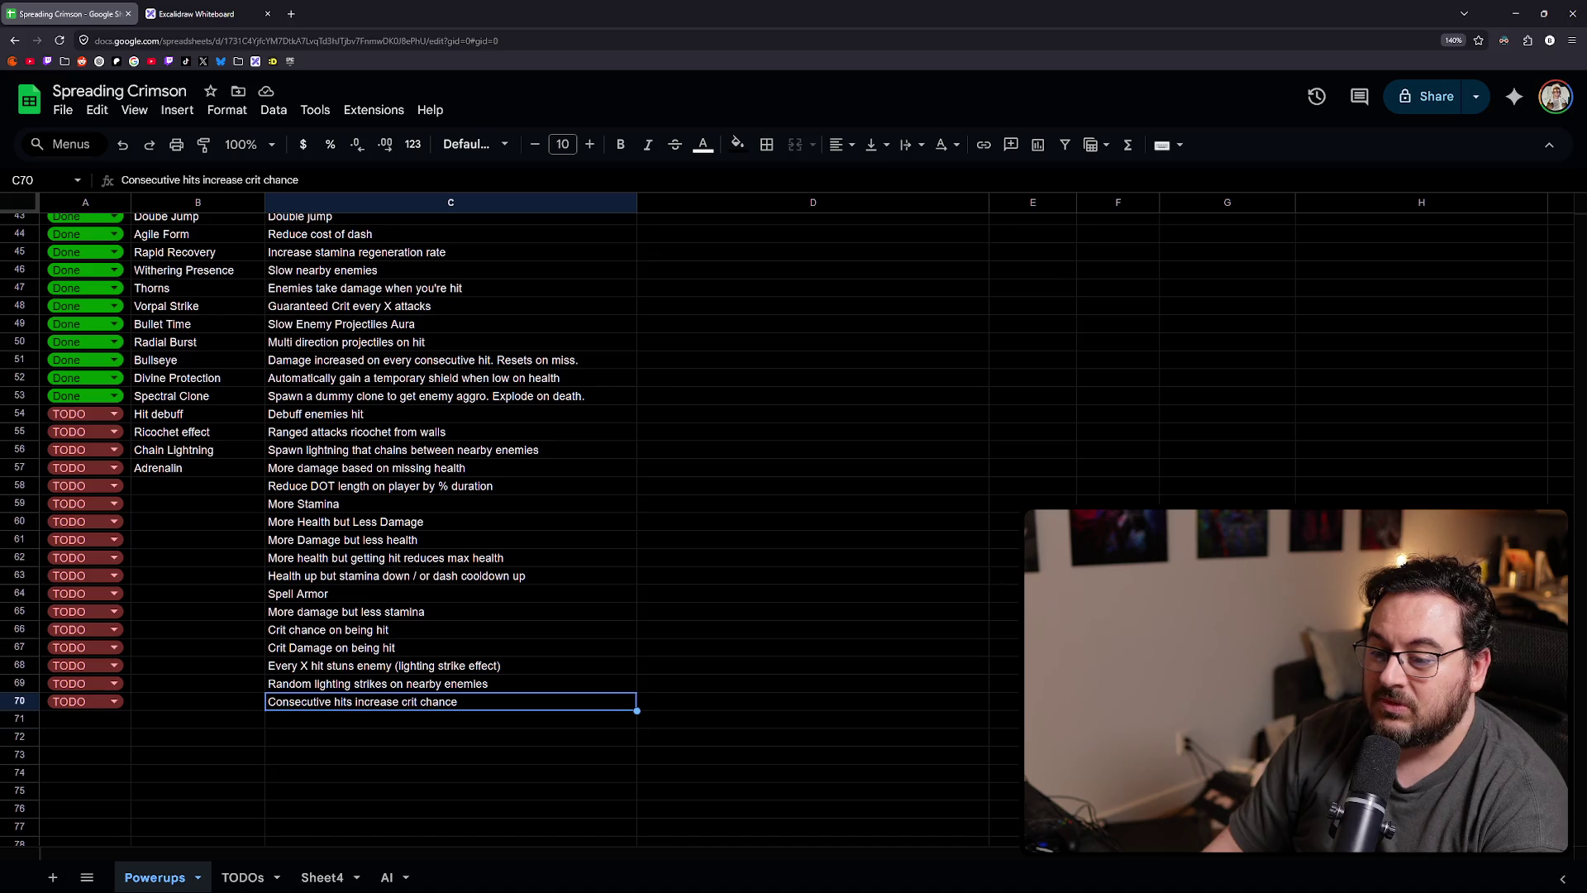
{"action": "key", "text": "Return"}
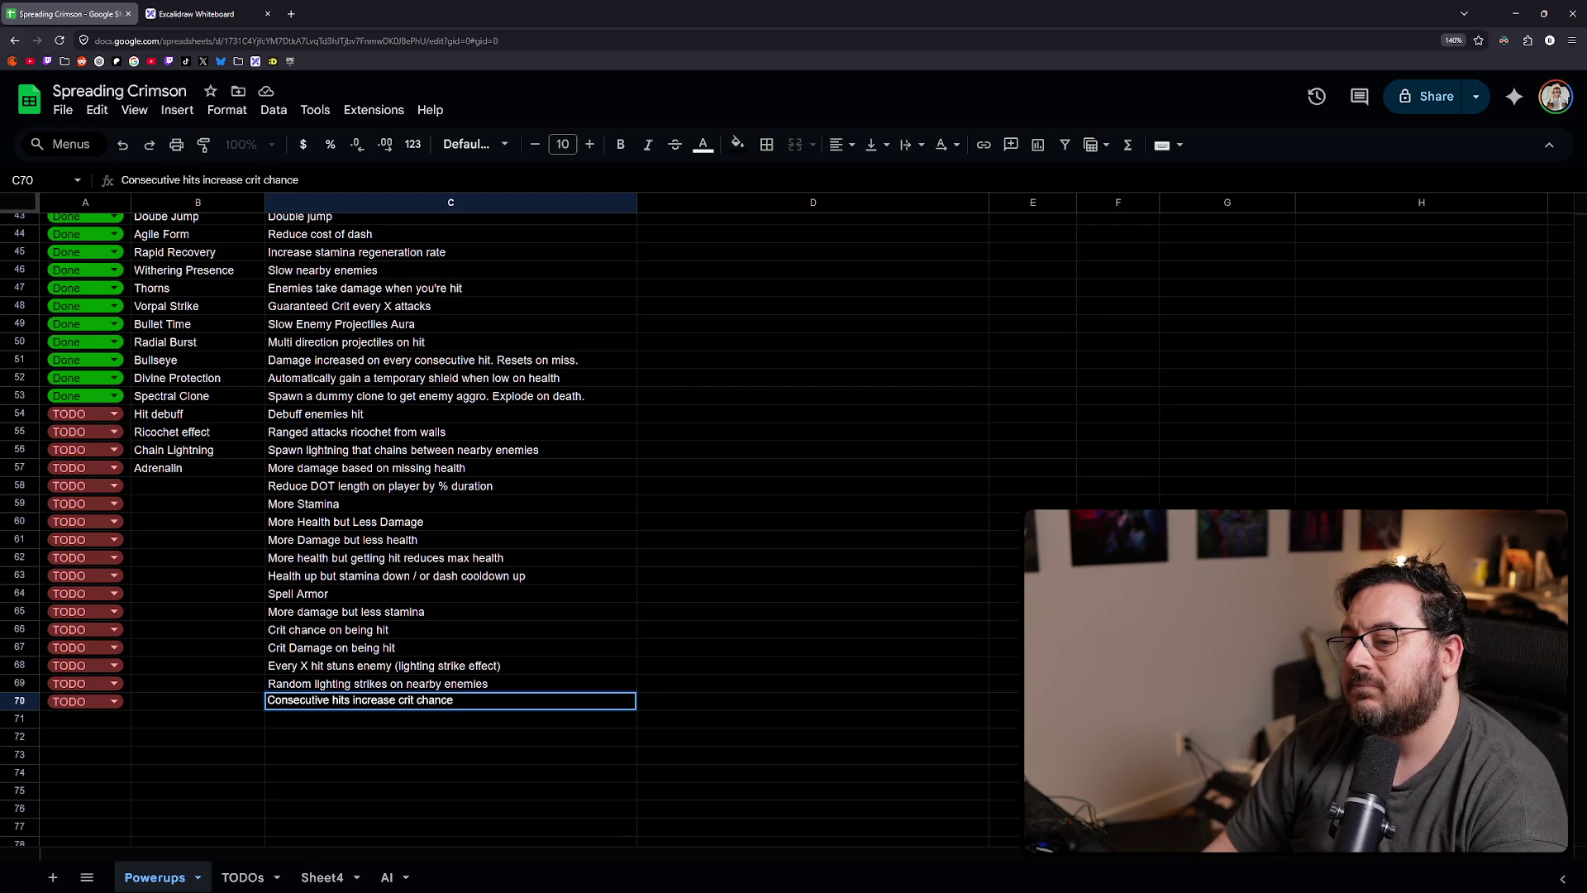
{"action": "key", "text": "Return"}
{"action": "key", "text": "Left"}
{"action": "key", "text": "Left"}
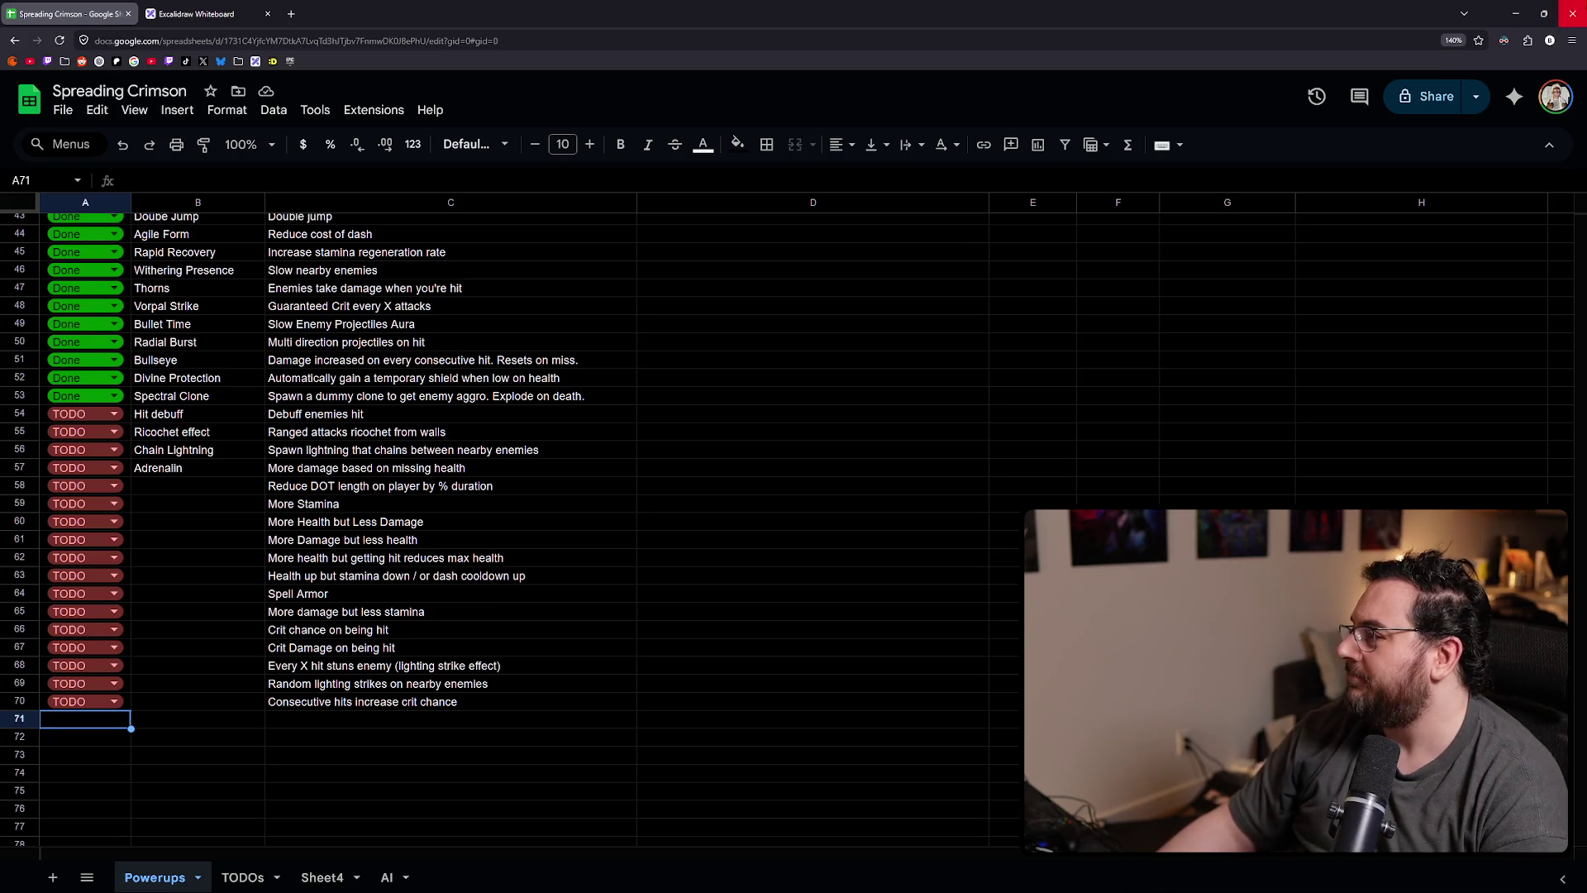
{"action": "key", "text": "alt+Tab"}
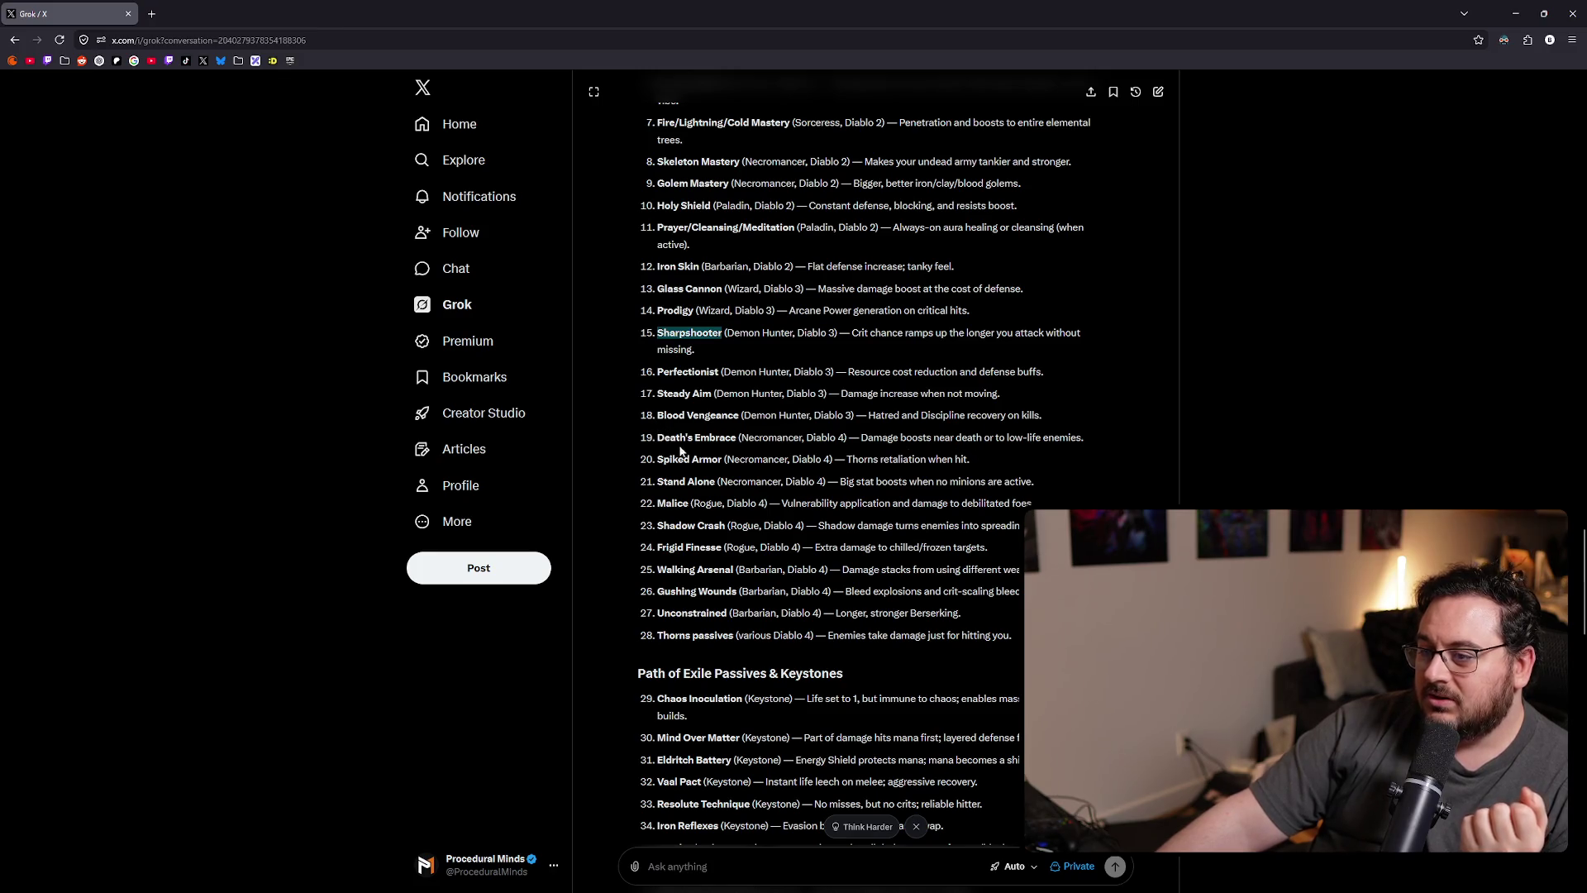
- Highlight Death's Embrace in Grok and set row 71's status to TODO
{"action": "left_click_drag", "start_coordinate": [659, 439], "coordinate": [728, 439]}
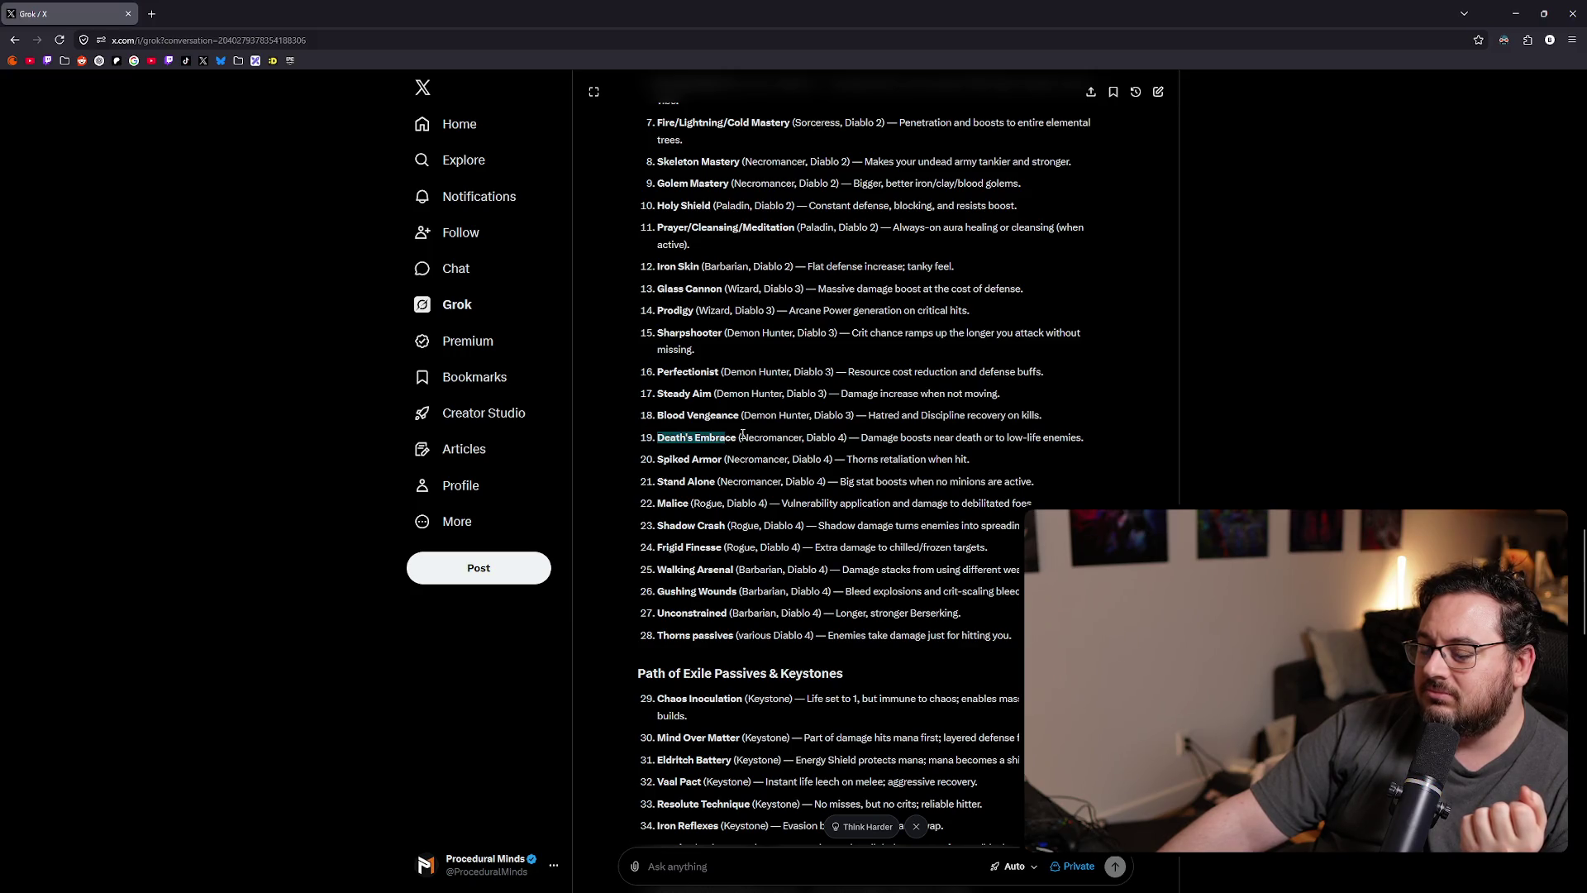
{"action": "key", "text": "alt+Tab"}
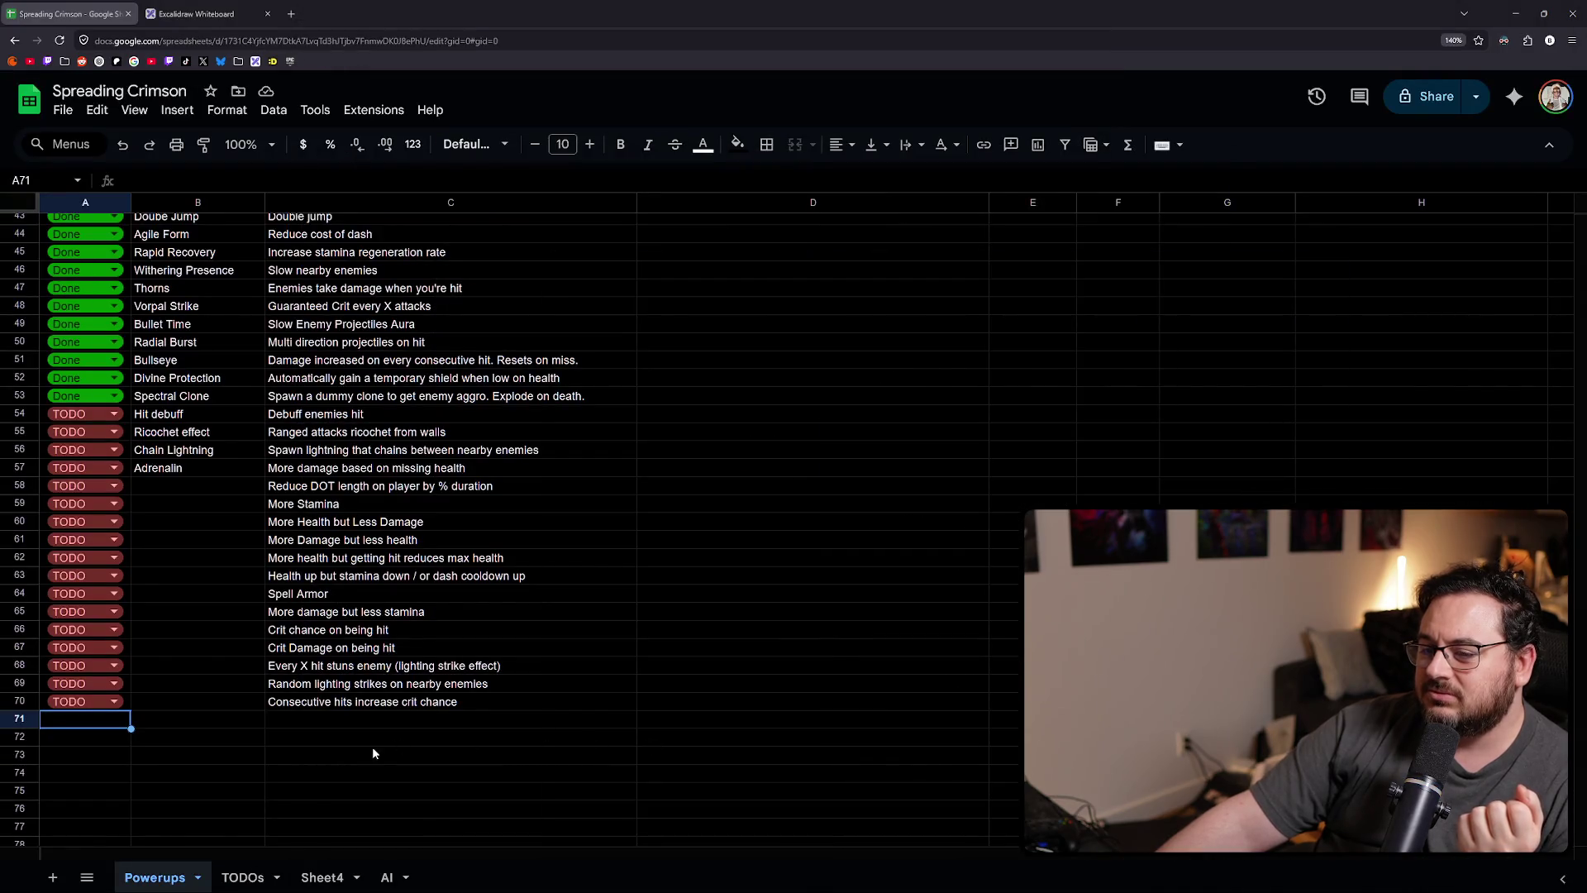
{"action": "left_click", "coordinate": [281, 725]}
{"action": "left_click", "coordinate": [101, 725]}
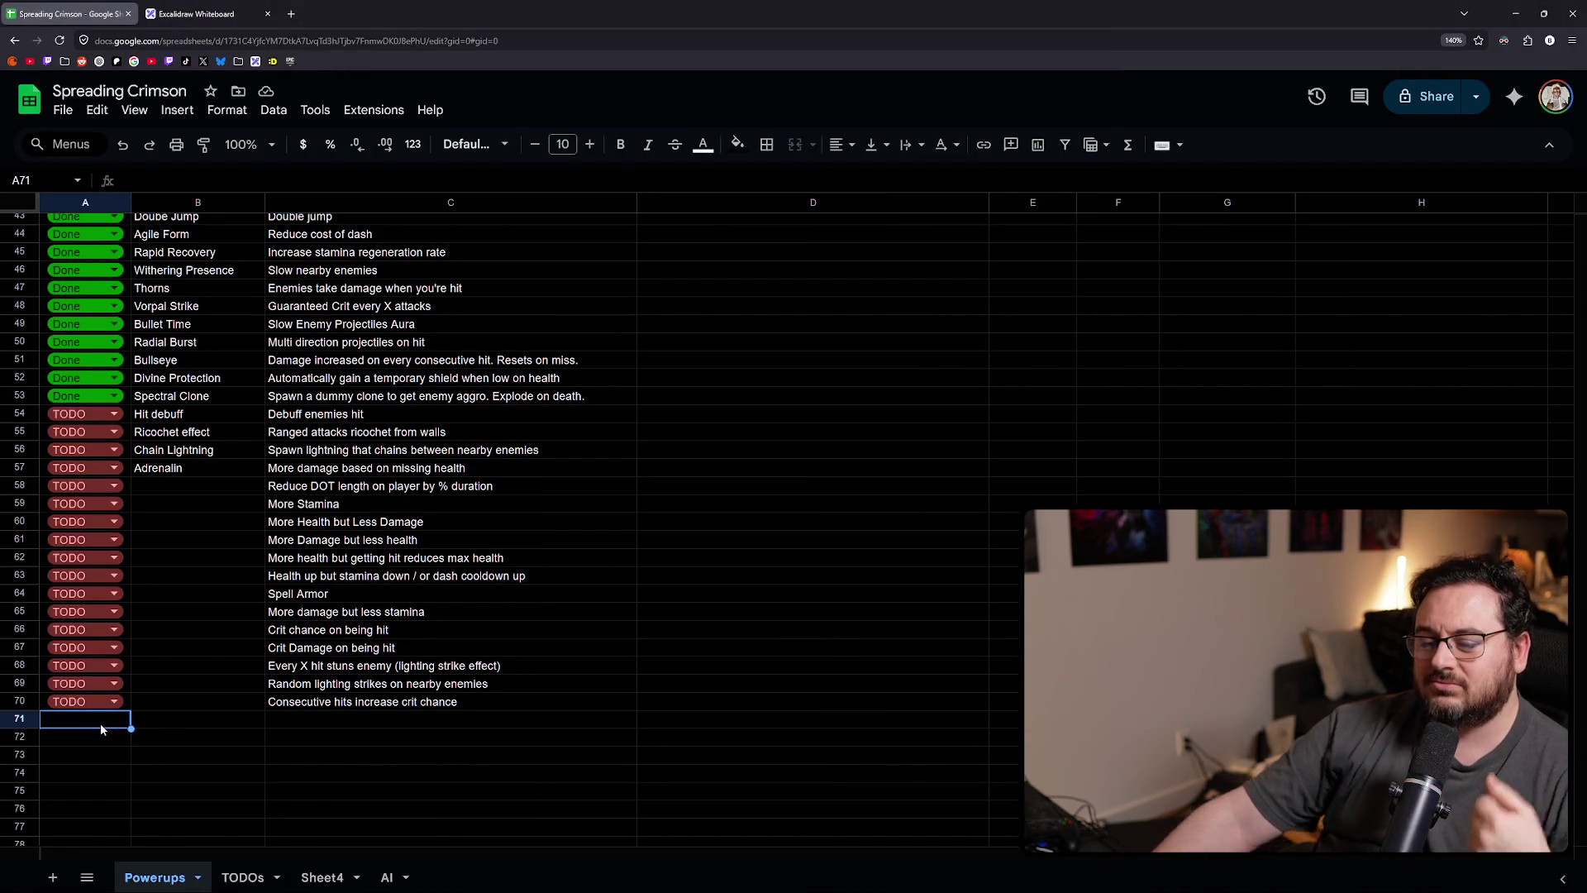
{"action": "type", "text": "D"}
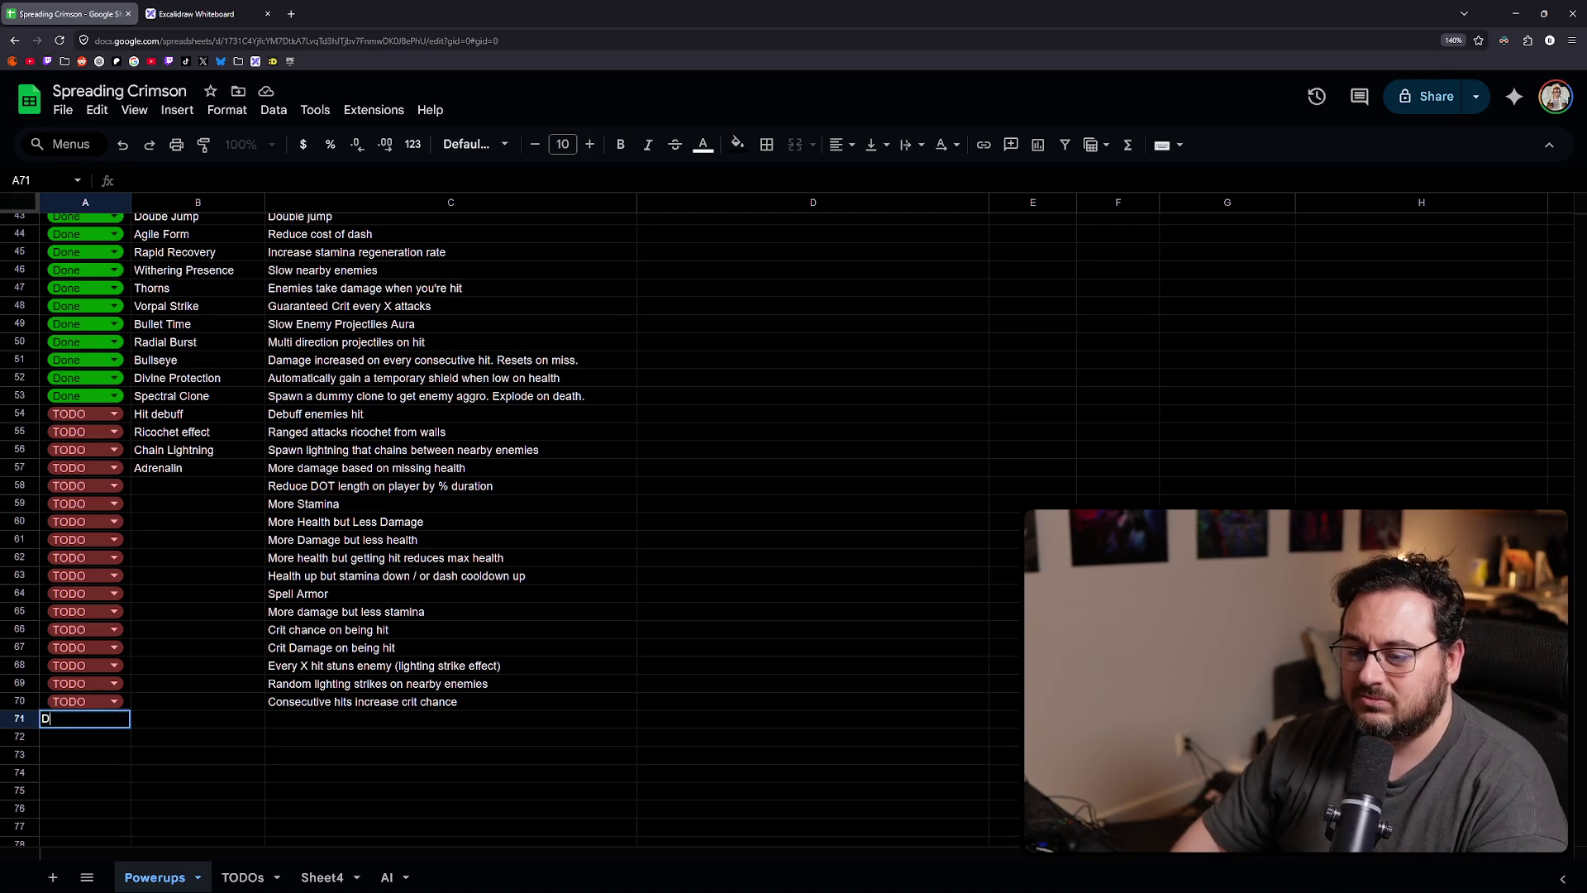
{"action": "type", "text": "one"}
{"action": "key", "text": "Return"}
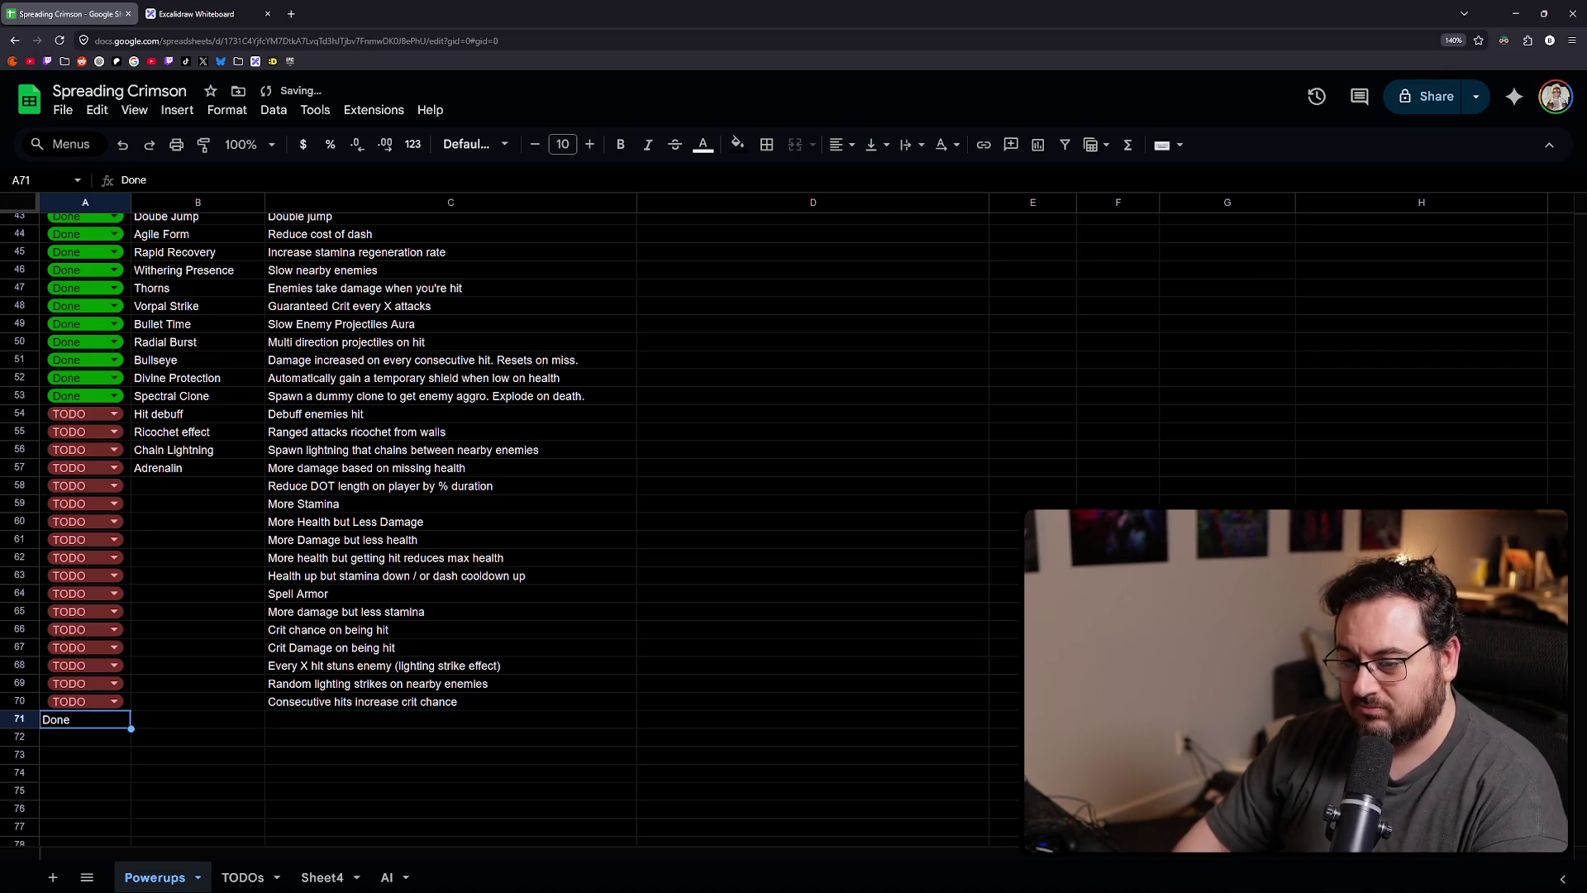
{"action": "key", "text": "Delete"}
{"action": "type", "text": "T"}
{"action": "key", "text": "Tab"}
{"action": "key", "text": "Tab"}
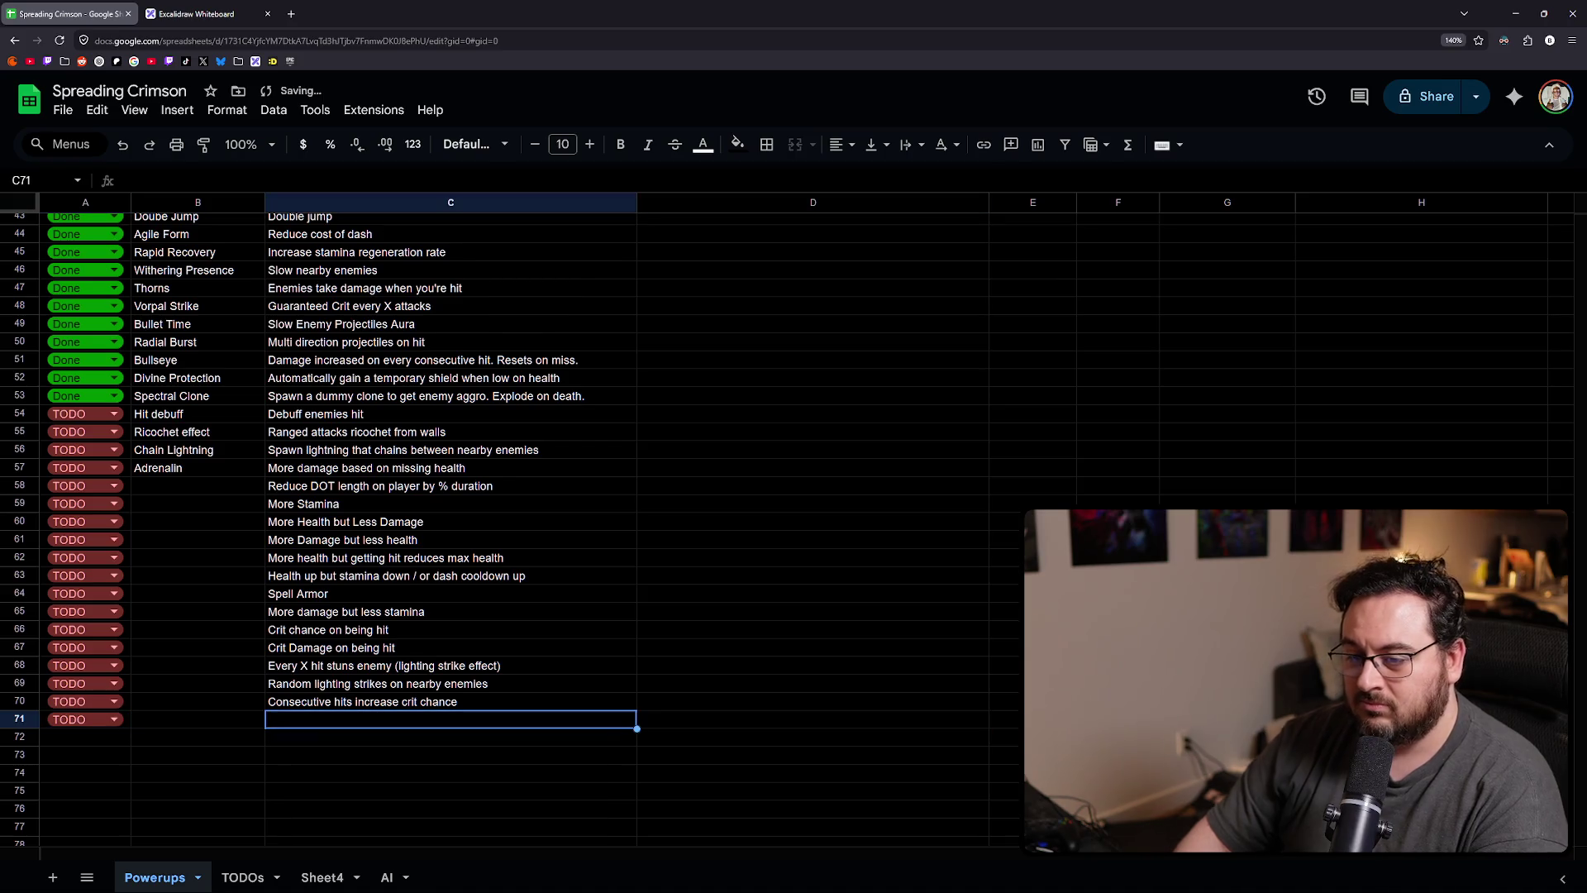
- Describe the row 71 passive as 'More damage on low life'
{"action": "type", "text": "More damage on "}
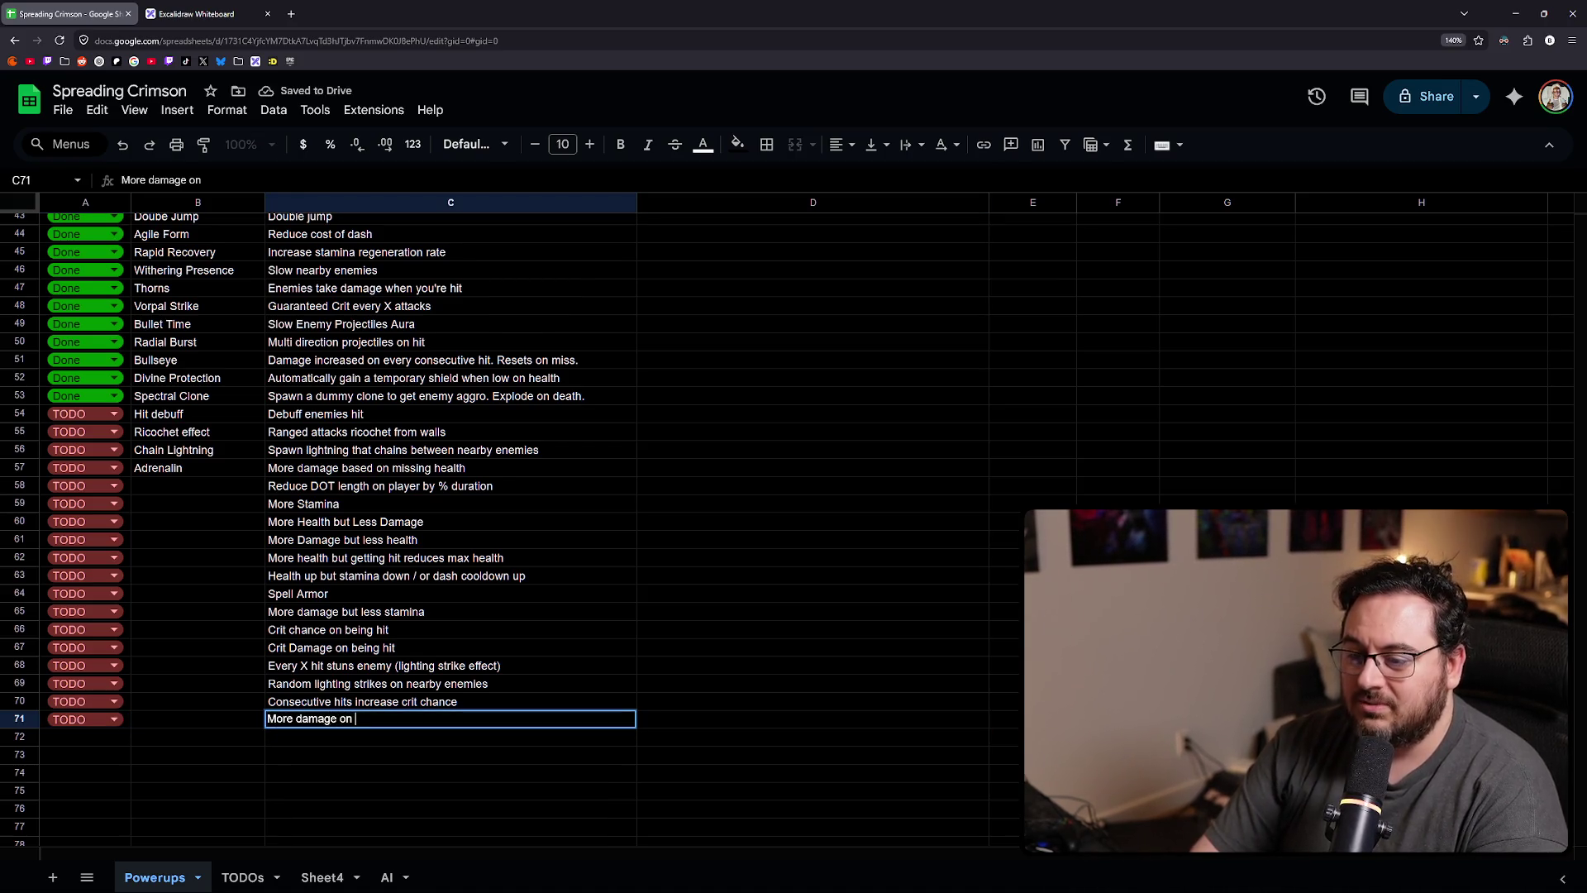
{"action": "type", "text": "low life"}
{"action": "key", "text": "Return"}
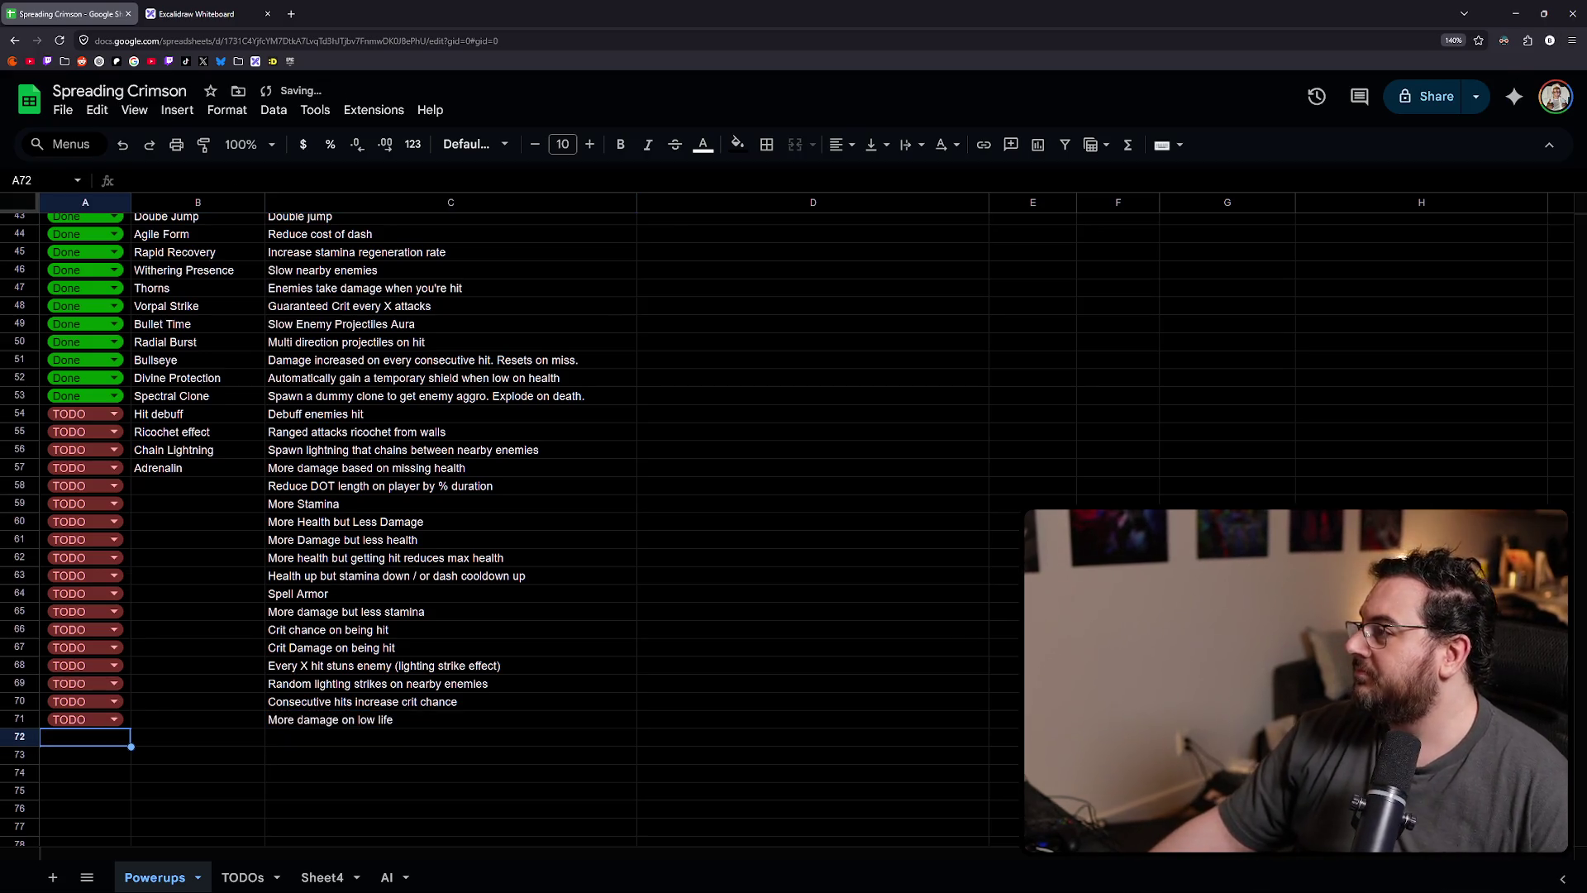
{"action": "key", "text": "alt+Tab"}
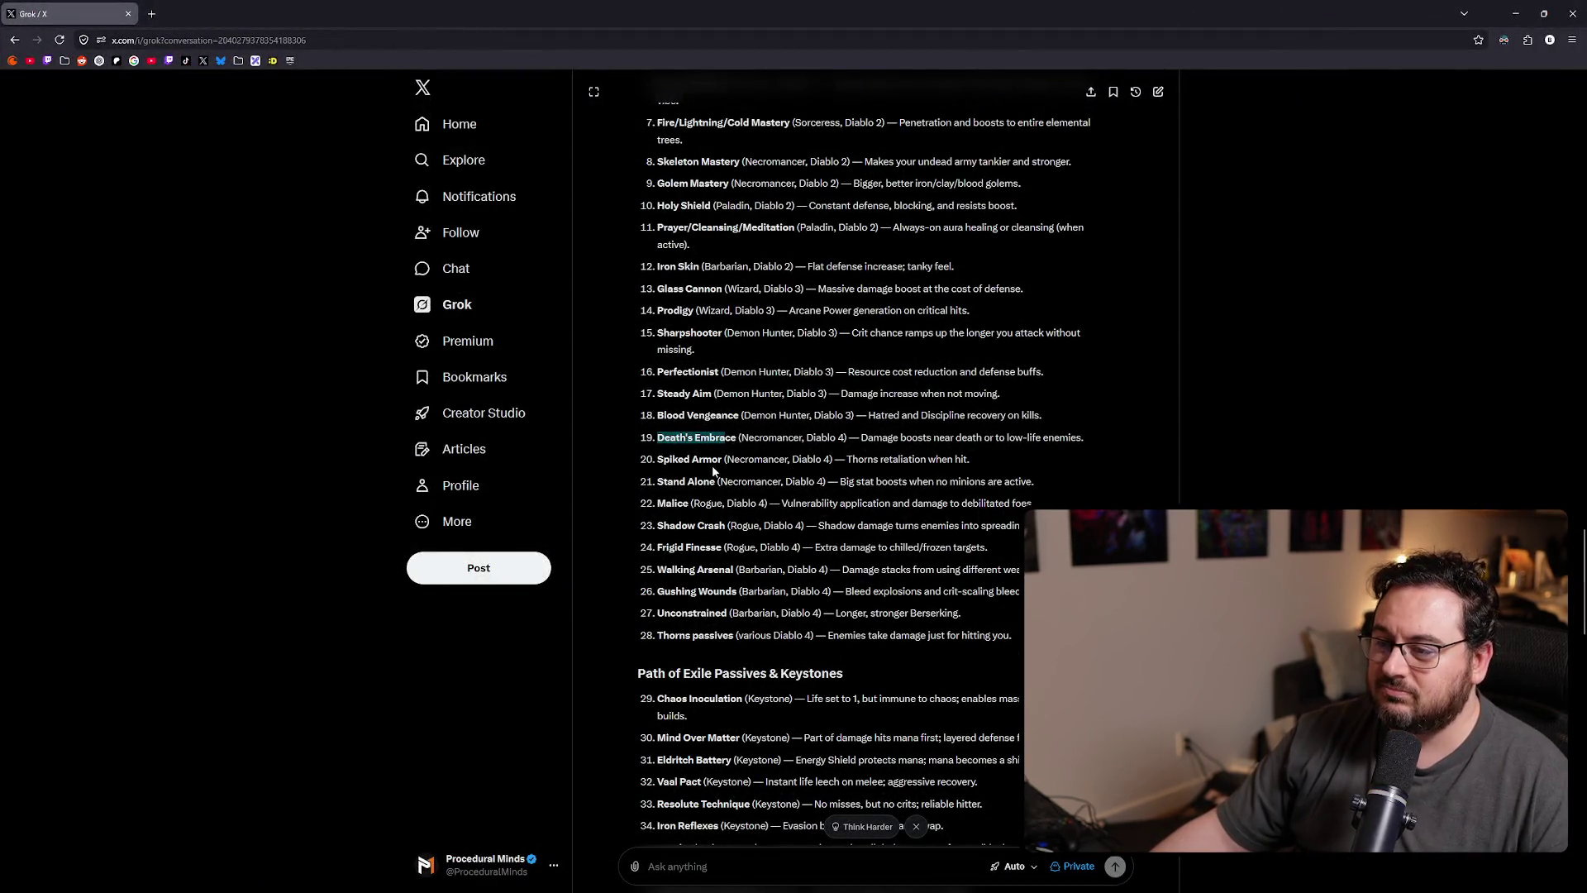
- Highlight the Spiked Armor (thorns retaliation when hit) line in Grok's passives list
{"action": "scroll", "coordinate": [713, 468], "scroll_direction": "down", "scroll_amount": 2}
{"action": "triple_click", "coordinate": [725, 334]}
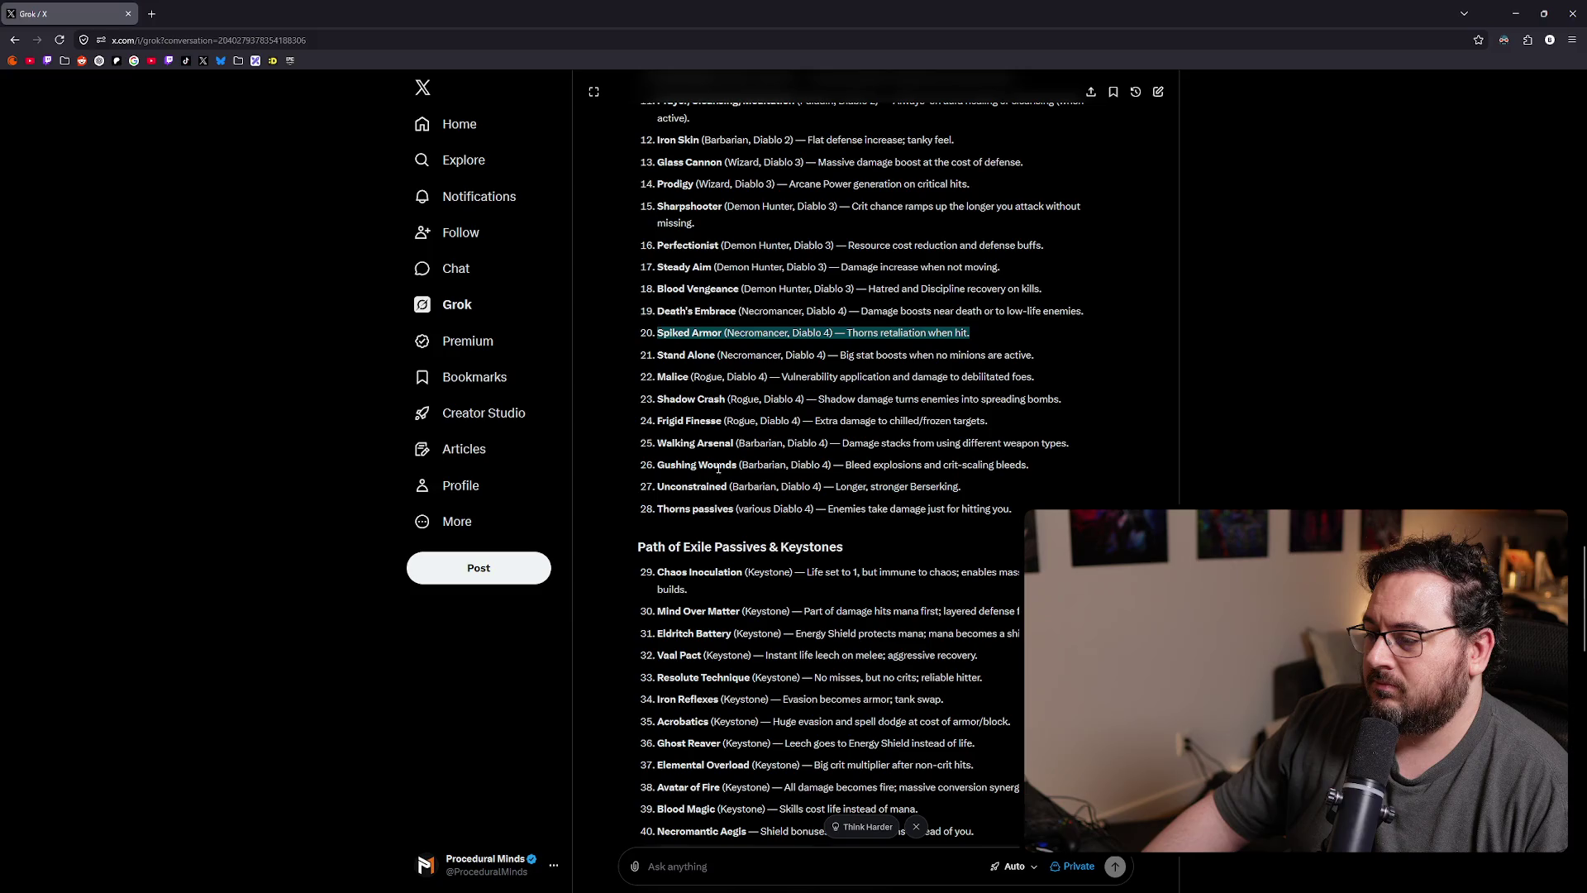
{"action": "scroll", "coordinate": [718, 469], "scroll_direction": "down", "scroll_amount": 5}
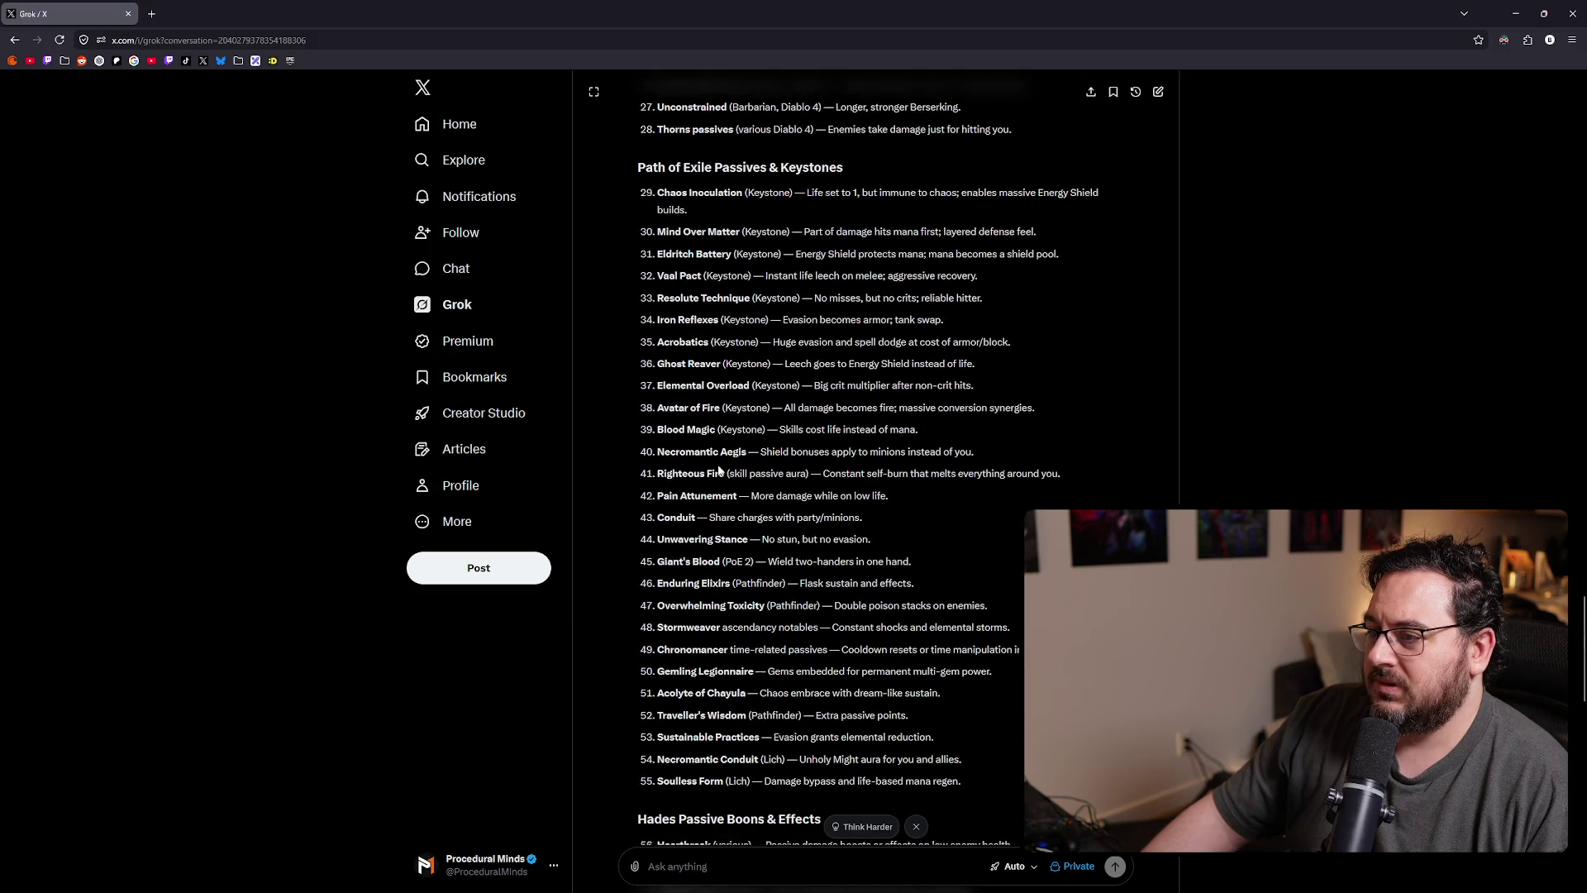
- Highlight the Chaos Inoculation and Mind Over Matter keystone lines in Grok's answer
{"action": "triple_click", "coordinate": [707, 196]}
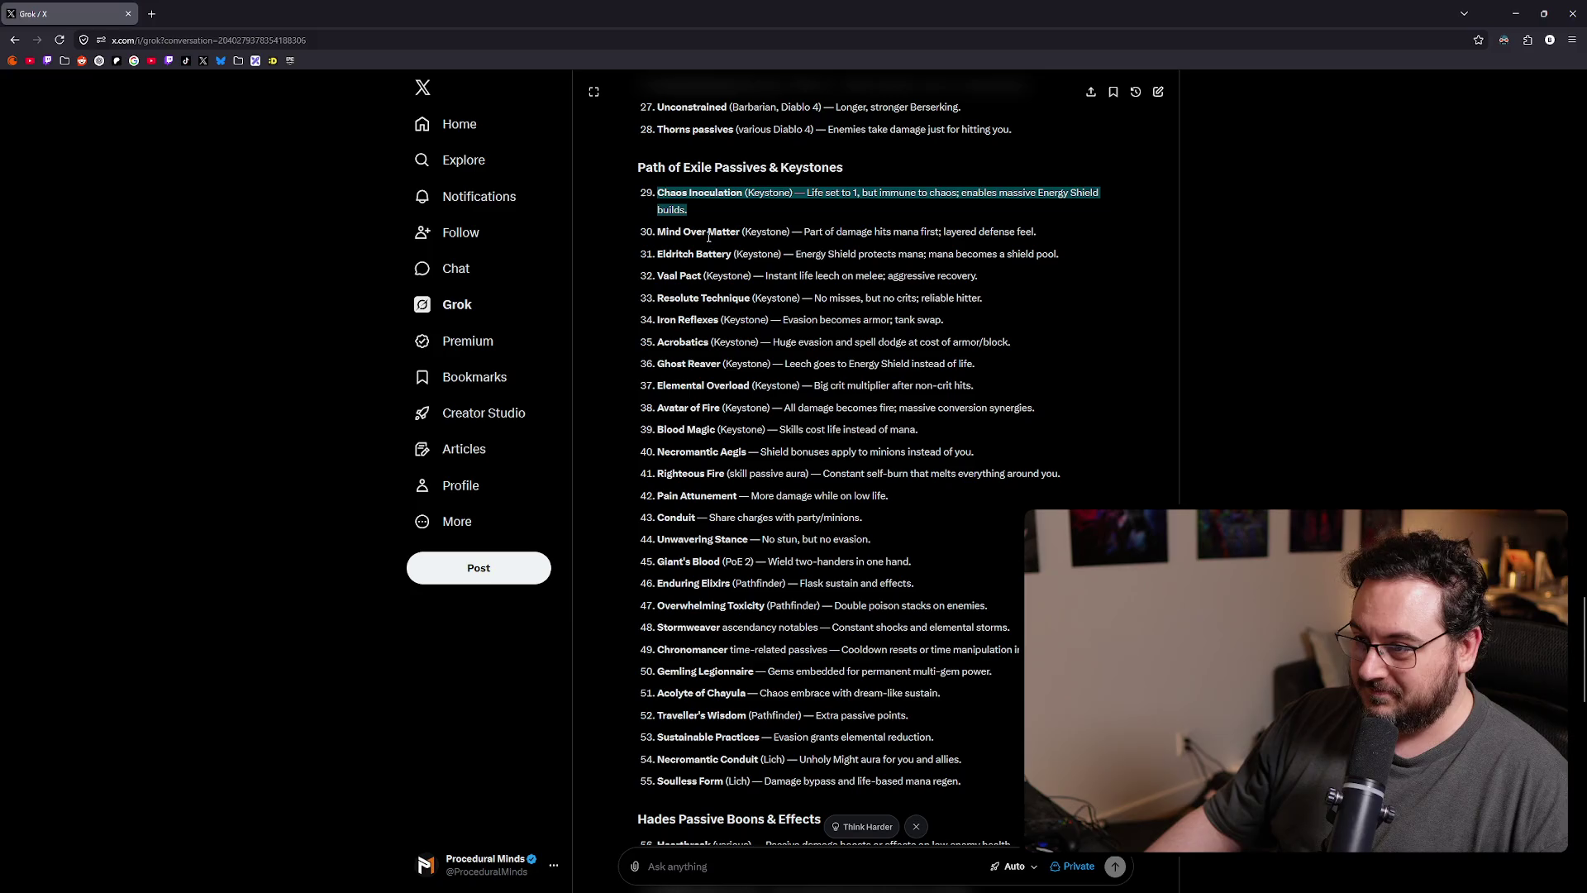
{"action": "triple_click", "coordinate": [709, 236]}
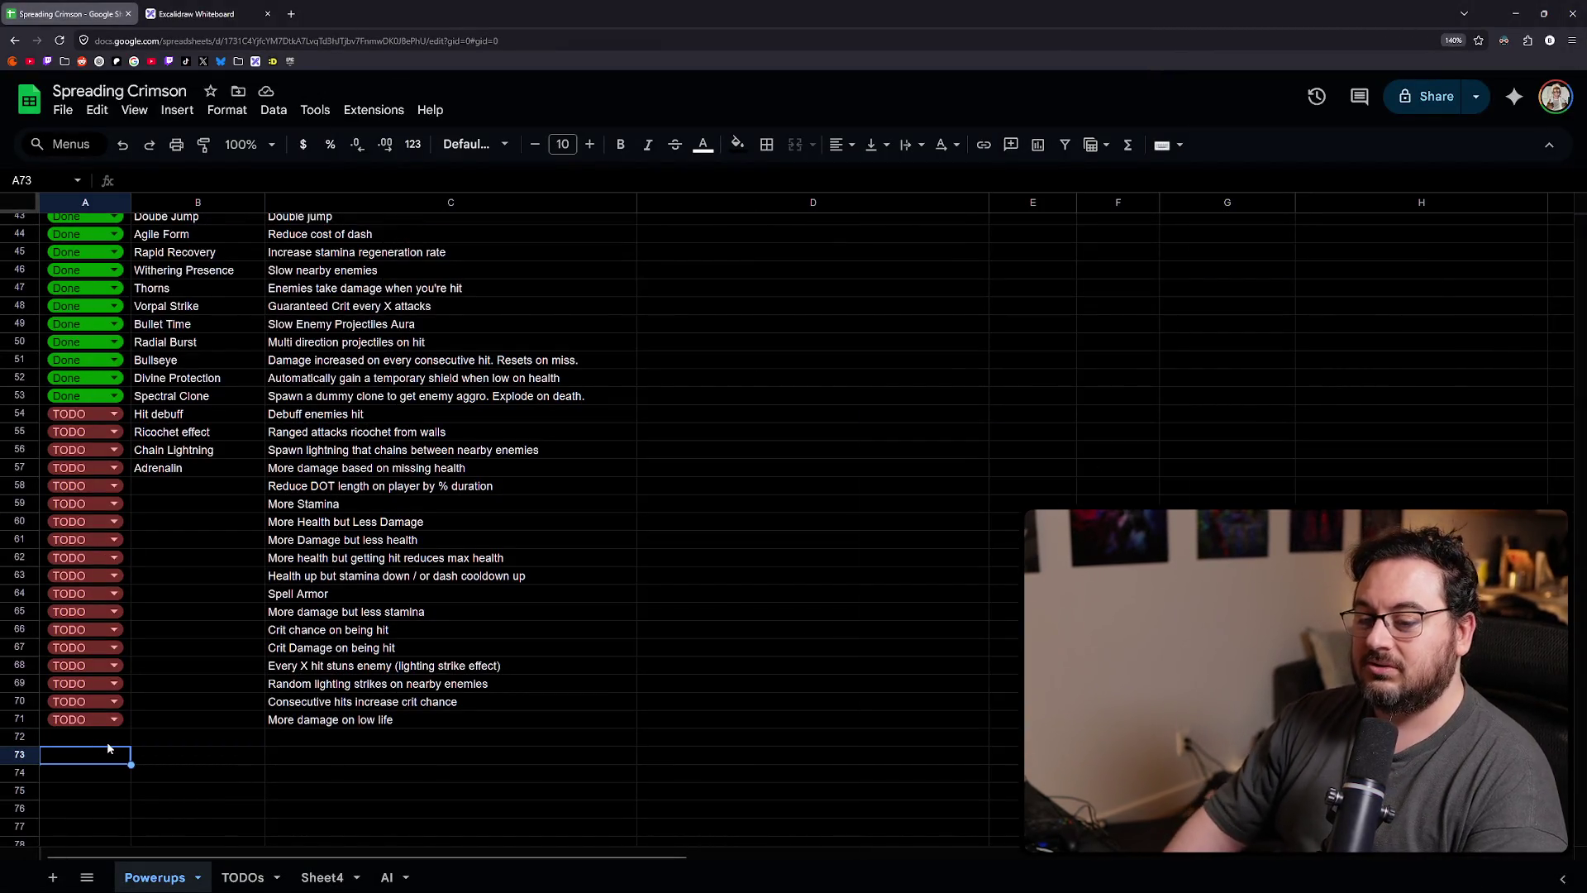
- Add TODO row 72 described '% of damage taken removed from stamina first'
{"action": "key", "text": "ctrl+d"}
{"action": "key", "text": "Tab"}
{"action": "key", "text": "Tab"}
{"action": "type", "text": "Damage"}
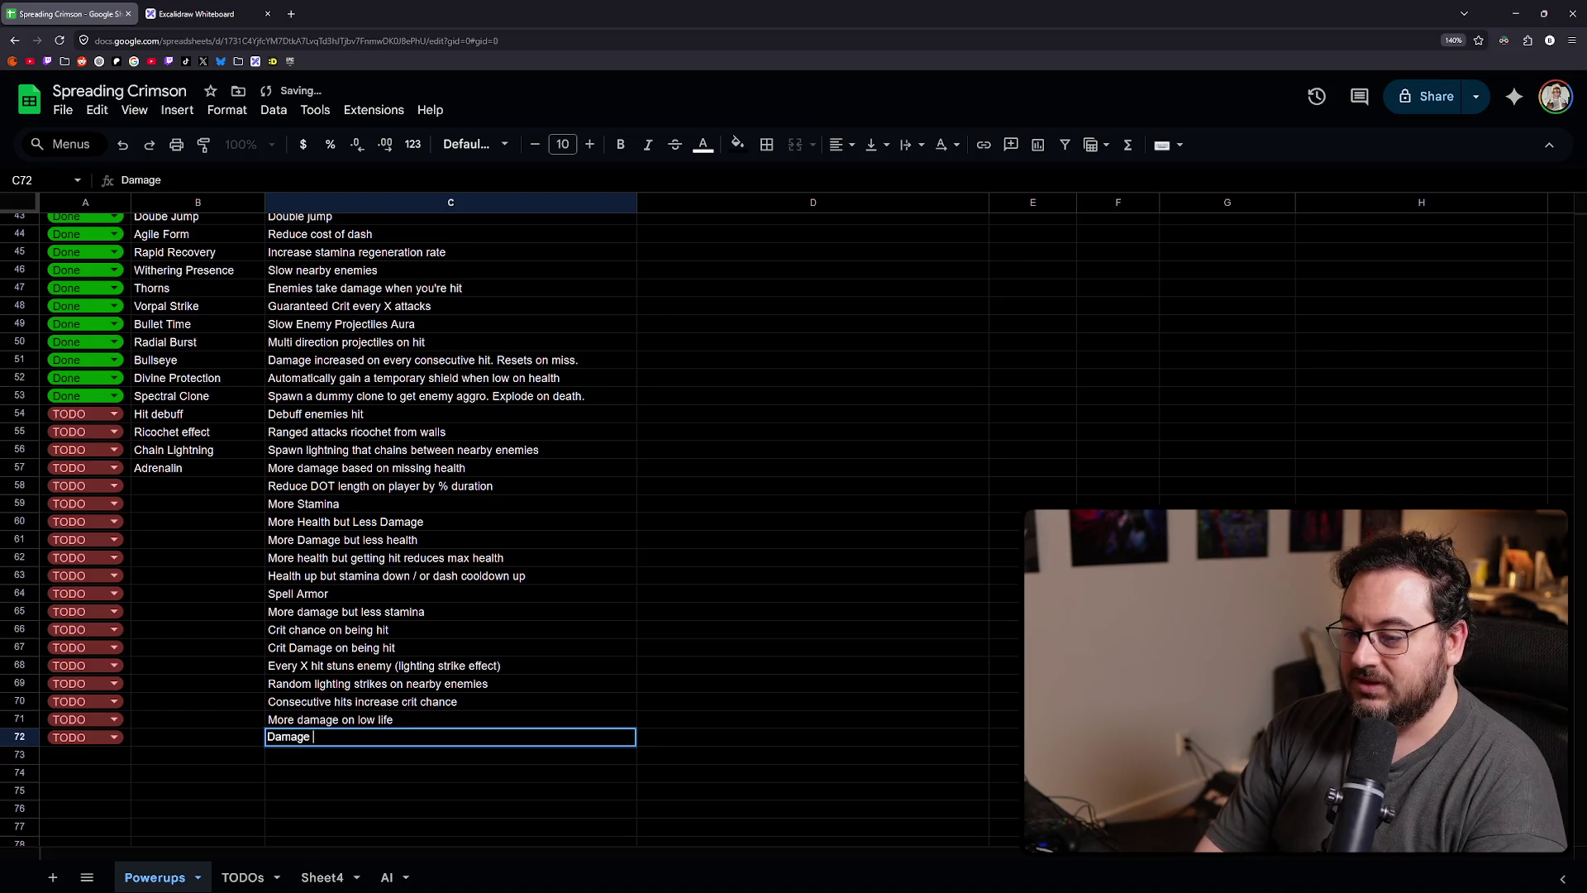
{"action": "key", "text": "ctrl+a"}
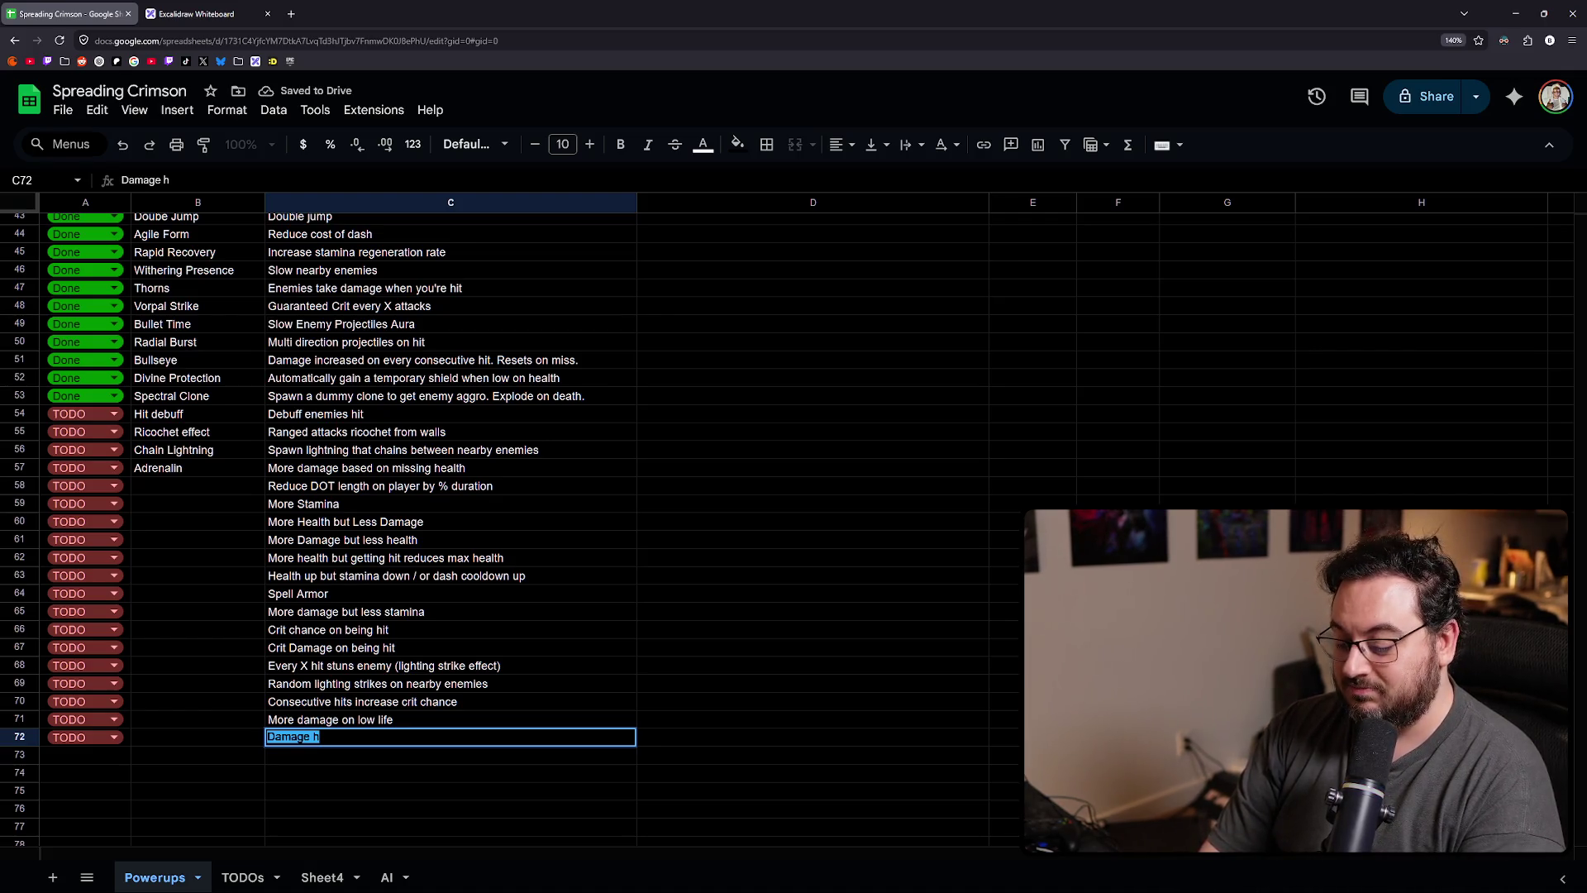
{"action": "type", "text": "% of damag"}
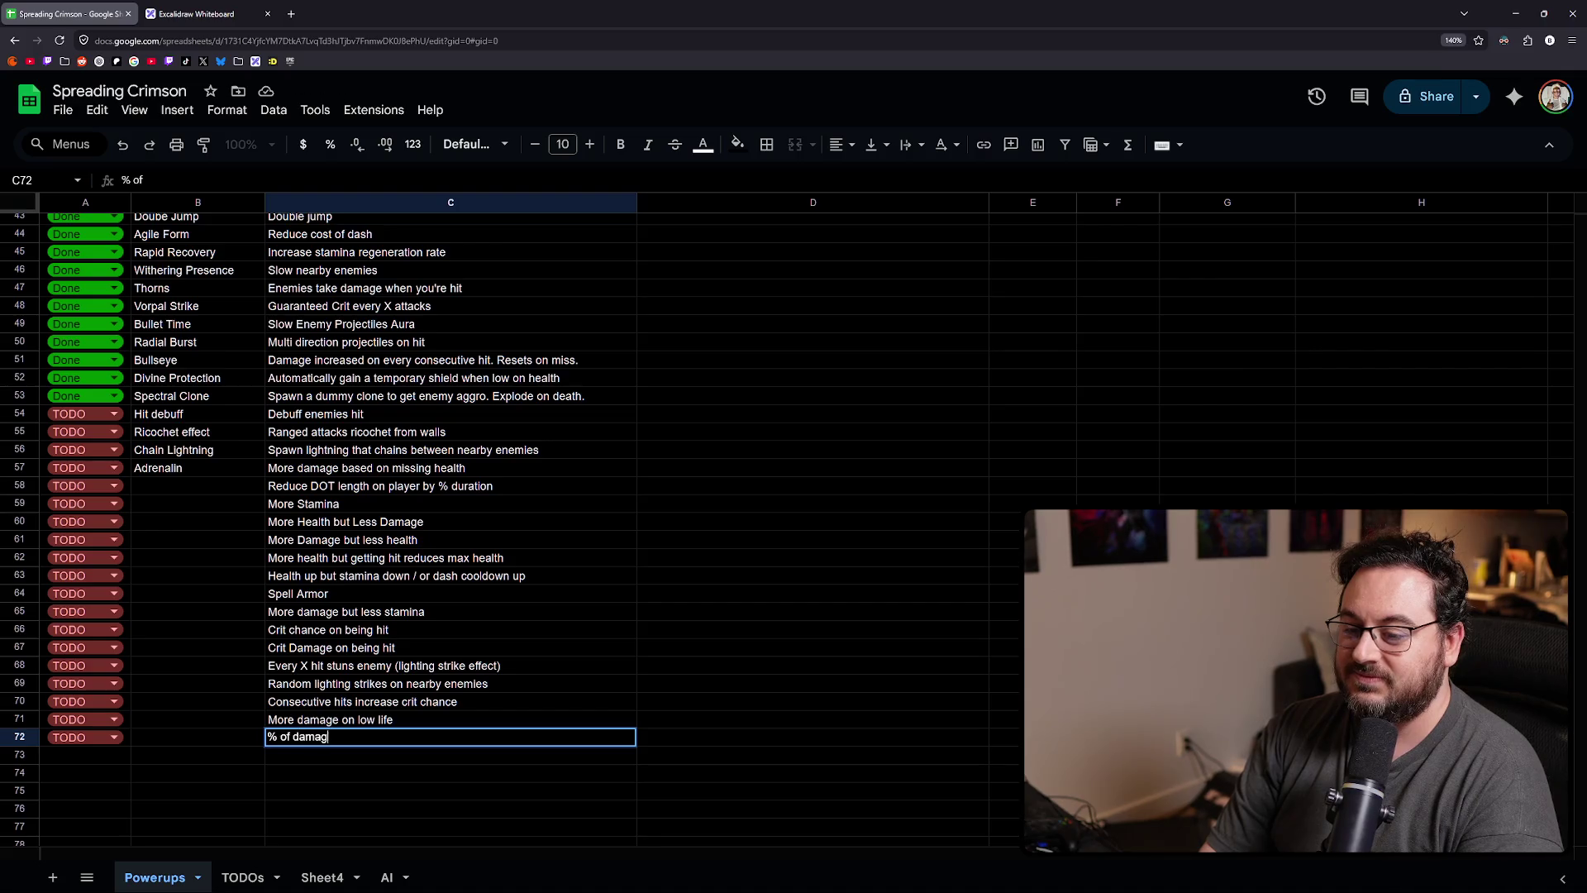
{"action": "type", "text": "e taken "}
{"action": "type", "text": "removed"}
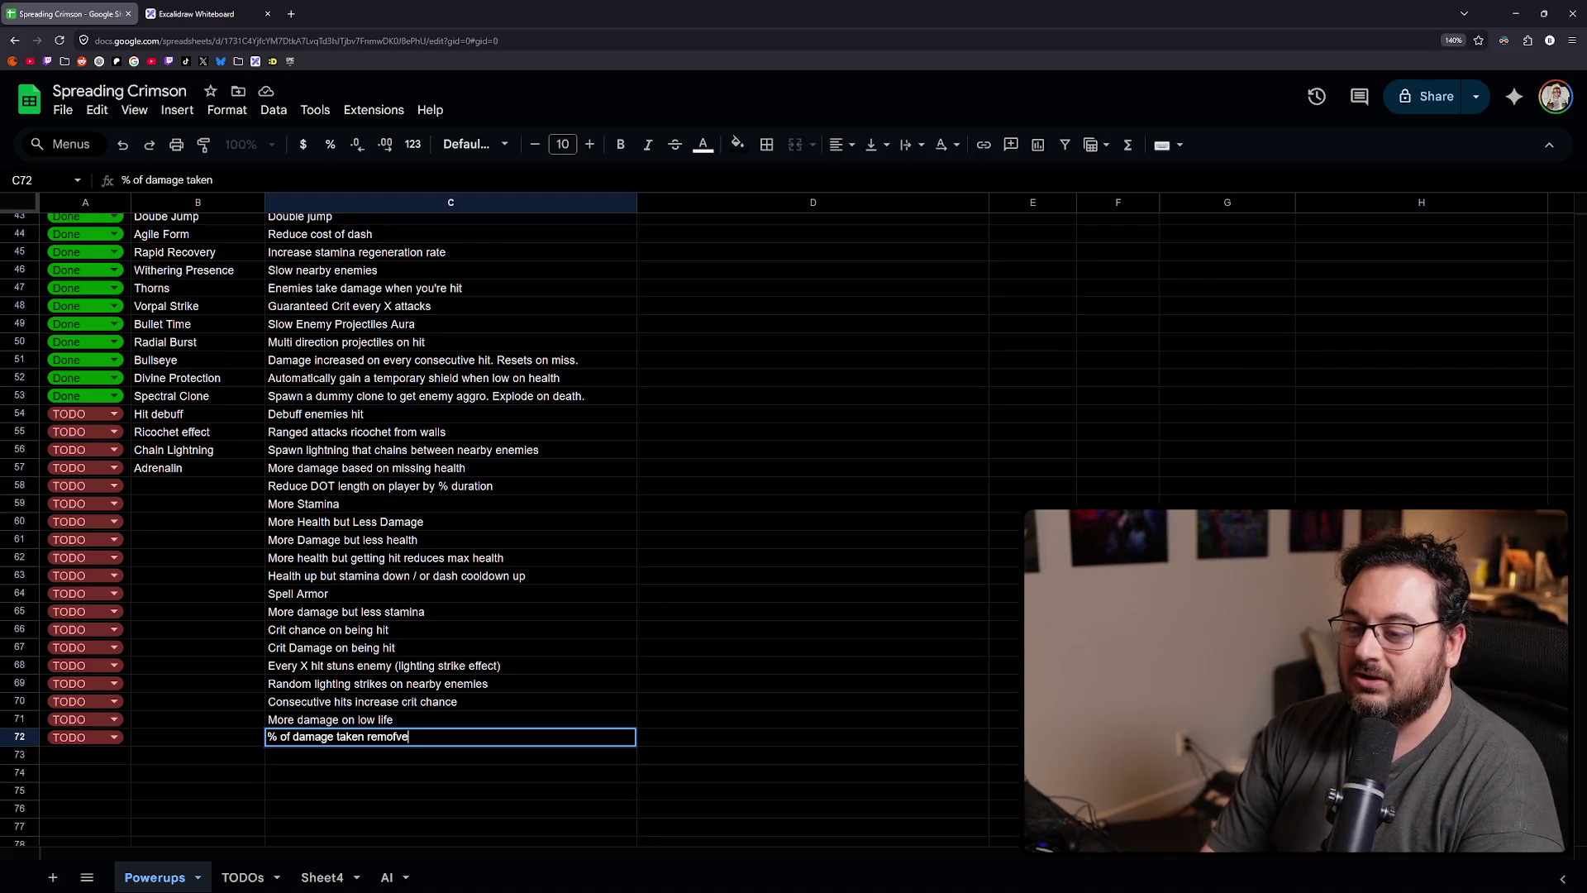
{"action": "type", "text": " from stamina first"}
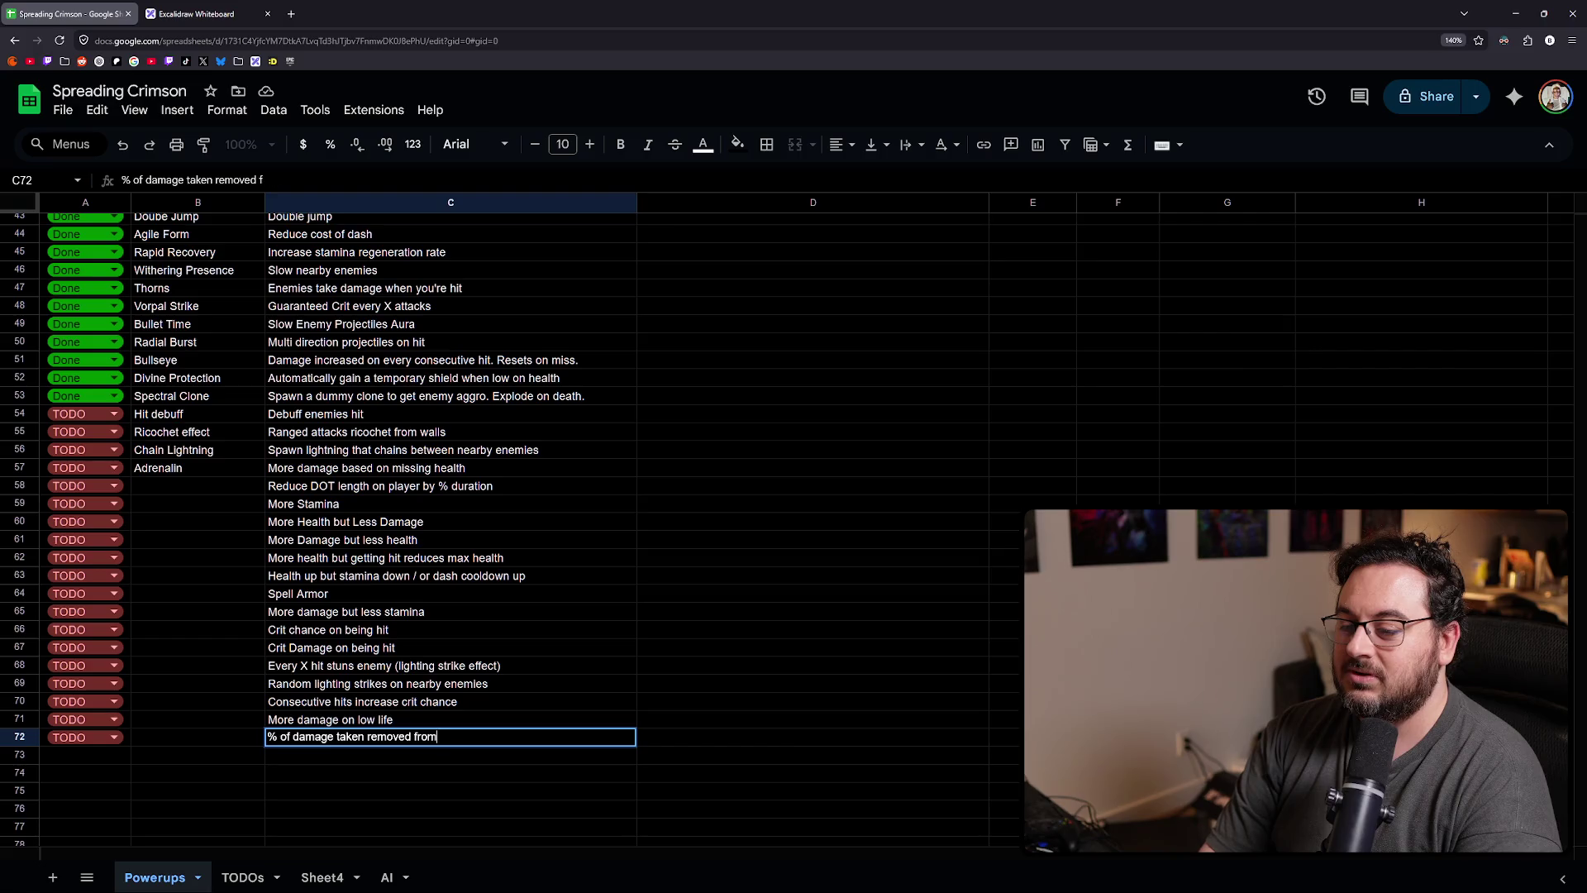
{"action": "key", "text": "Return"}
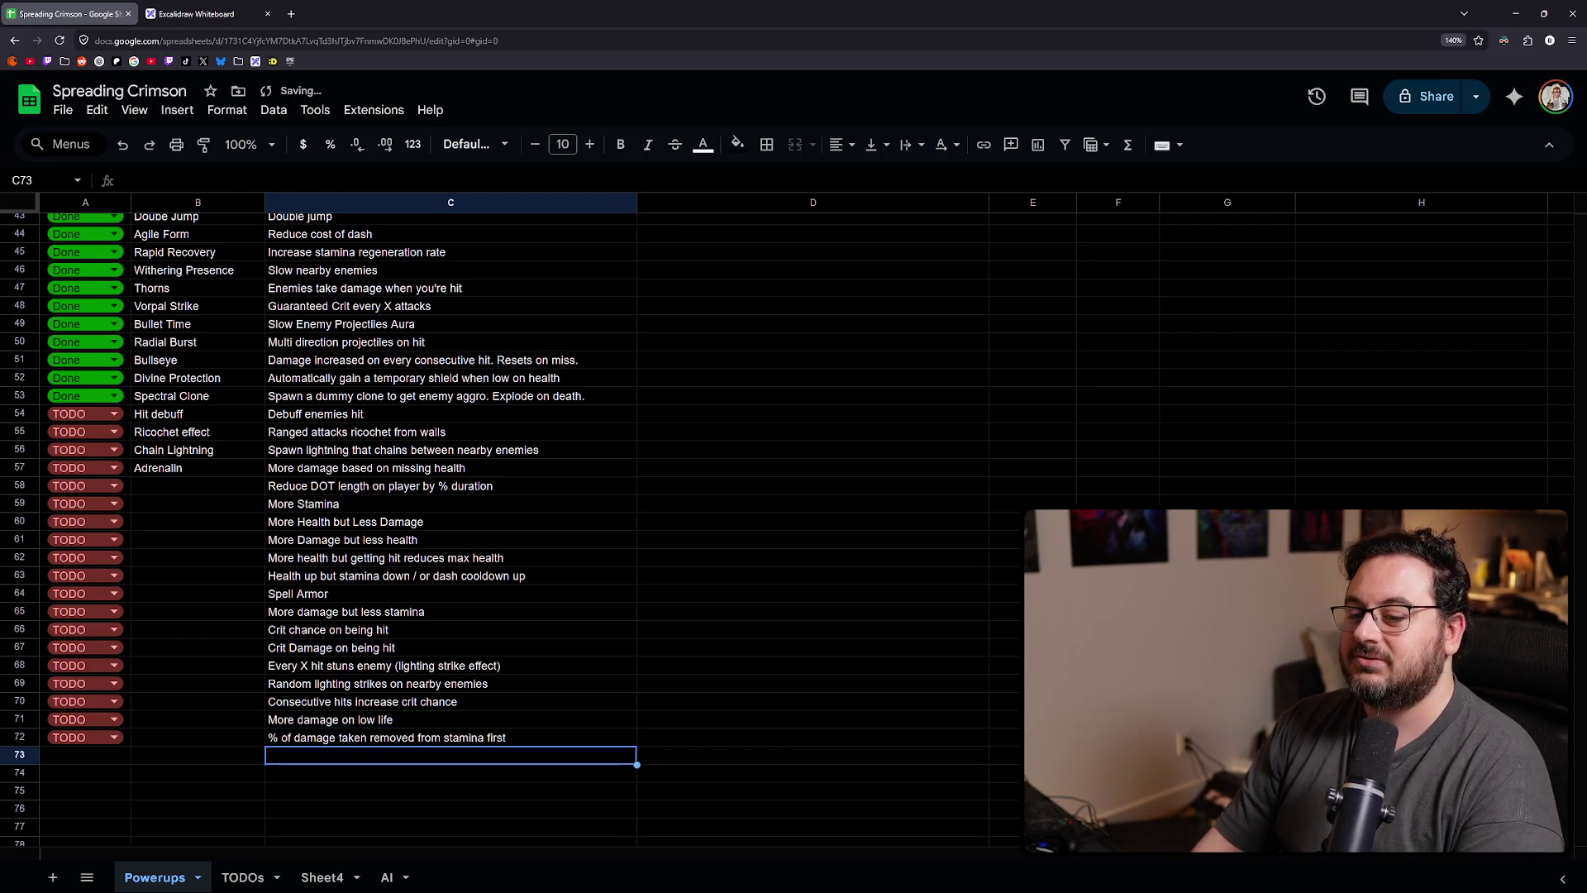
- Give row 73 a TODO status and return to the Grok conversation
{"action": "key", "text": "Left"}
{"action": "key", "text": "Left"}
{"action": "key", "text": "ctrl+d"}
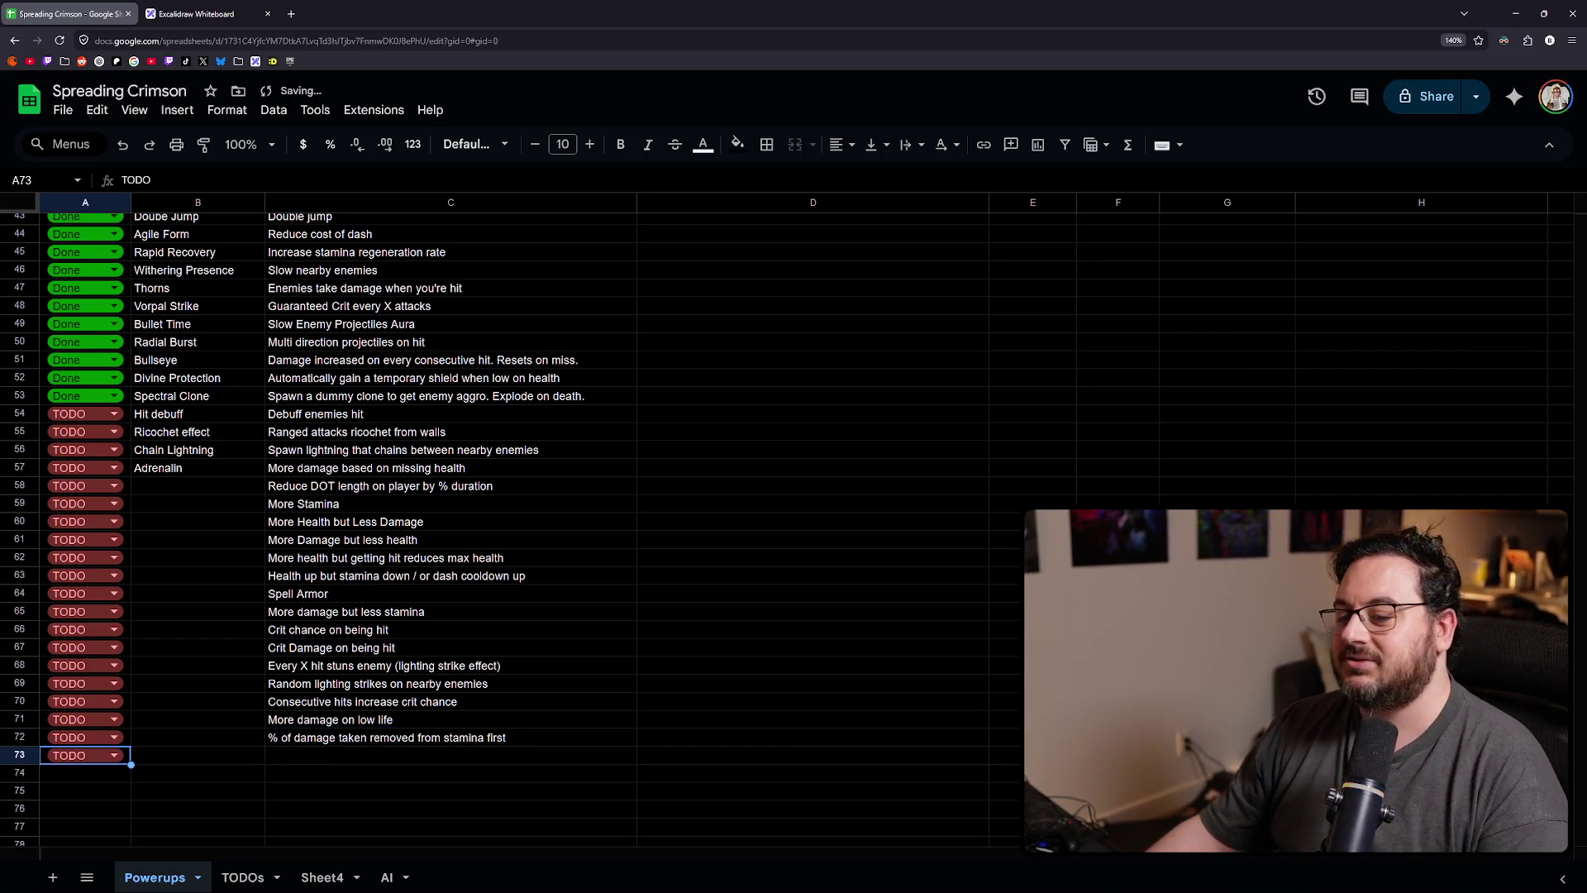
{"action": "key", "text": "Right"}
{"action": "key", "text": "Right"}
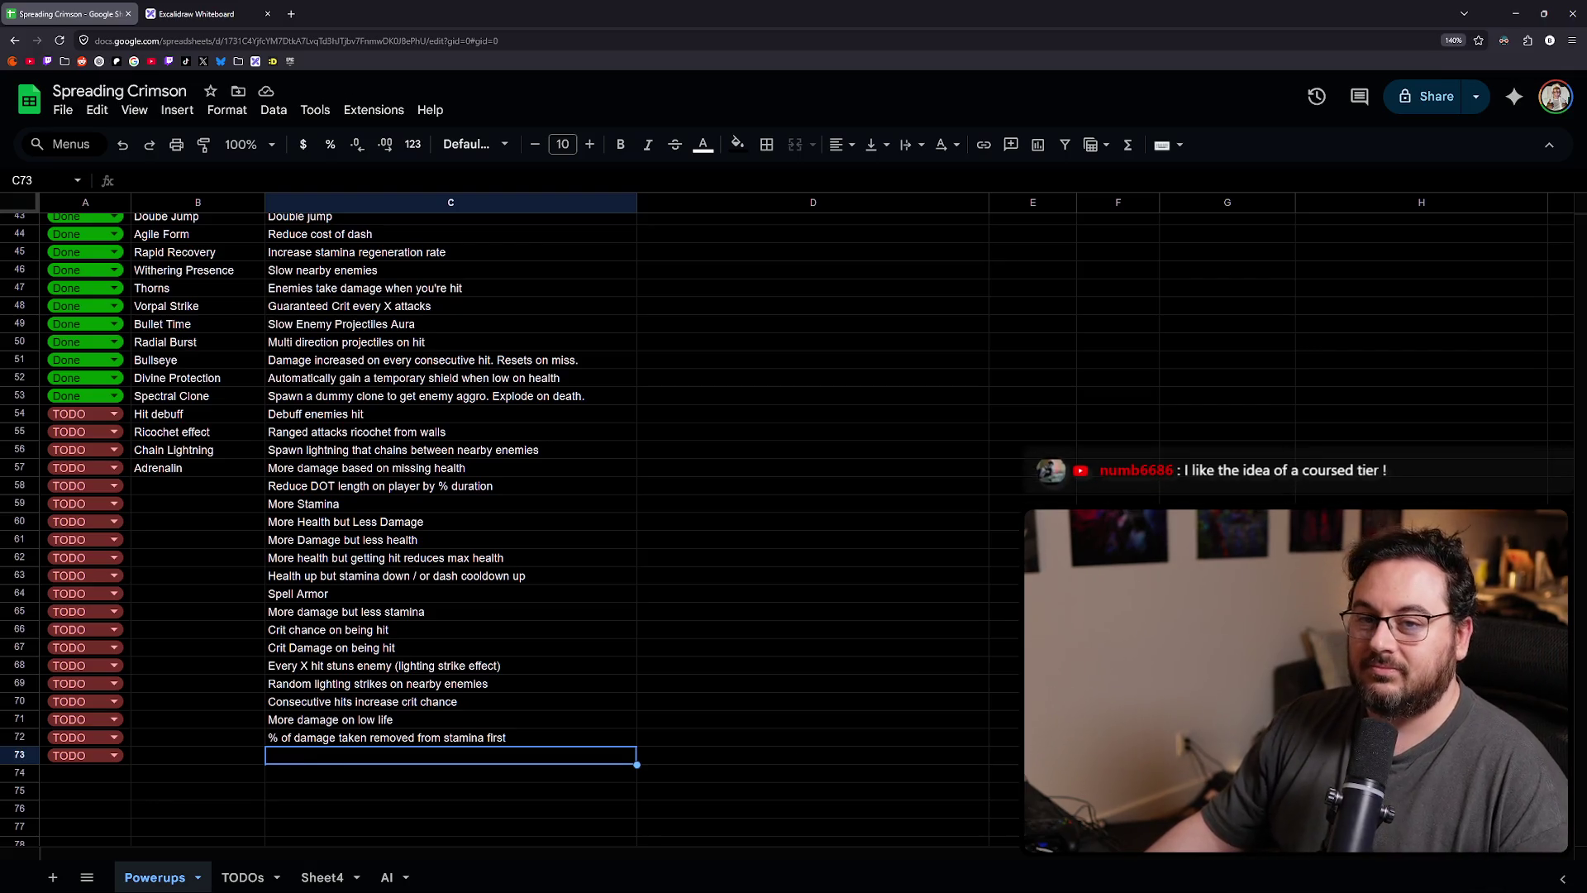
{"action": "key", "text": "alt+Tab"}
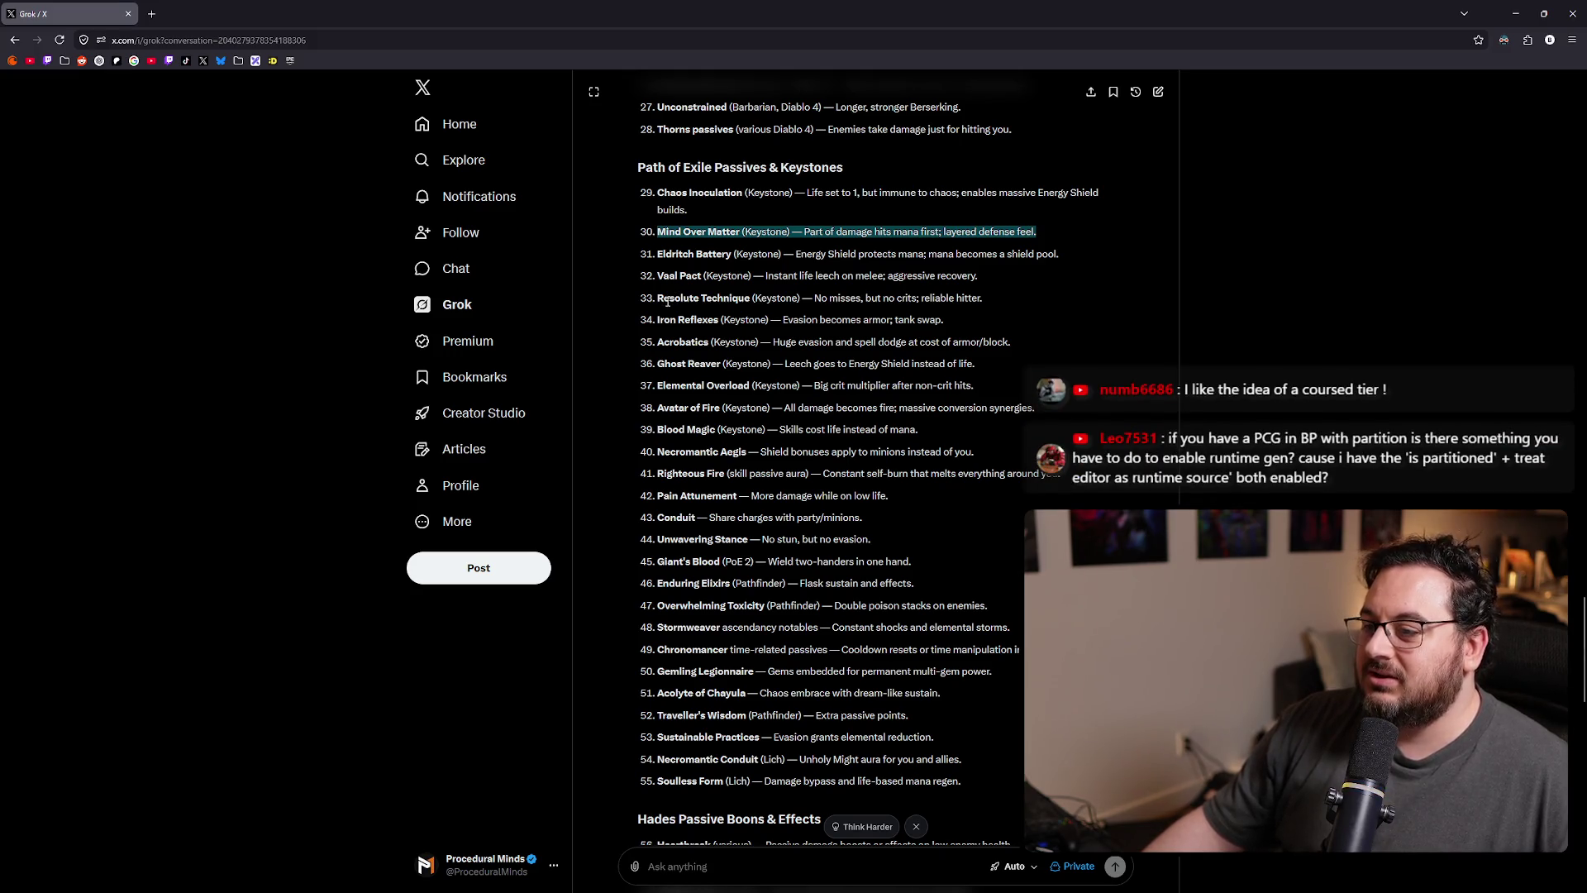
- Look over Resolute Technique and Acrobatics, then highlight the Ghost Reaver keystone line
{"action": "left_click", "coordinate": [660, 297]}
{"action": "left_click_drag", "start_coordinate": [659, 298], "coordinate": [999, 296]}
{"action": "left_click", "coordinate": [999, 296]}
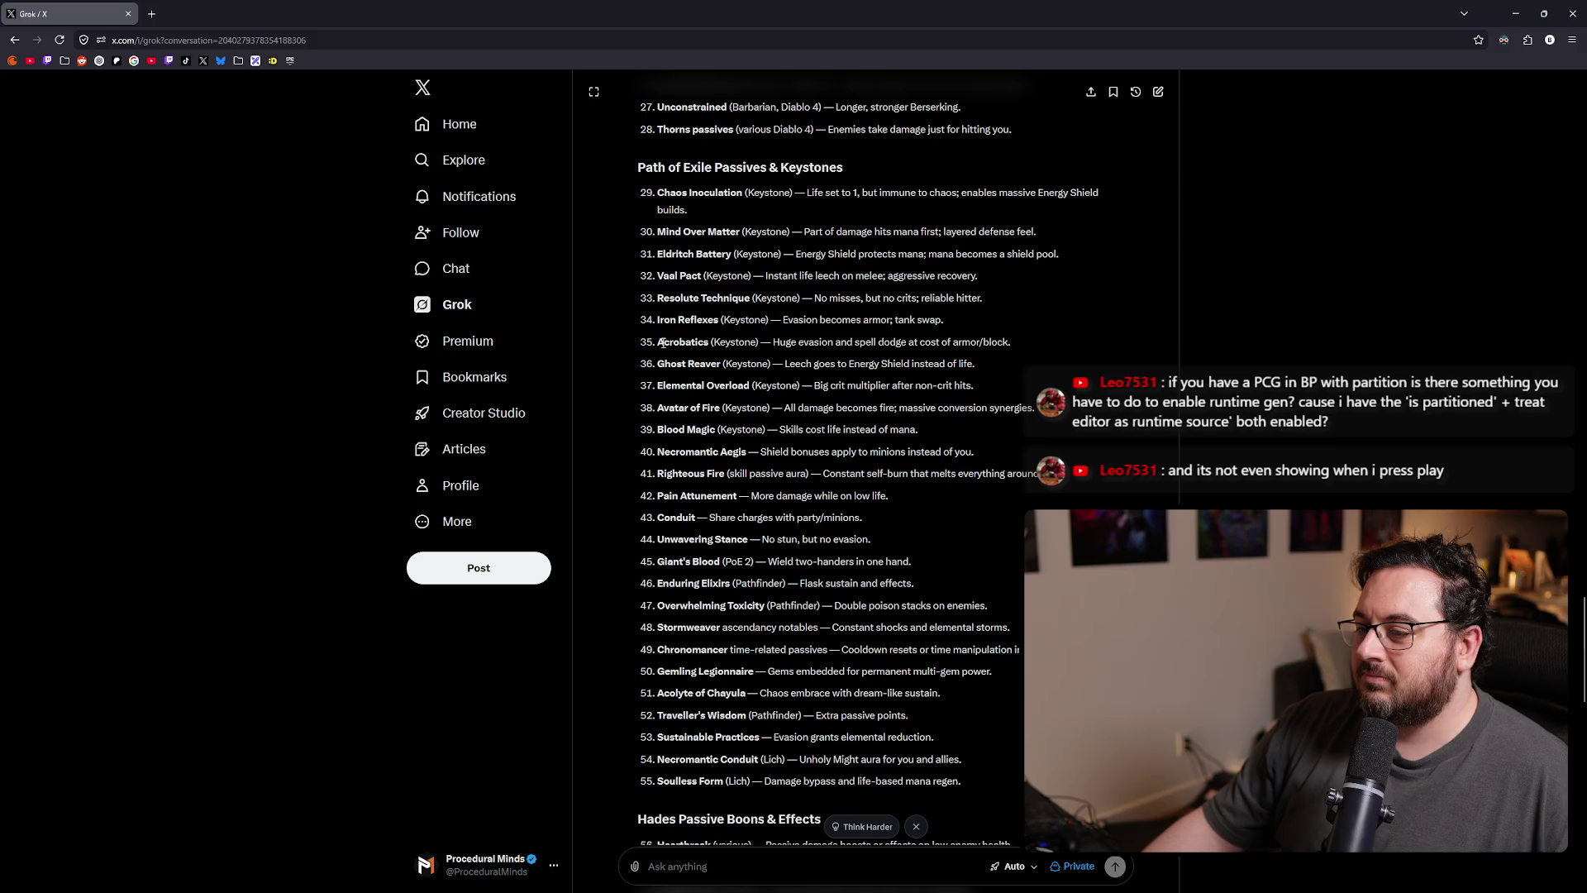
{"action": "left_click_drag", "start_coordinate": [659, 341], "coordinate": [711, 341]}
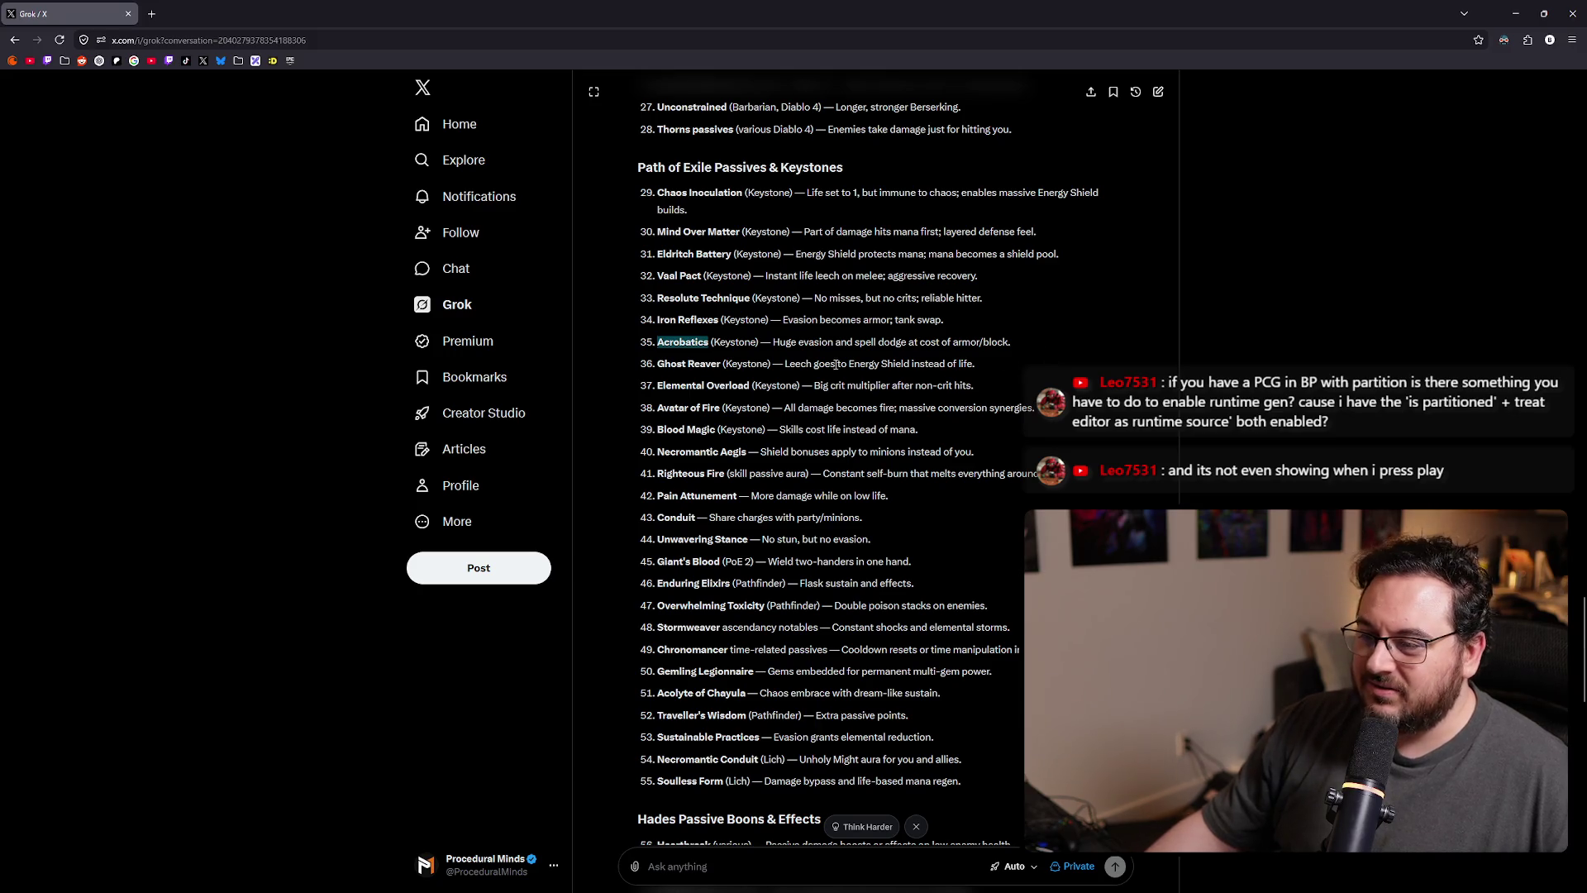
{"action": "triple_click", "coordinate": [663, 367]}
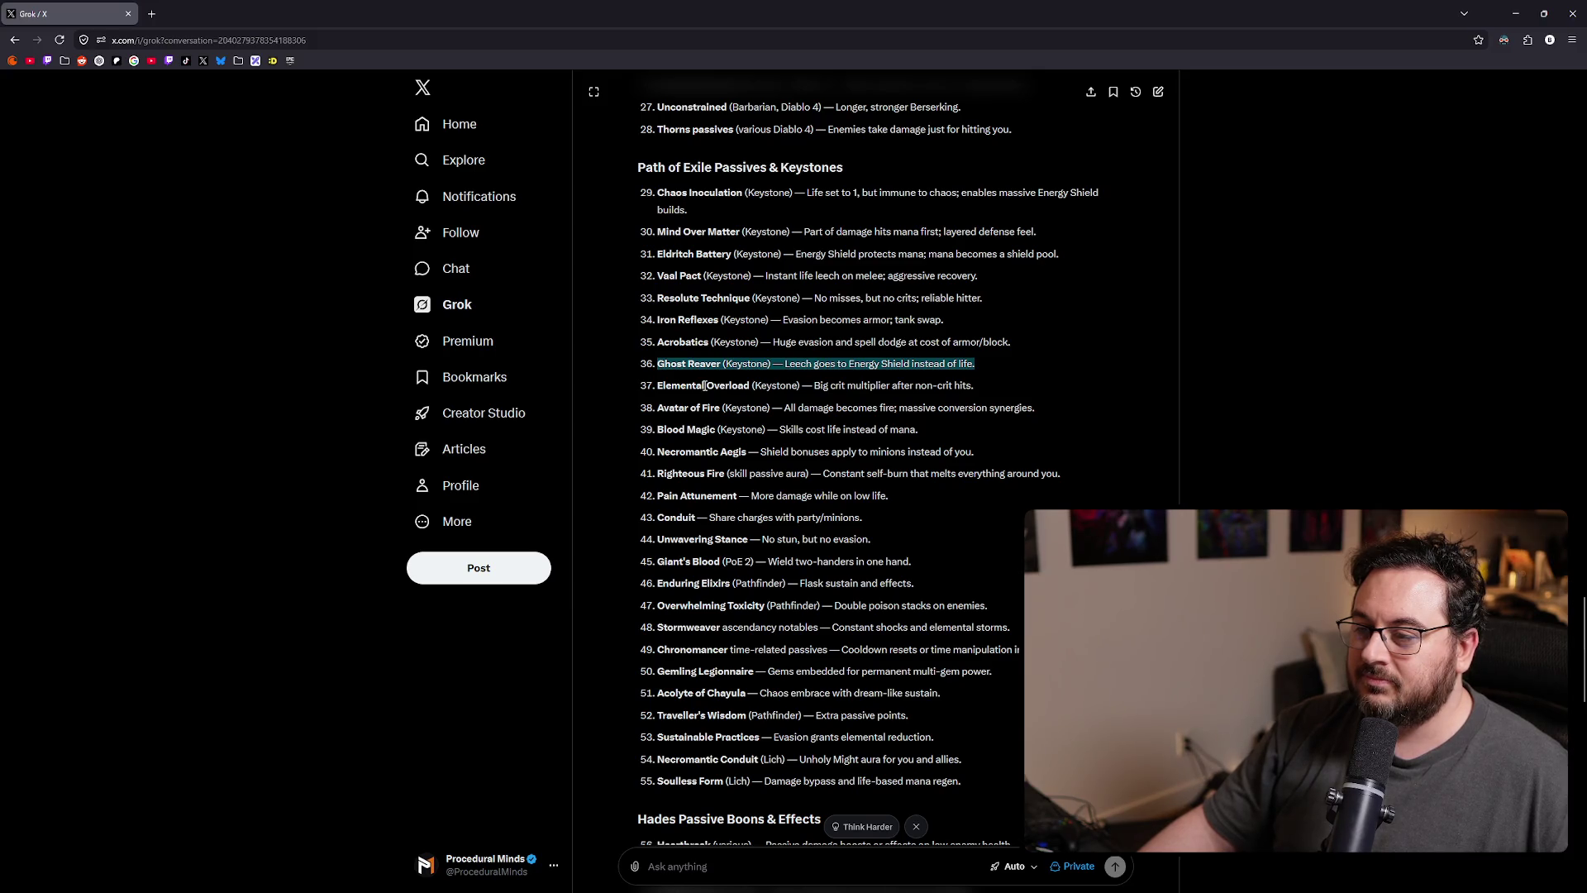
- Highlight the Elemental Overload keystone line and switch back to the spreadsheet
{"action": "left_click_drag", "start_coordinate": [704, 385], "coordinate": [939, 388]}
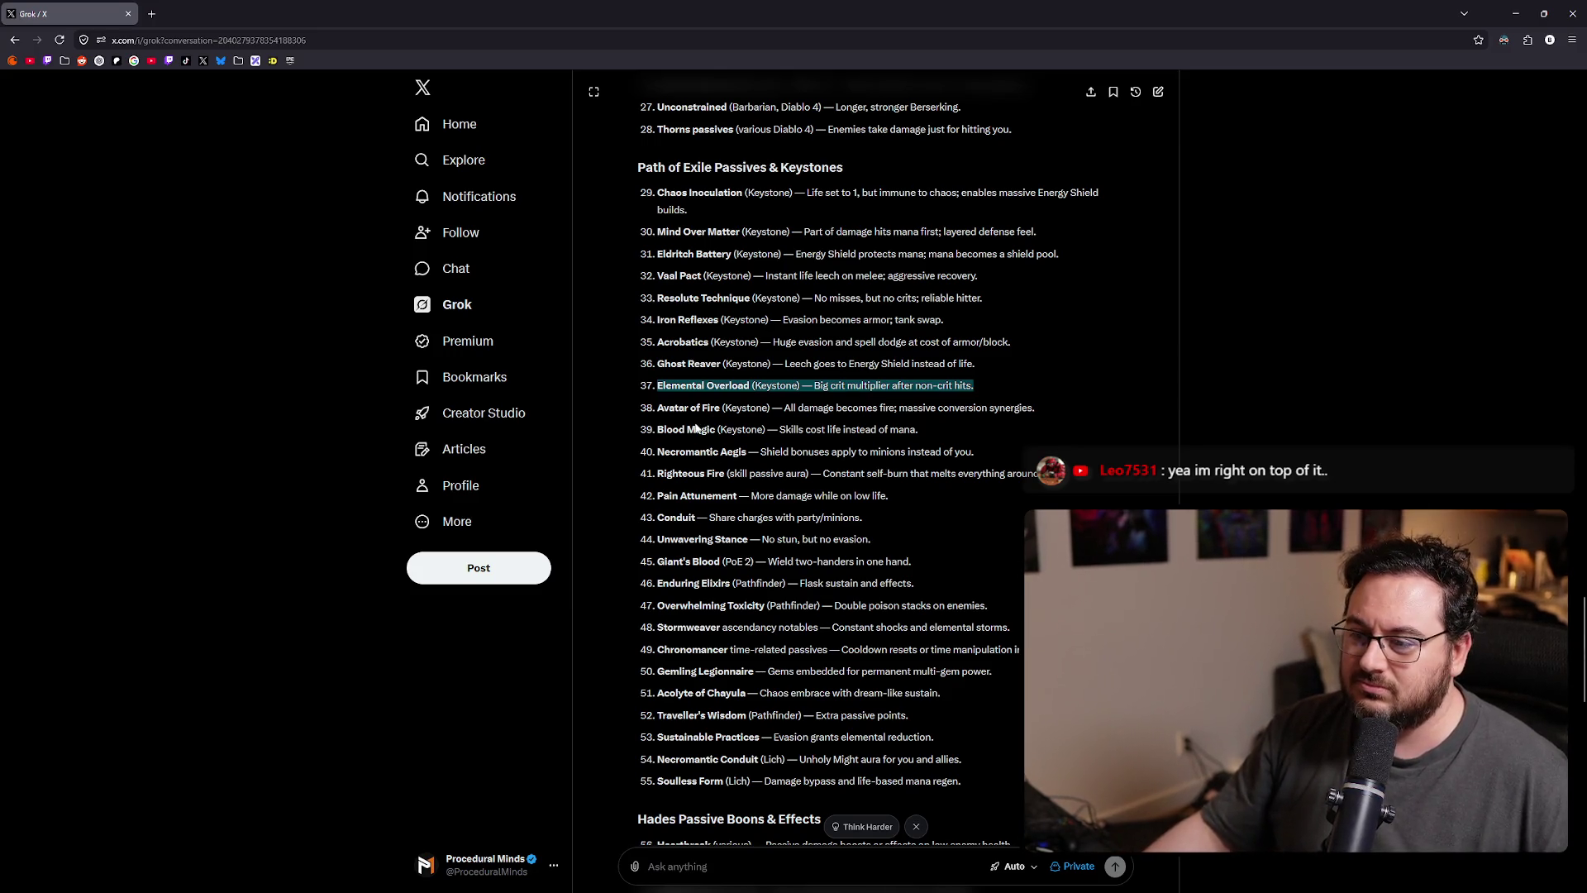
{"action": "key", "text": "alt+Tab"}
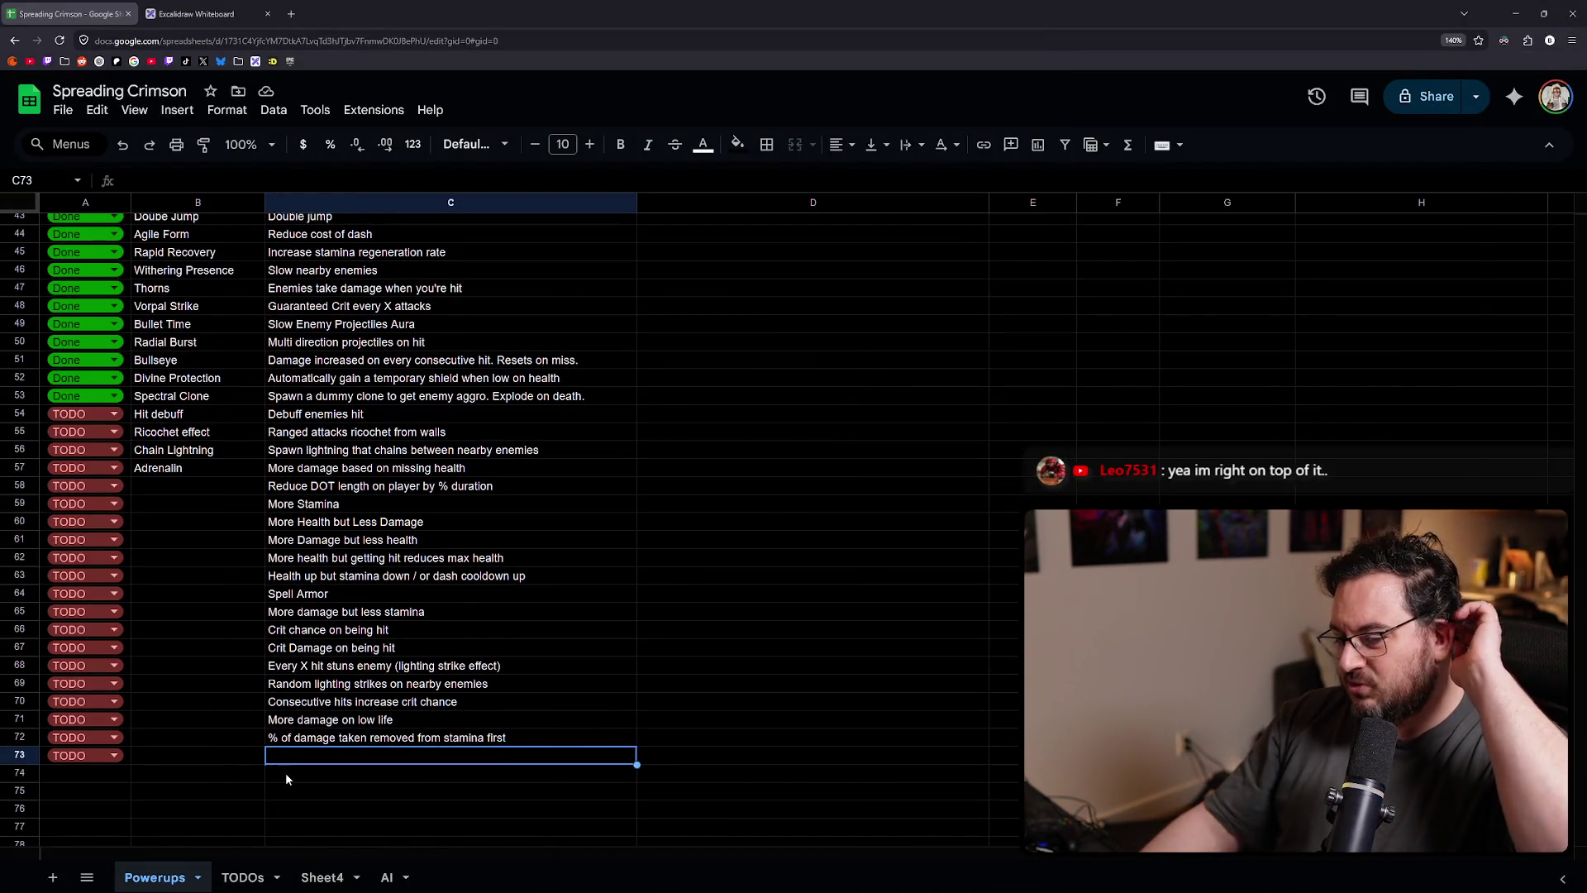
- Review crit-on-being-hit rows 66–67, reselect C73, and return to Grok
{"action": "mouse_move", "coordinate": [364, 631]}
{"action": "left_mouse_down"}
{"action": "mouse_move", "coordinate": [111, 637]}
{"action": "mouse_move", "coordinate": [45, 656]}
{"action": "left_mouse_up"}
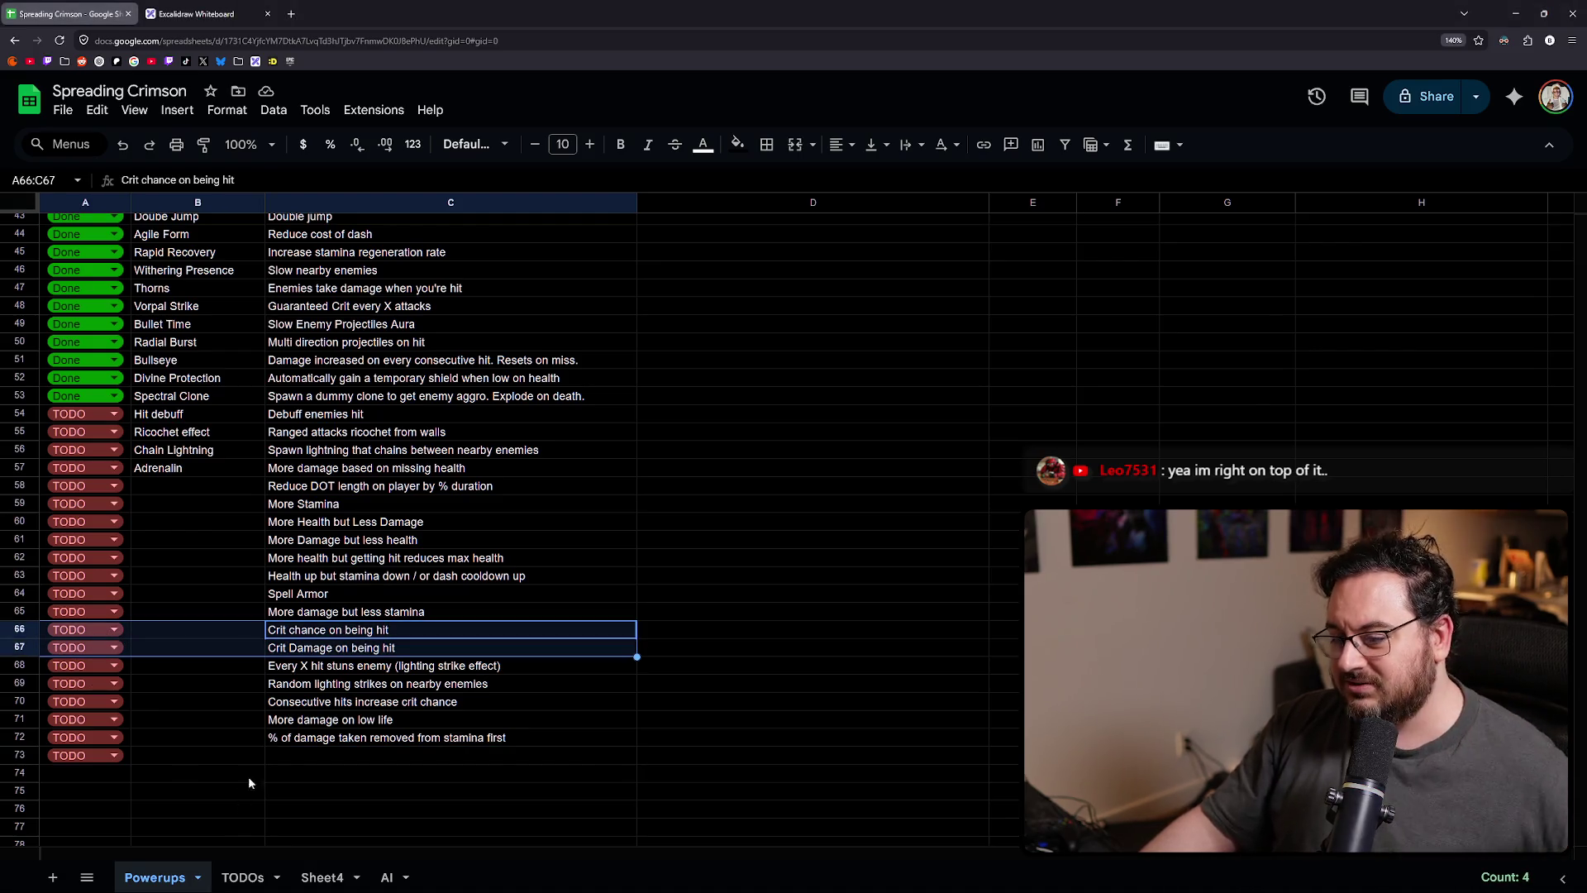
{"action": "left_click", "coordinate": [287, 757]}
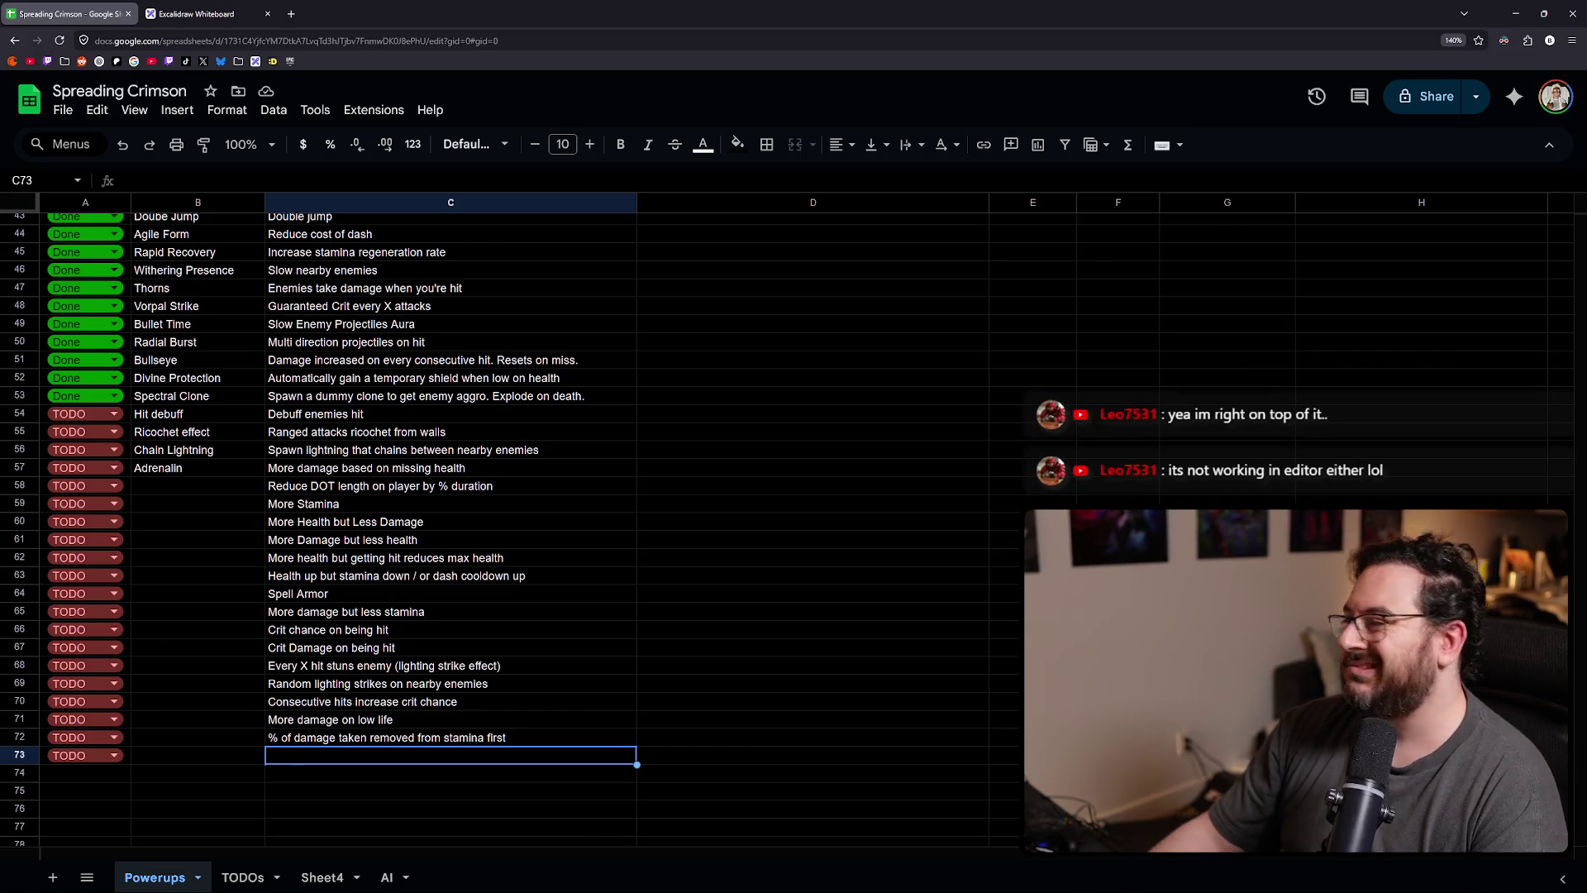
{"action": "key", "text": "alt+Tab"}
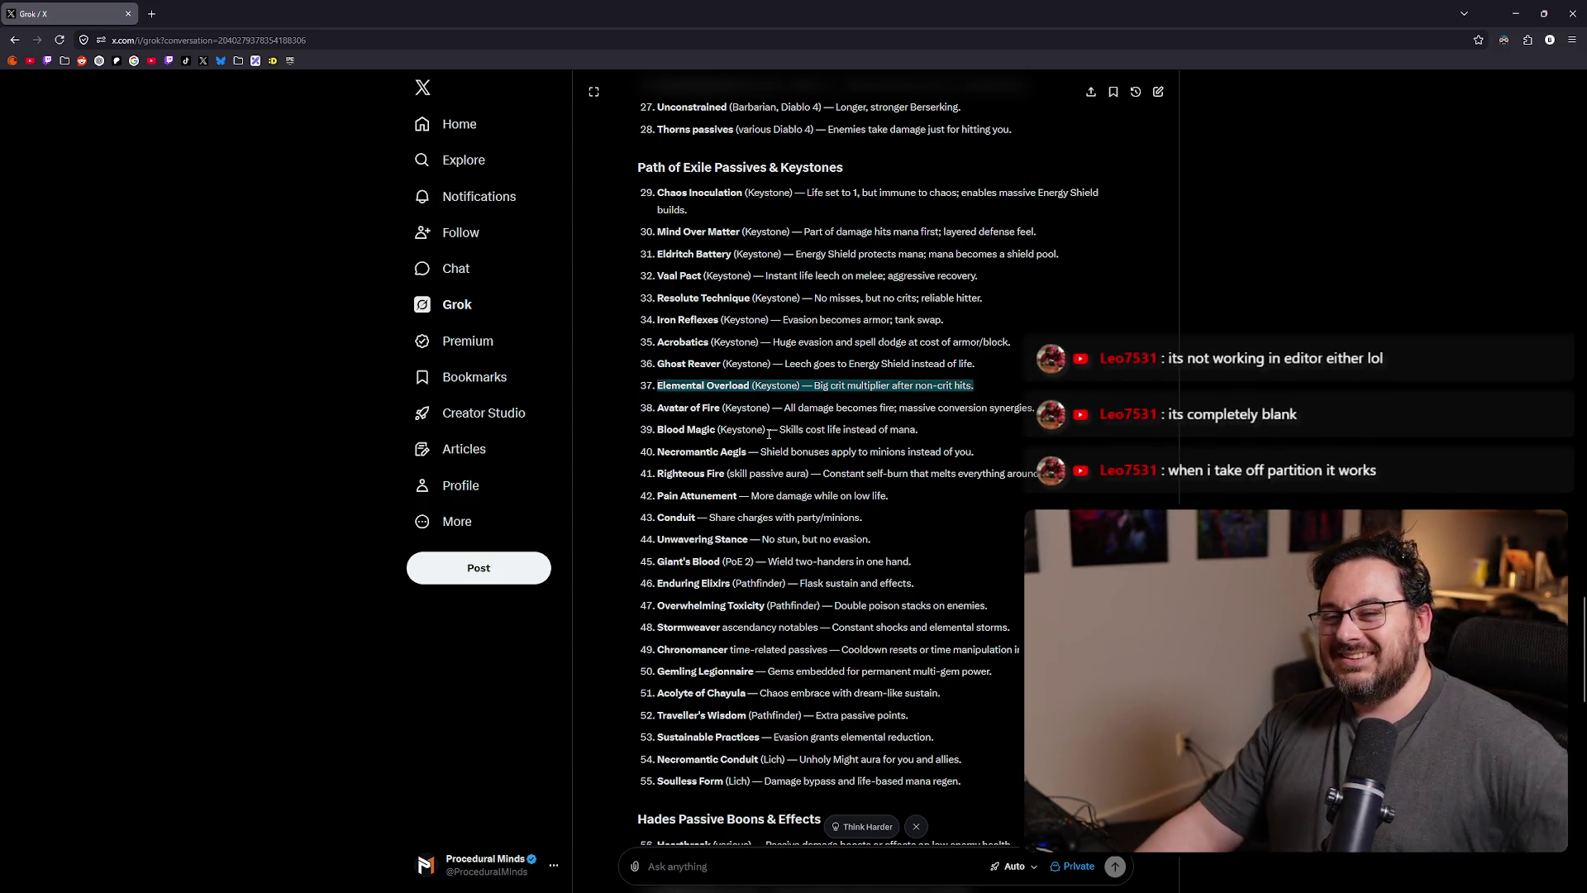
- Highlight Avatar of Fire, Pain Attunement, Giant's Blood, Enduring Elixirs and Overwhelming Toxicity, then return to Sheets
{"action": "triple_click", "coordinate": [799, 409]}
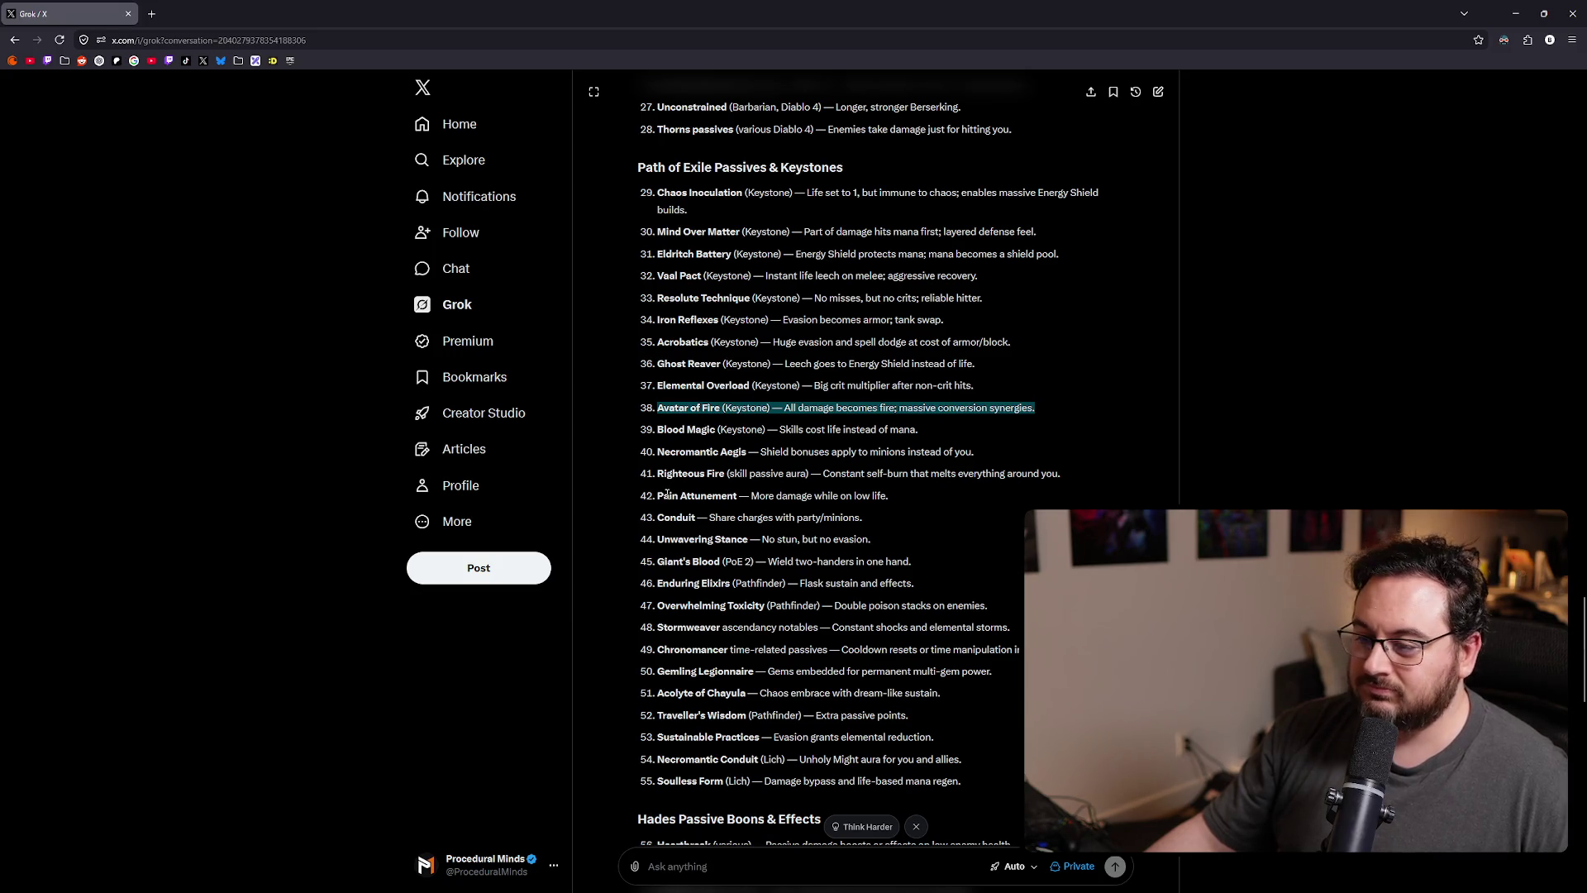
{"action": "left_click_drag", "start_coordinate": [658, 495], "coordinate": [905, 494]}
{"action": "scroll", "coordinate": [839, 387], "scroll_direction": "down", "scroll_amount": 3}
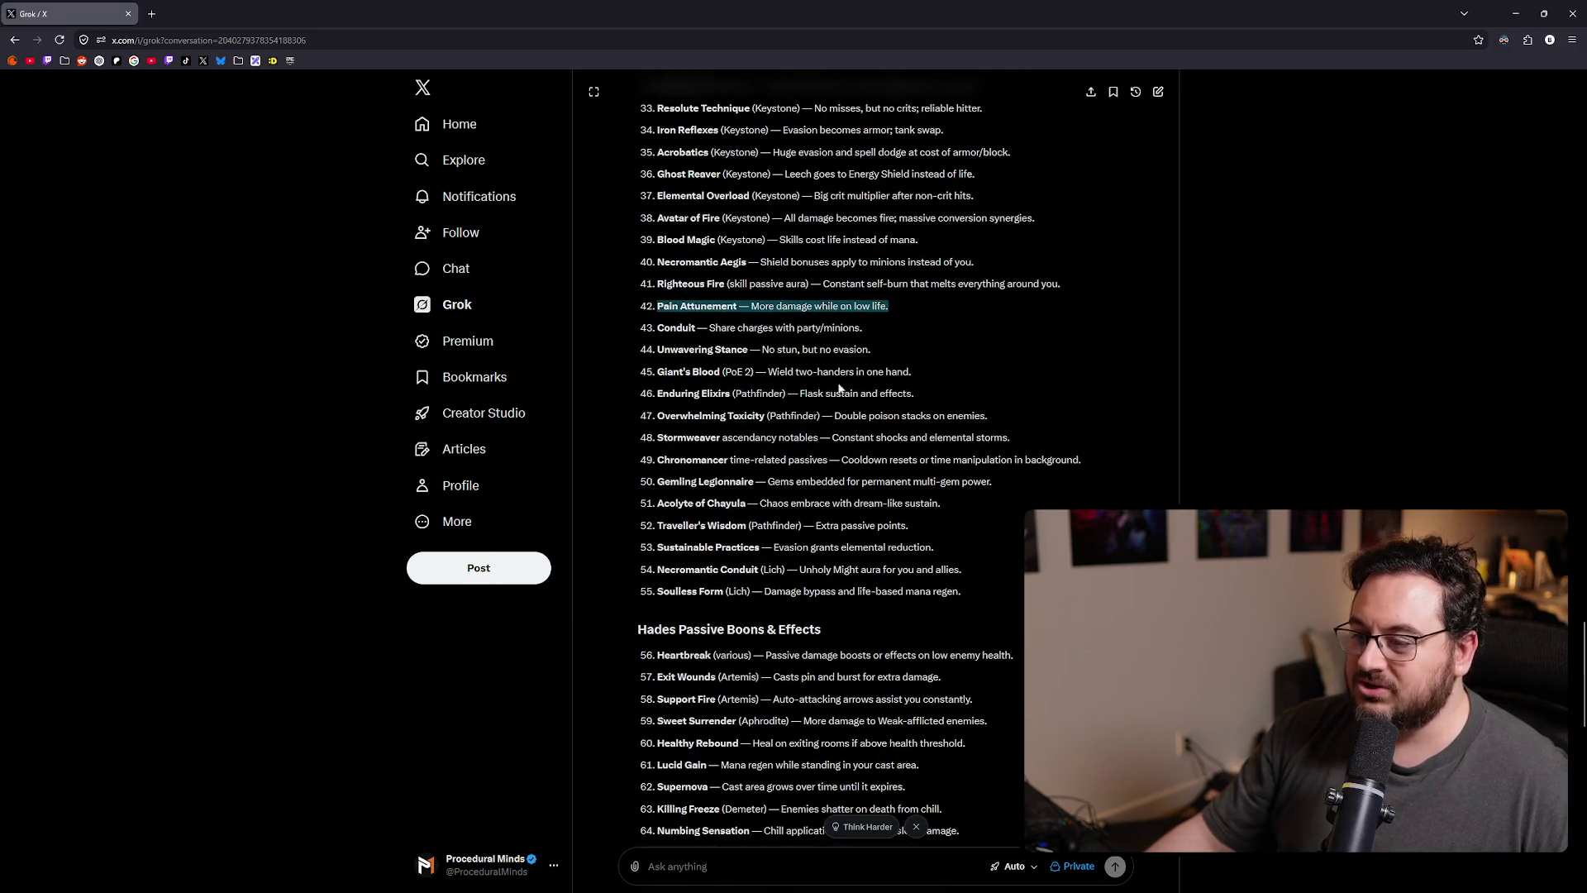
{"action": "left_click", "coordinate": [661, 330]}
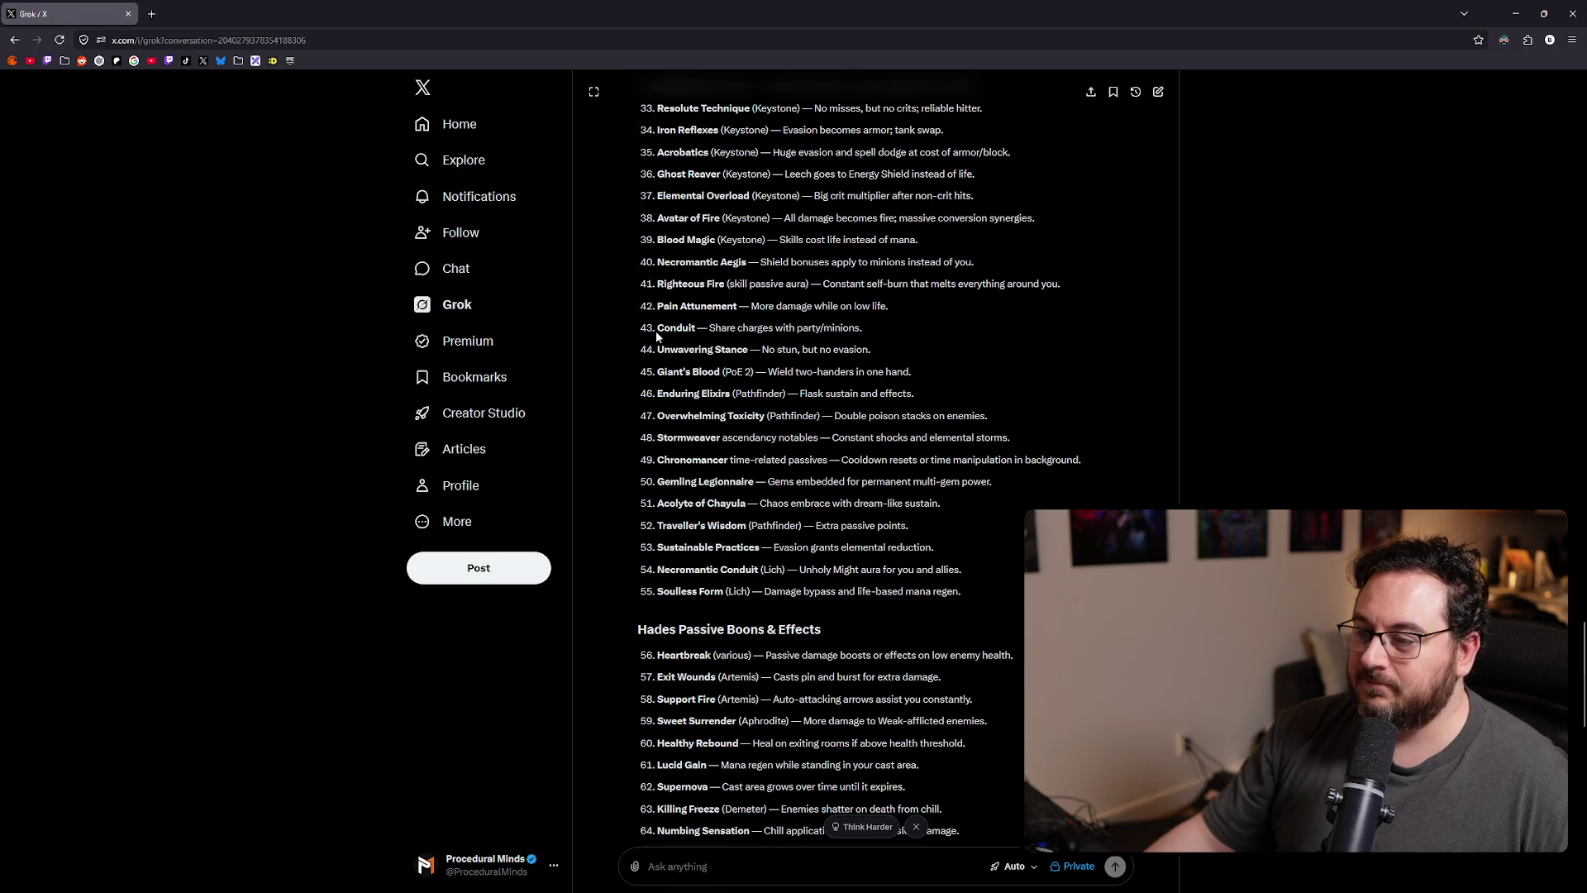
{"action": "left_click_drag", "start_coordinate": [663, 371], "coordinate": [916, 374]}
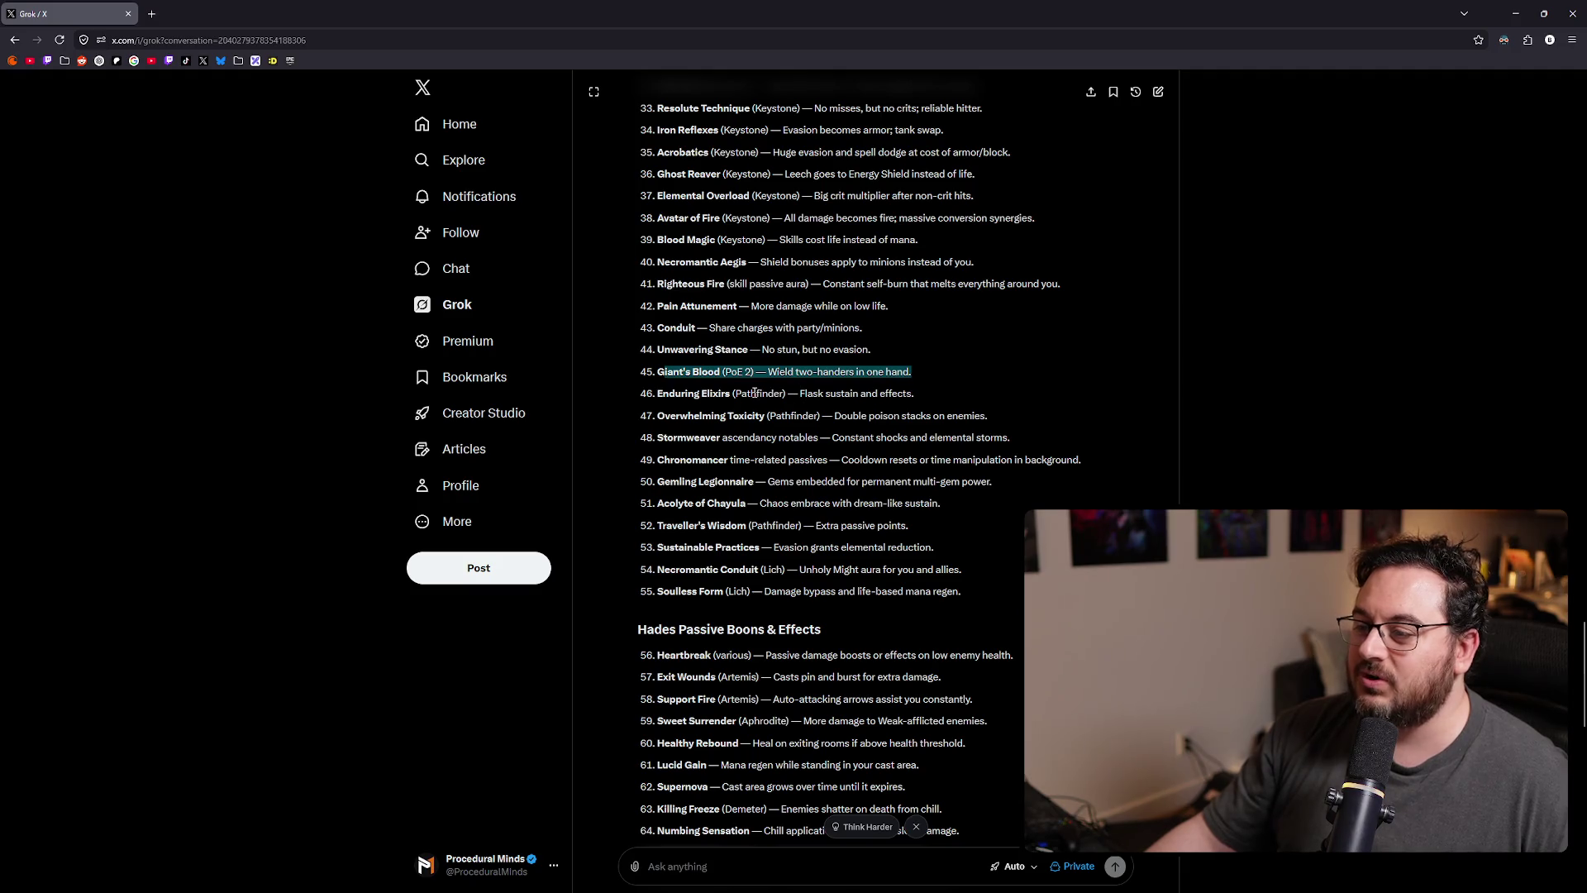
{"action": "left_click", "coordinate": [681, 390]}
{"action": "left_click_drag", "start_coordinate": [659, 393], "coordinate": [945, 394]}
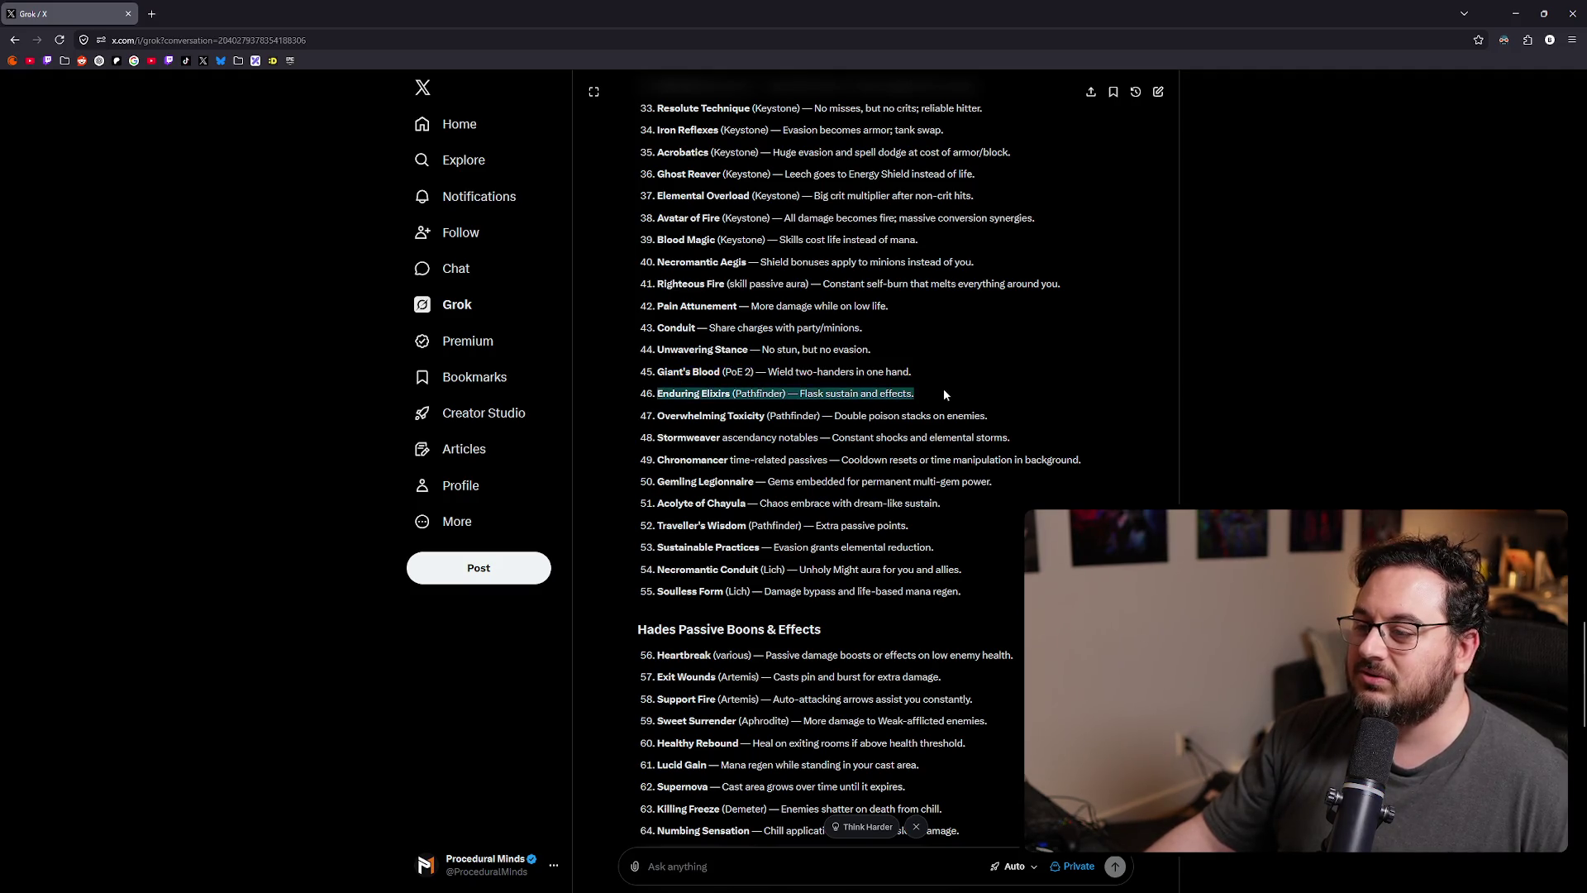
{"action": "scroll", "coordinate": [944, 394], "scroll_direction": "down", "scroll_amount": 1}
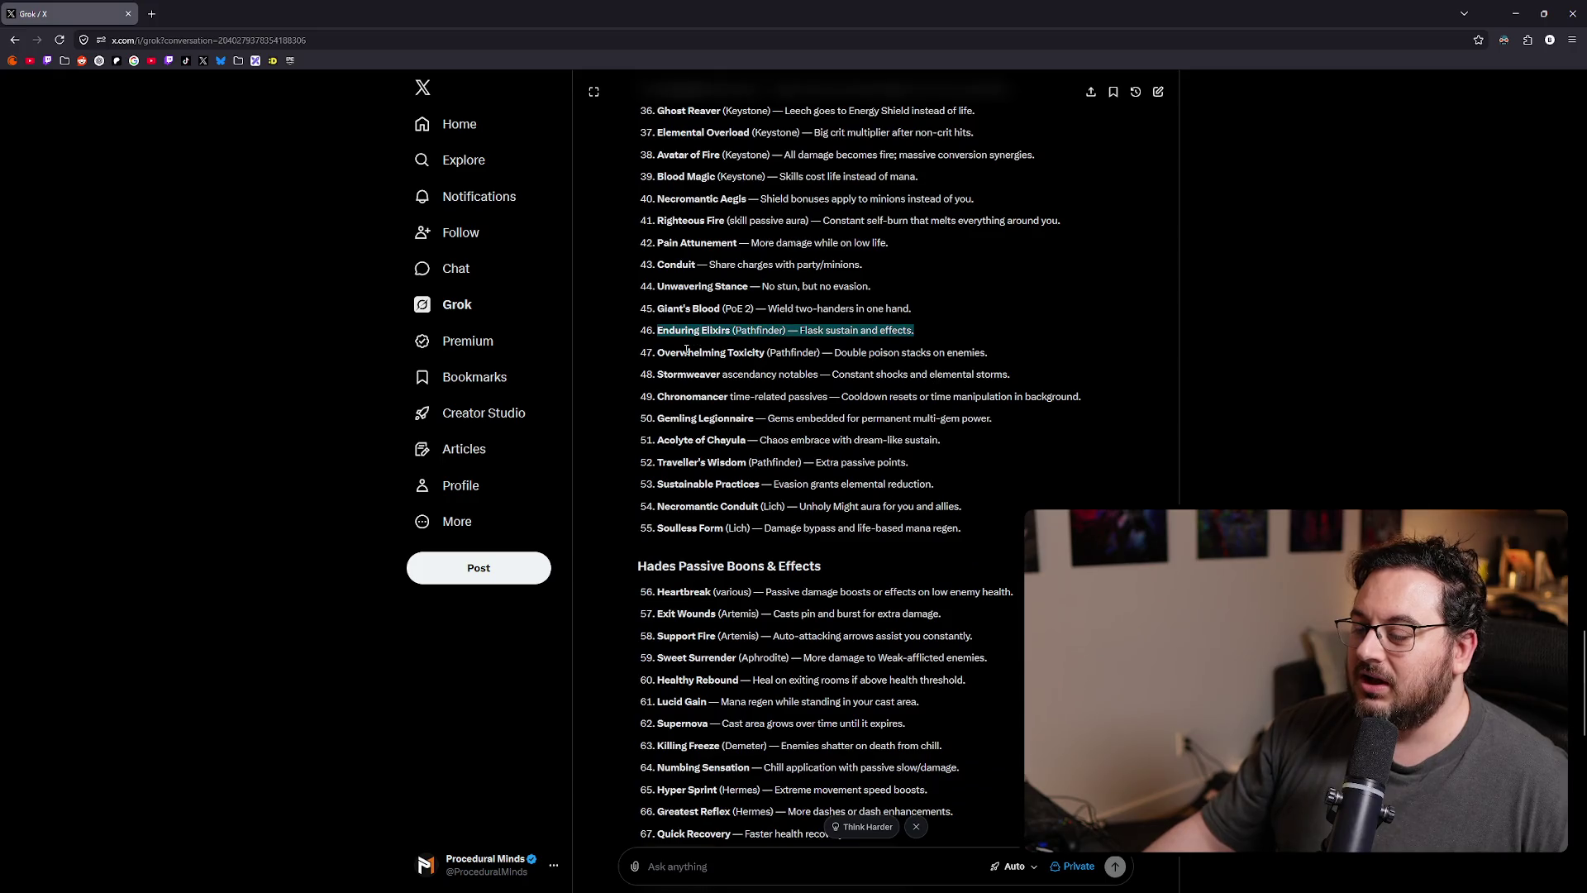
{"action": "left_click_drag", "start_coordinate": [659, 353], "coordinate": [1006, 357]}
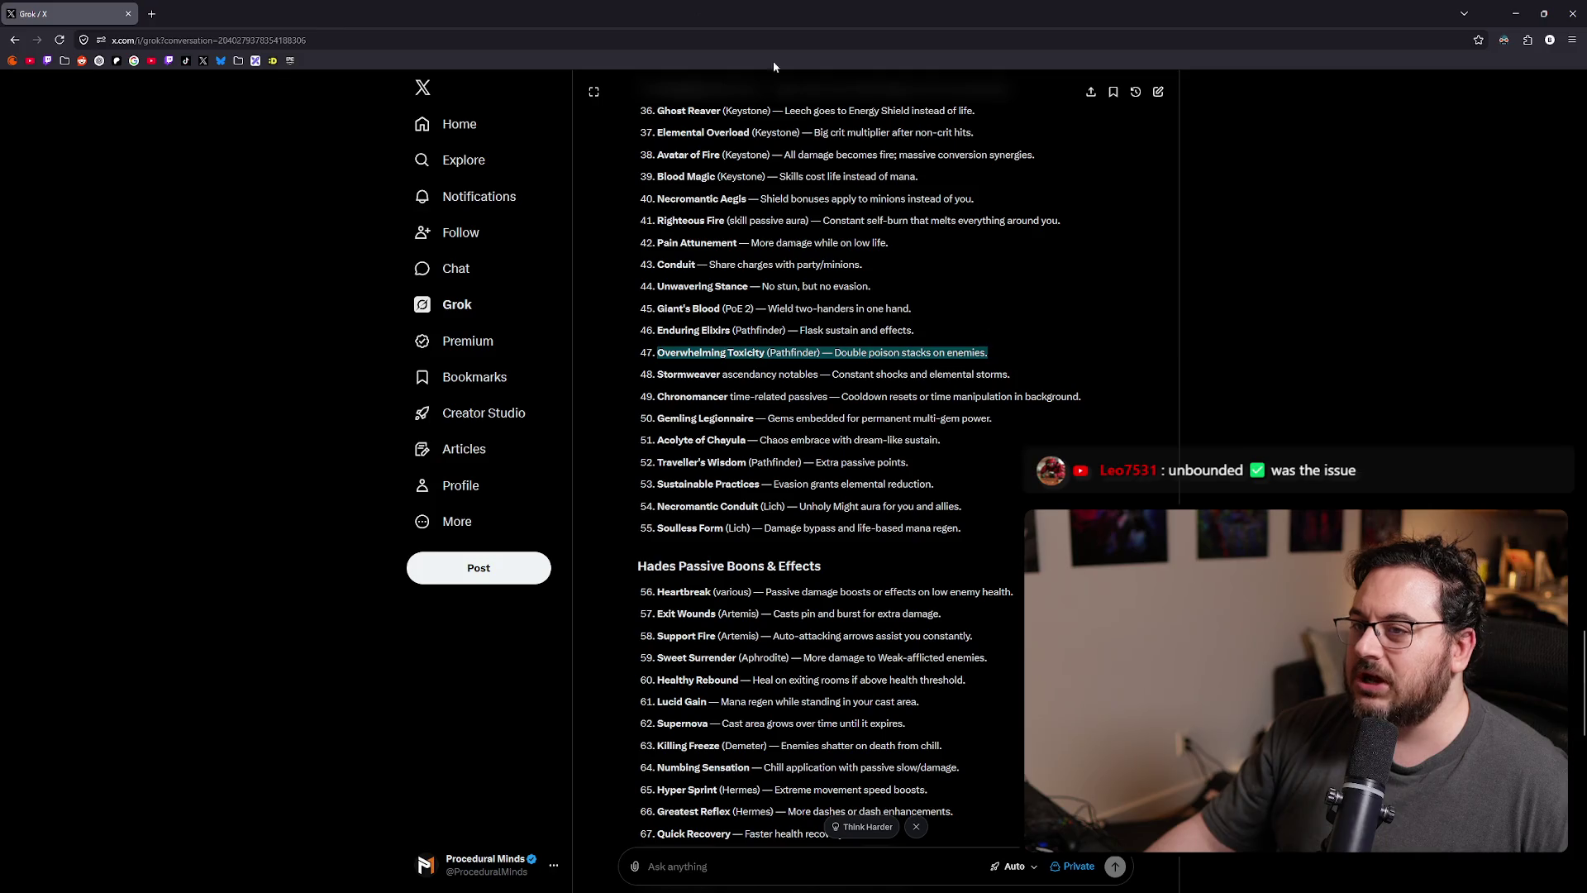
{"action": "key", "text": "alt+Tab"}
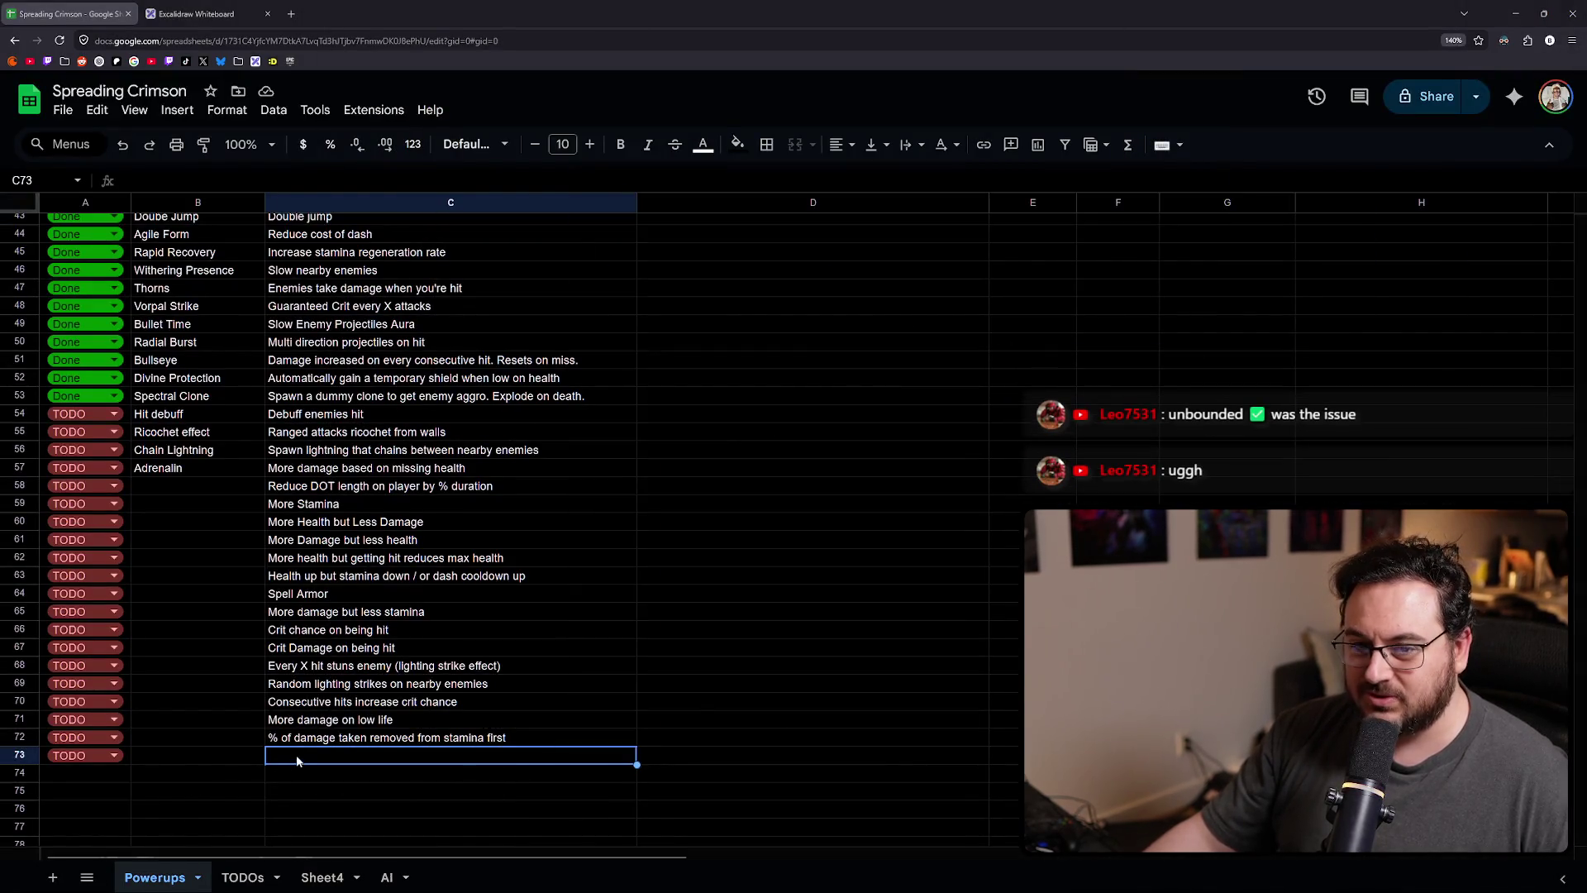
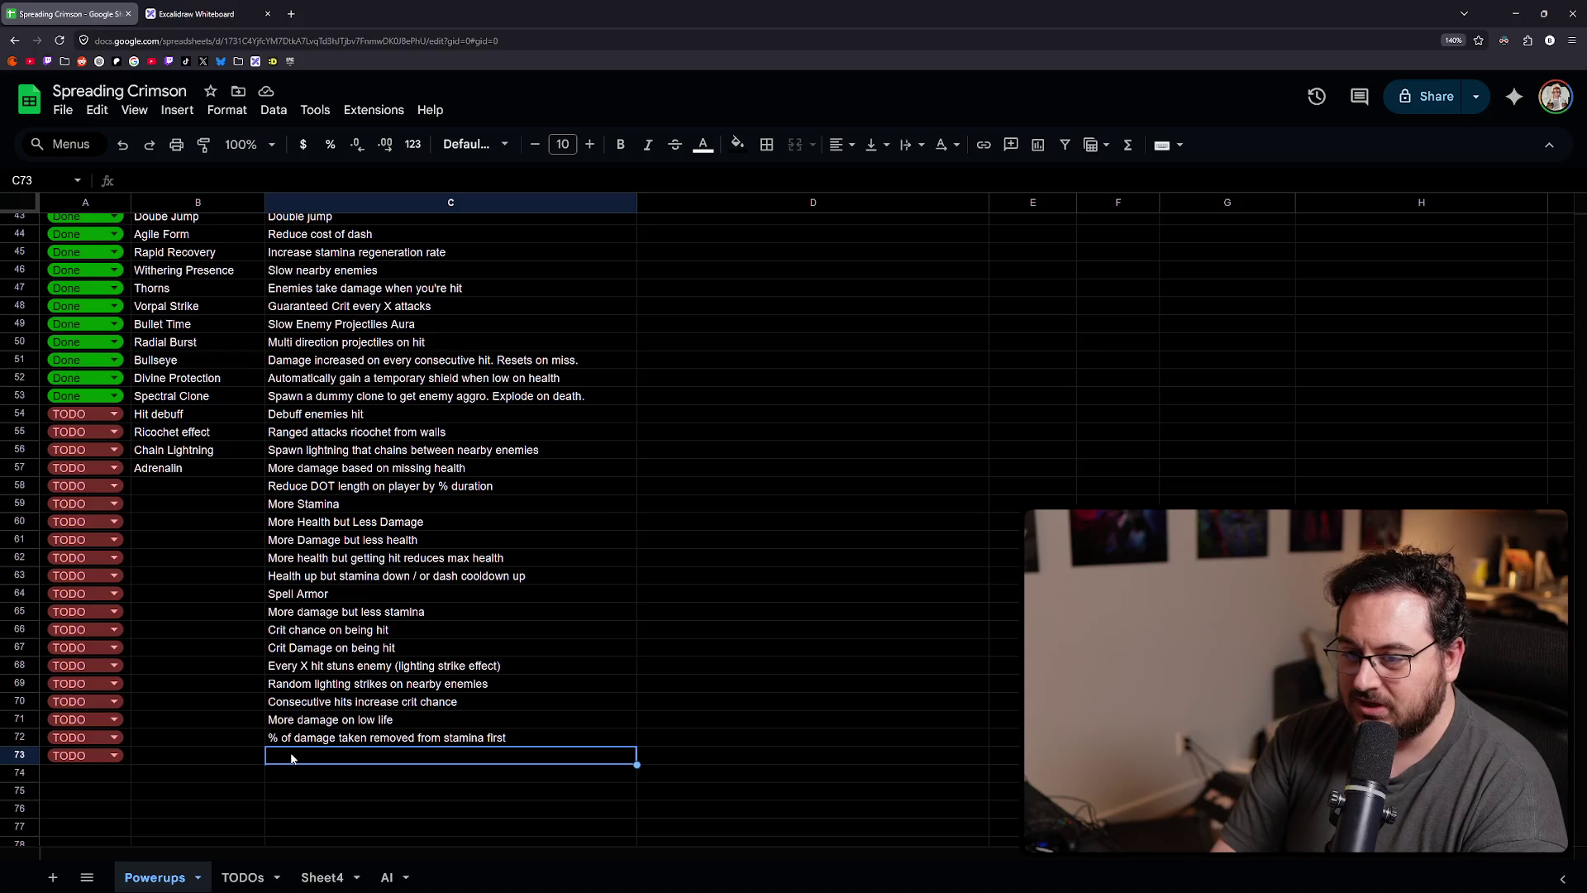
- Enter 'Increase Potion healing' in C73 and fill the TODO status down to row 74
{"action": "type", "text": "Inc"}
{"action": "key", "text": "BackSpace"}
{"action": "key", "text": "BackSpace"}
{"action": "key", "text": "BackSpace"}
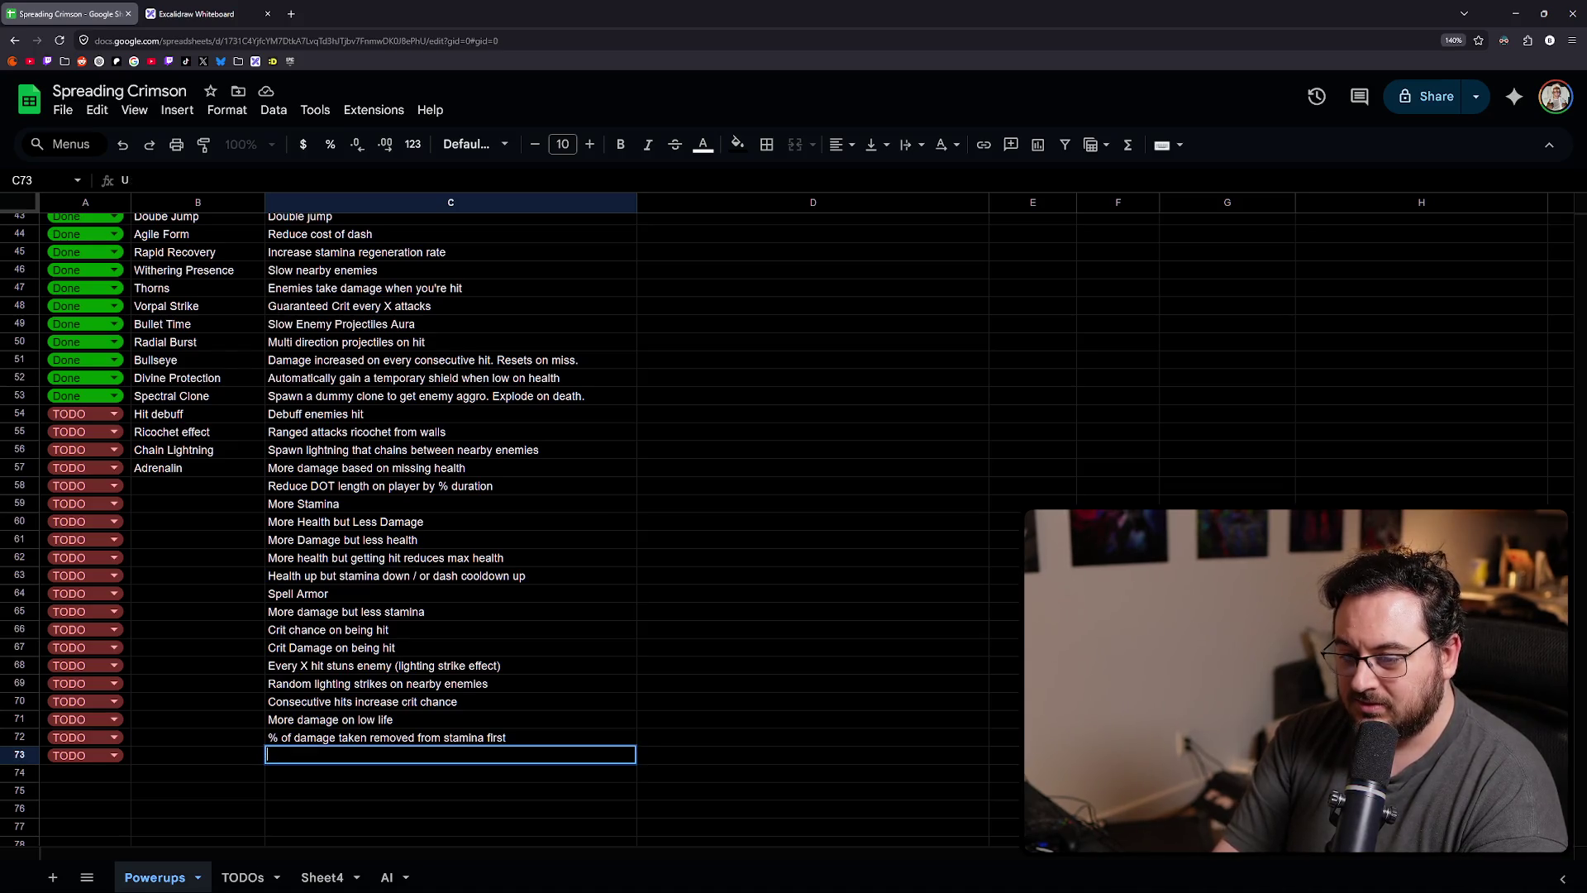
{"action": "type", "text": "Increase Potion"}
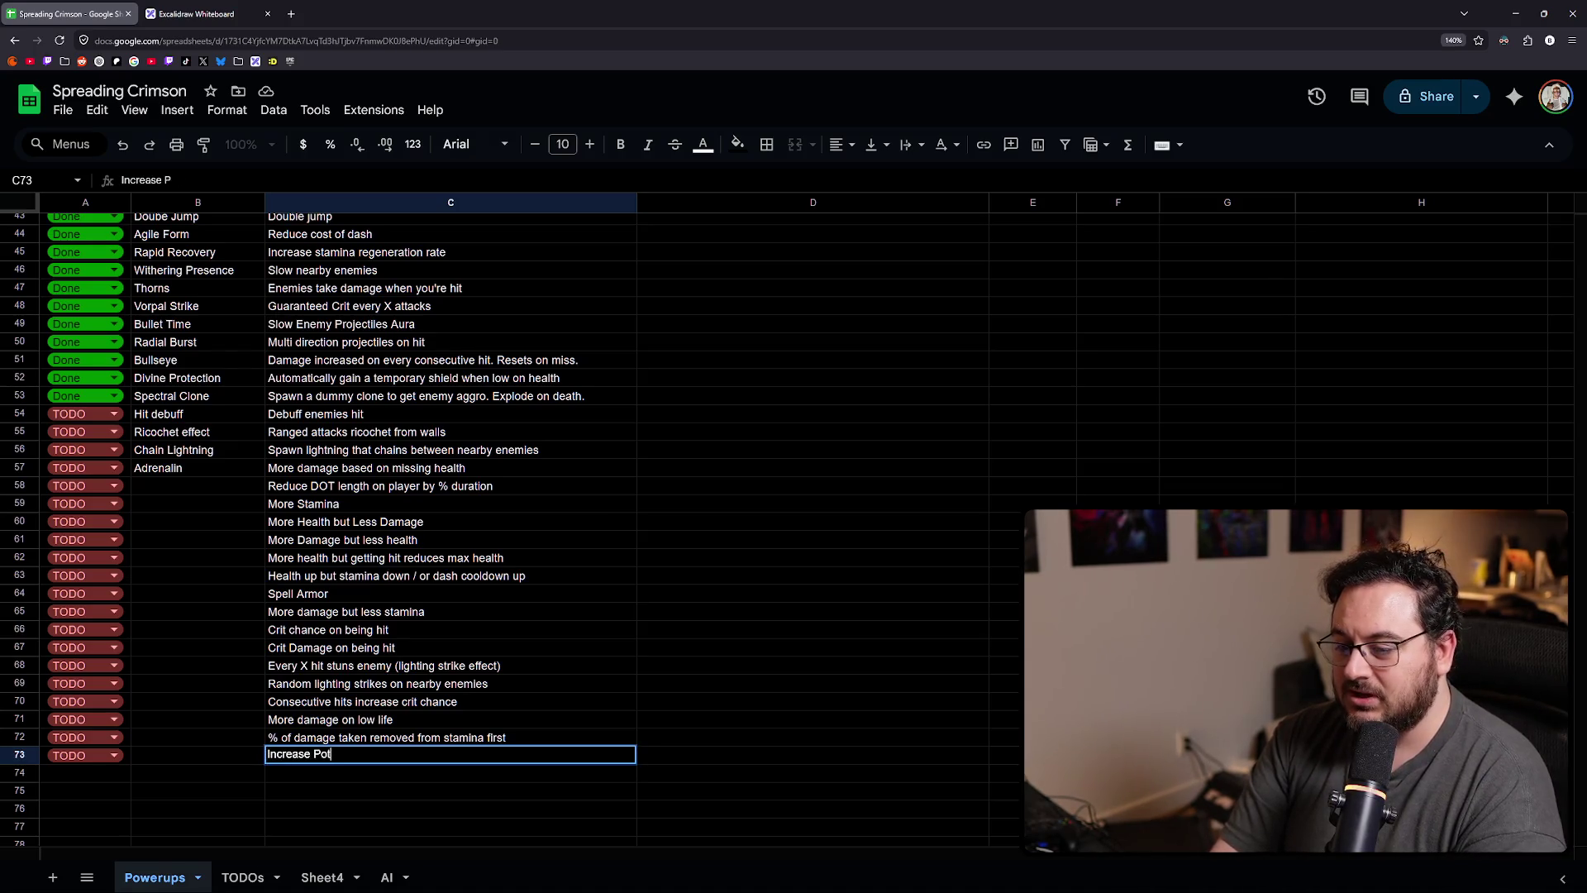
{"action": "type", "text": " Re"}
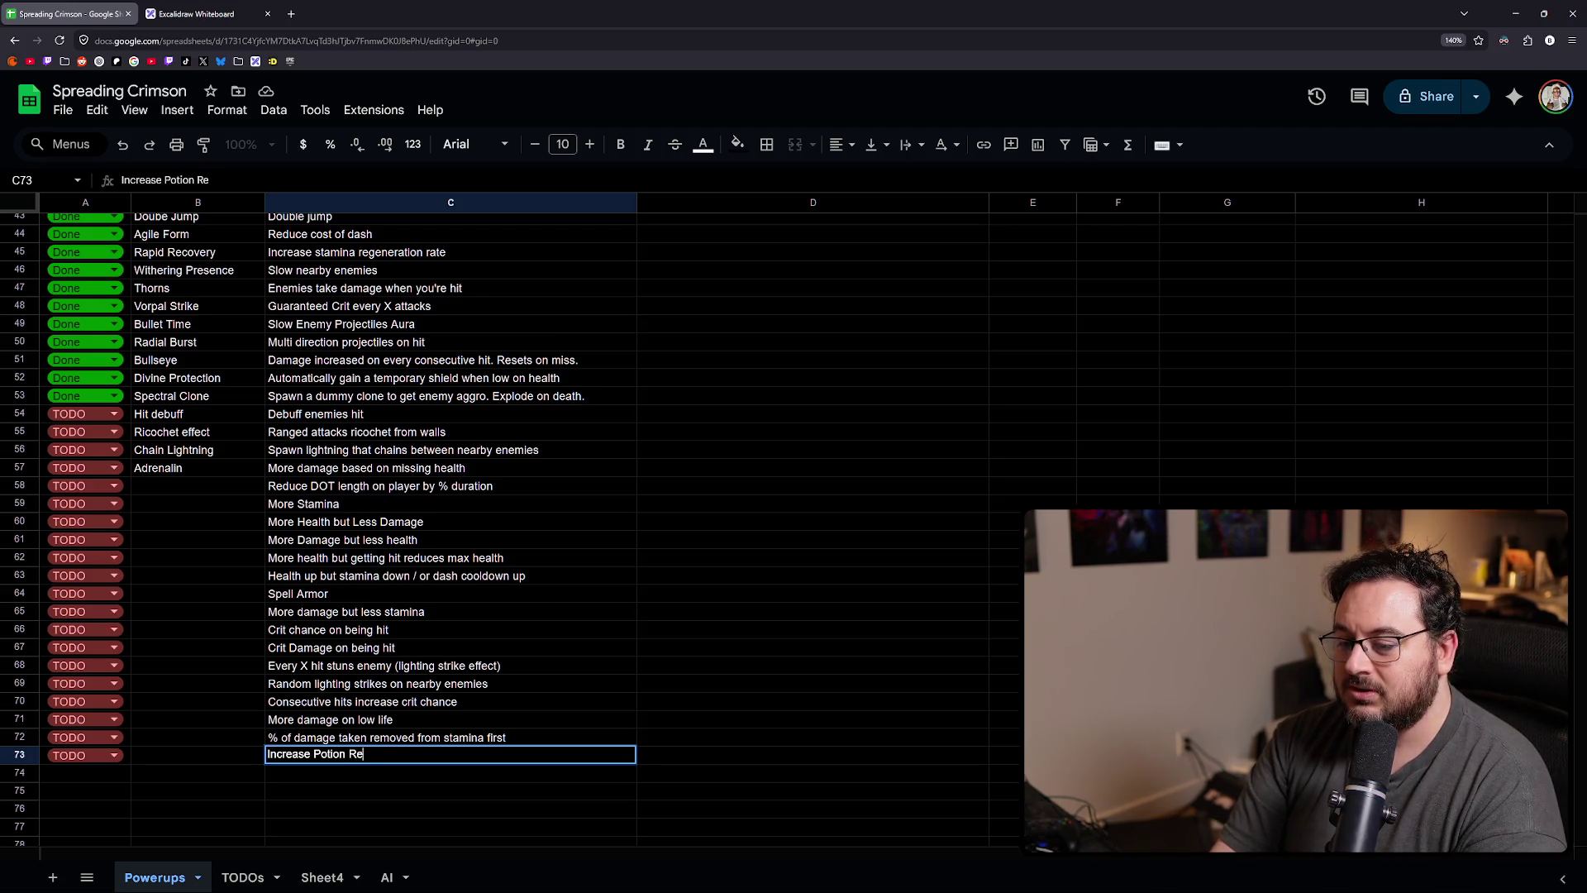
{"action": "key", "text": "BackSpace"}
{"action": "key", "text": "BackSpace"}
{"action": "type", "text": "healing"}
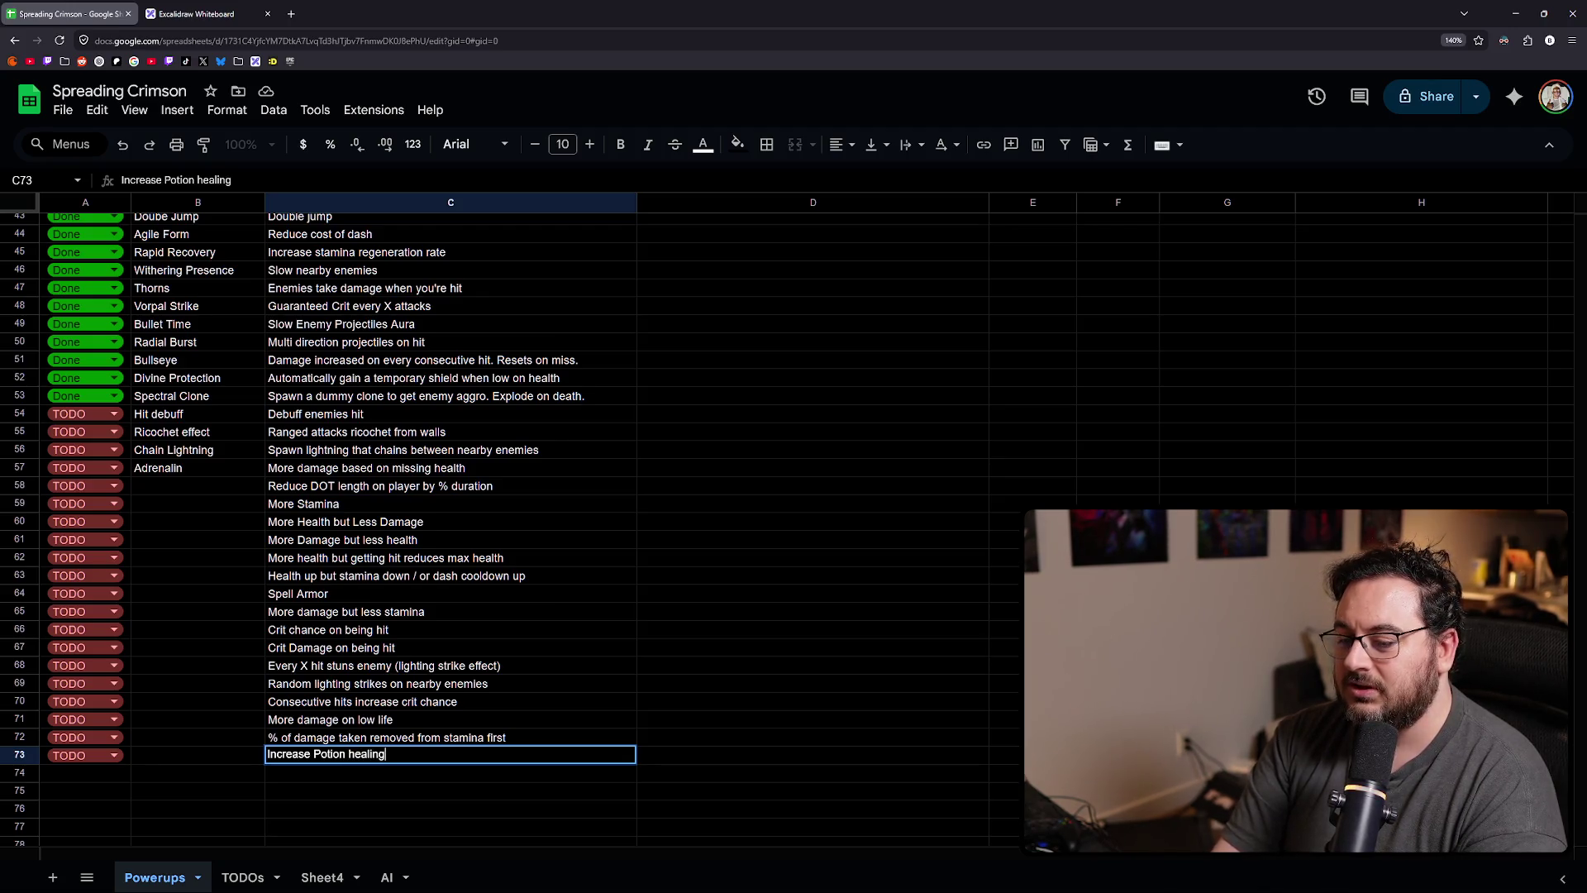
{"action": "key", "text": "Return"}
{"action": "key", "text": "ctrl+d"}
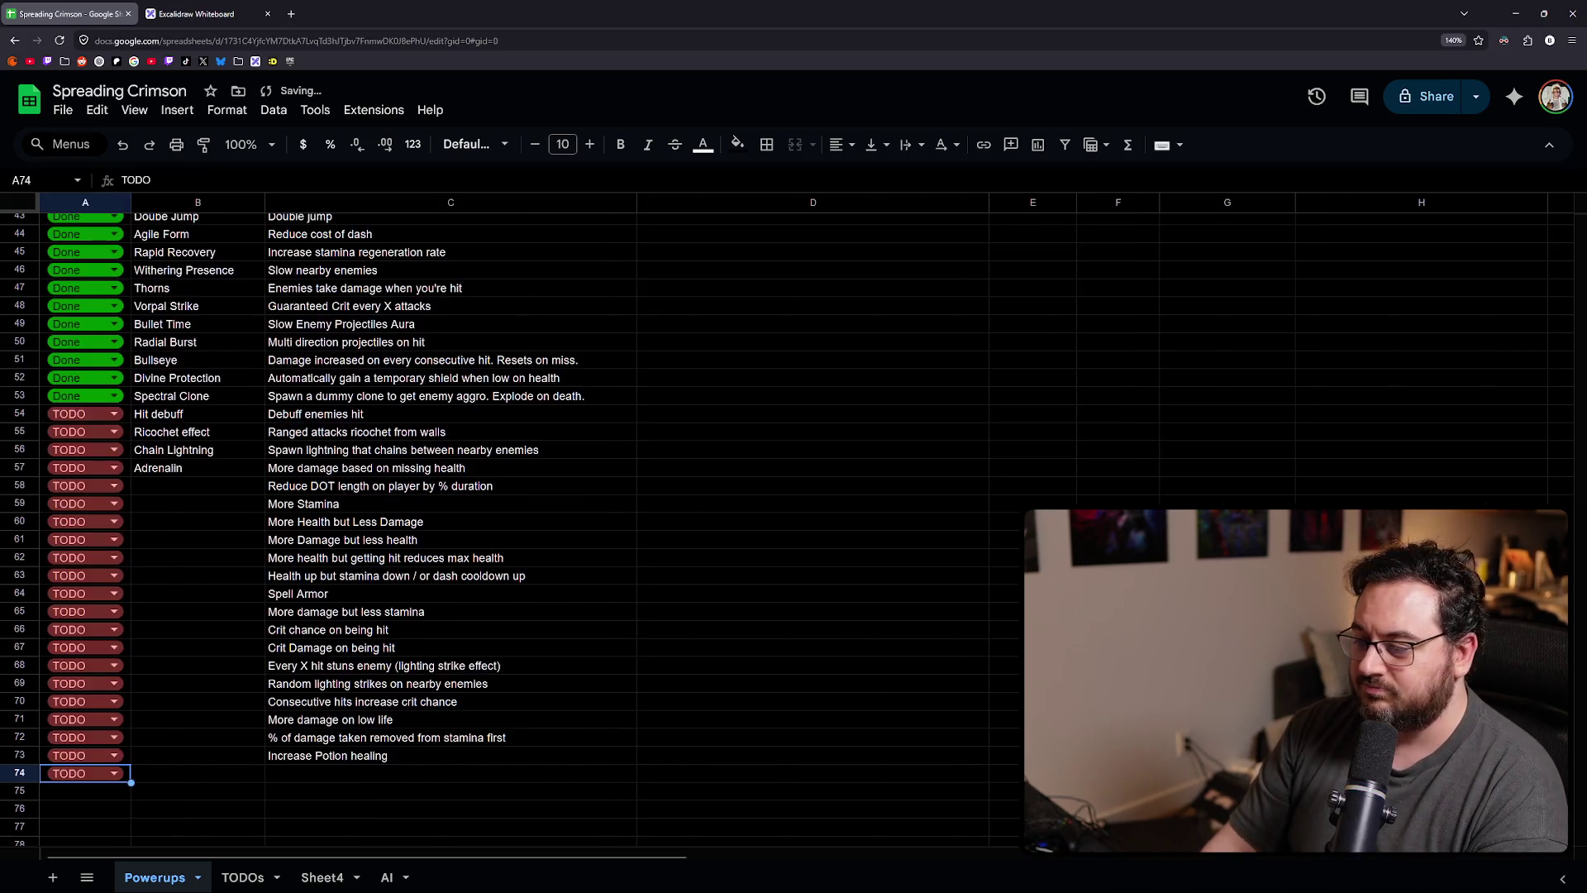
- Describe row 74 as 'Decrease potion requirement for refresh', then switch to the Grok window
{"action": "left_click", "coordinate": [451, 773]}
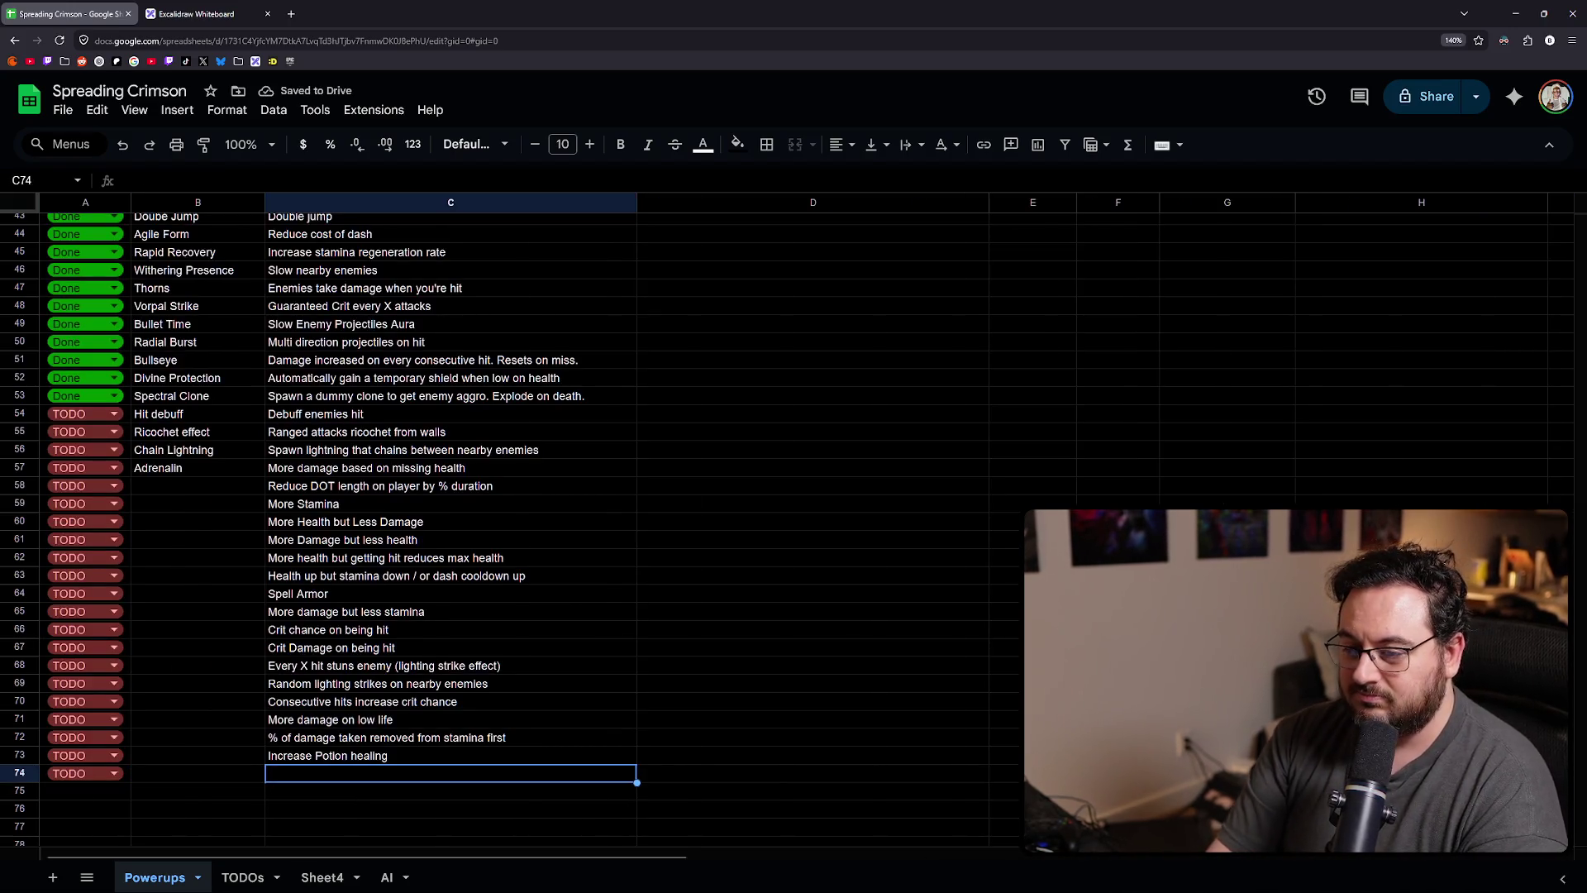
{"action": "type", "text": "Decrease poition"}
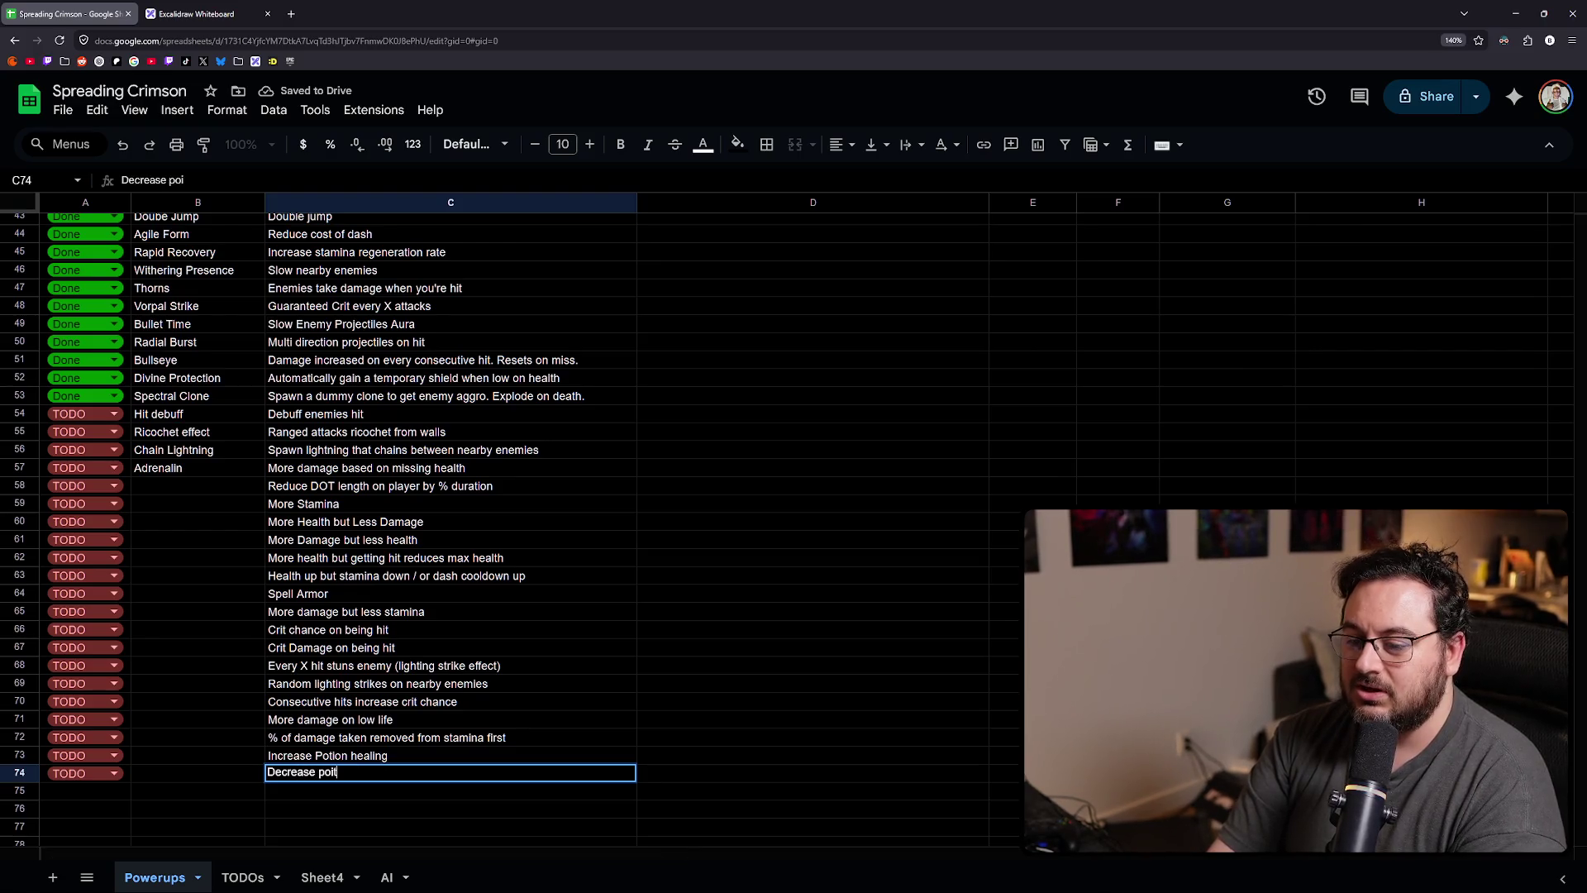
{"action": "key", "text": "BackSpace"}
{"action": "key", "text": "BackSpace"}
{"action": "key", "text": "BackSpace"}
{"action": "type", "text": "tion "}
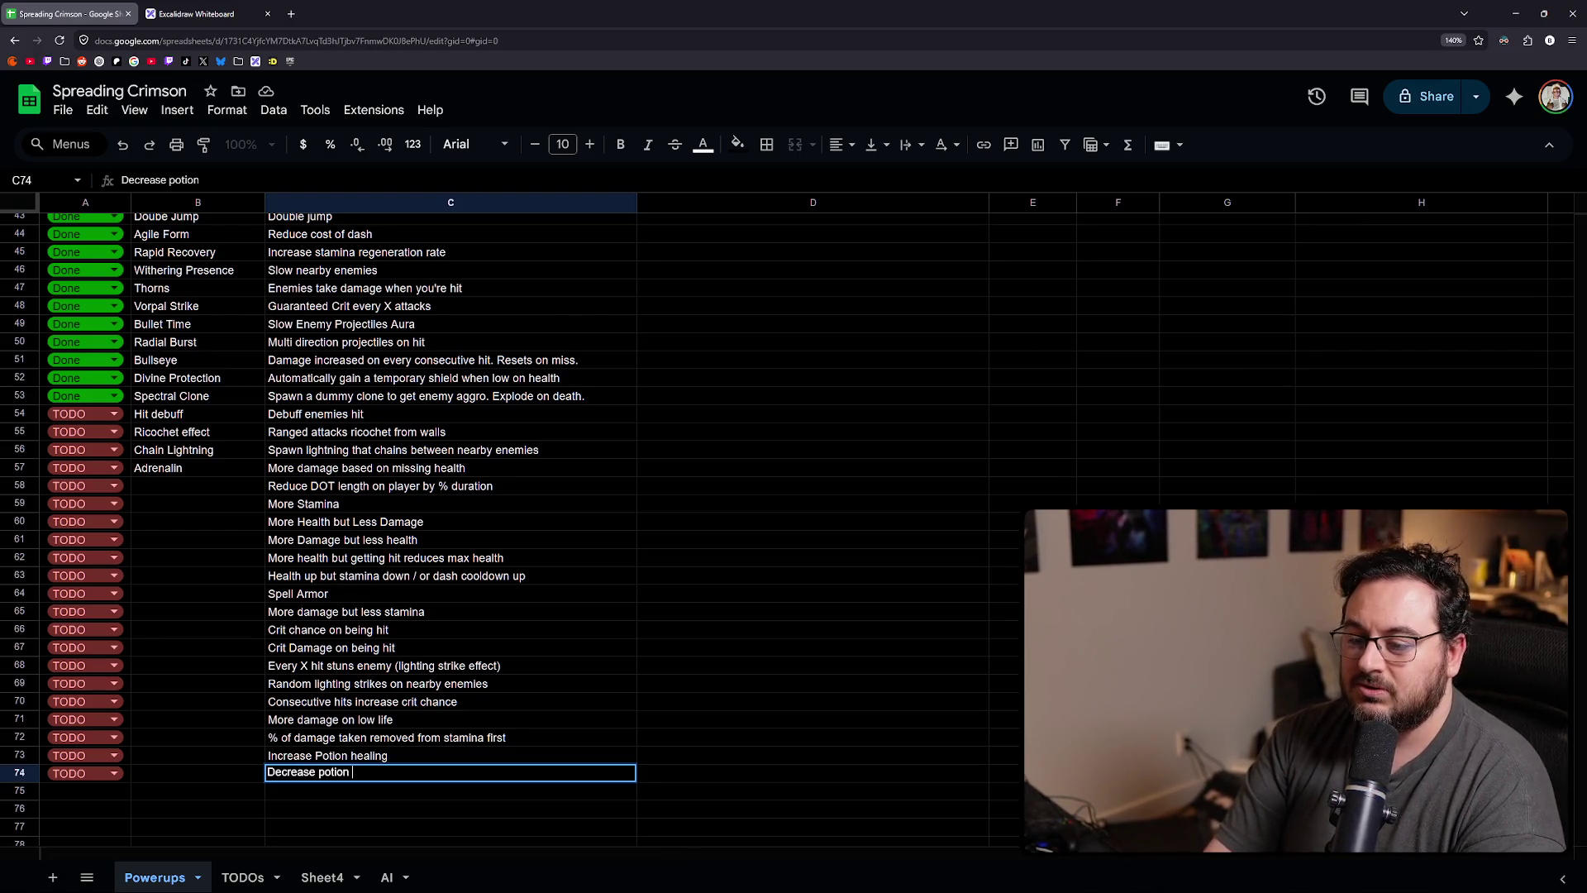
{"action": "type", "text": "requirement"}
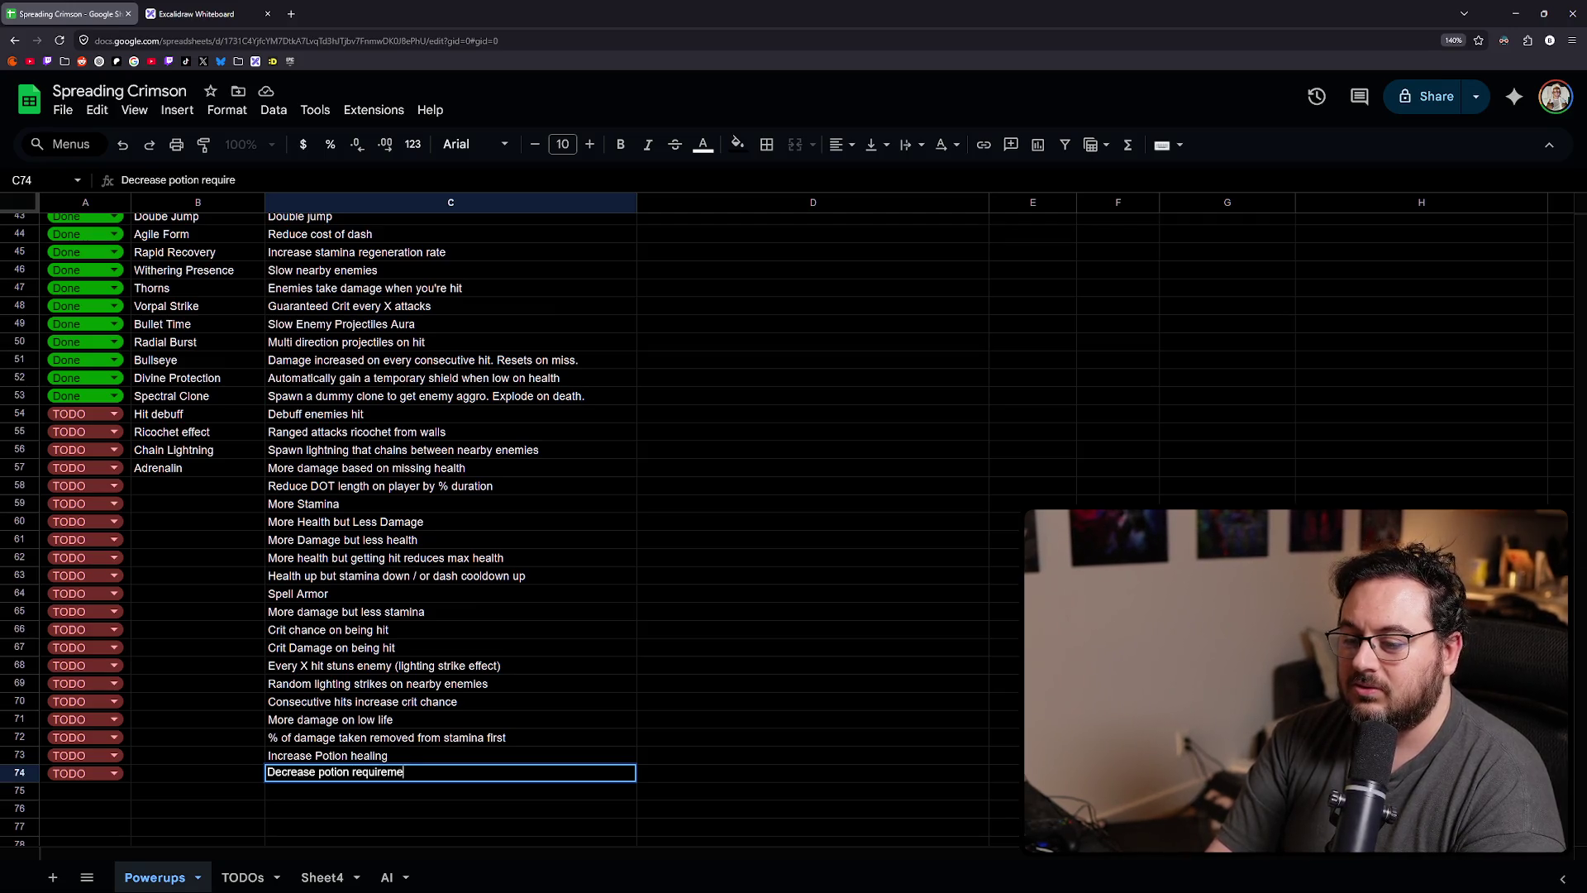
{"action": "key", "text": "Return"}
{"action": "key", "text": "Left"}
{"action": "key", "text": "Left"}
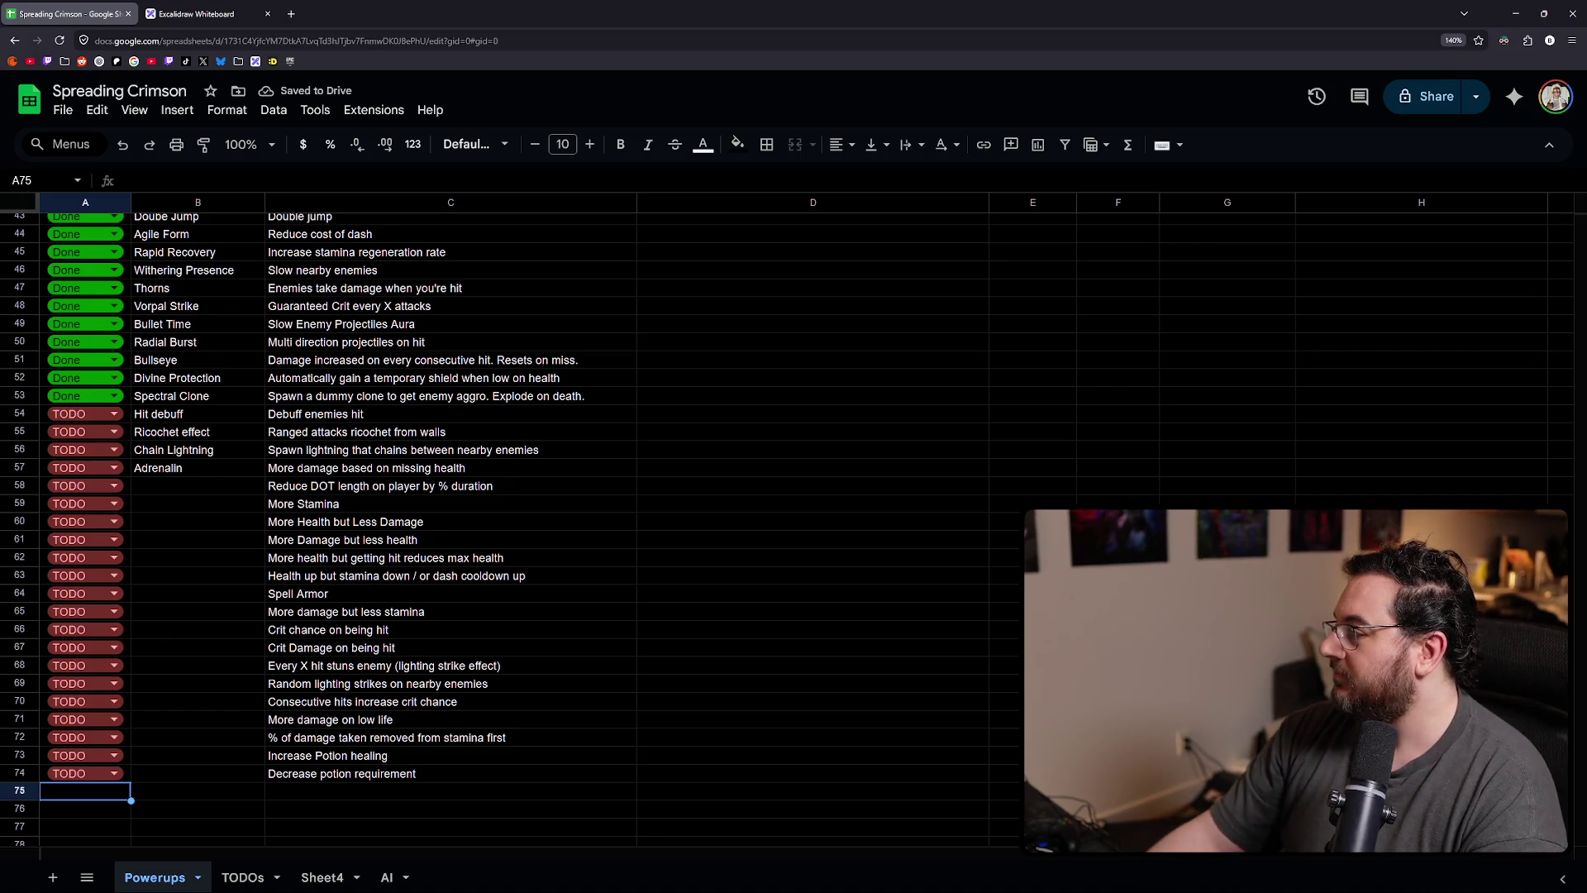
{"action": "double_click", "coordinate": [440, 770]}
{"action": "type", "text": "fo"}
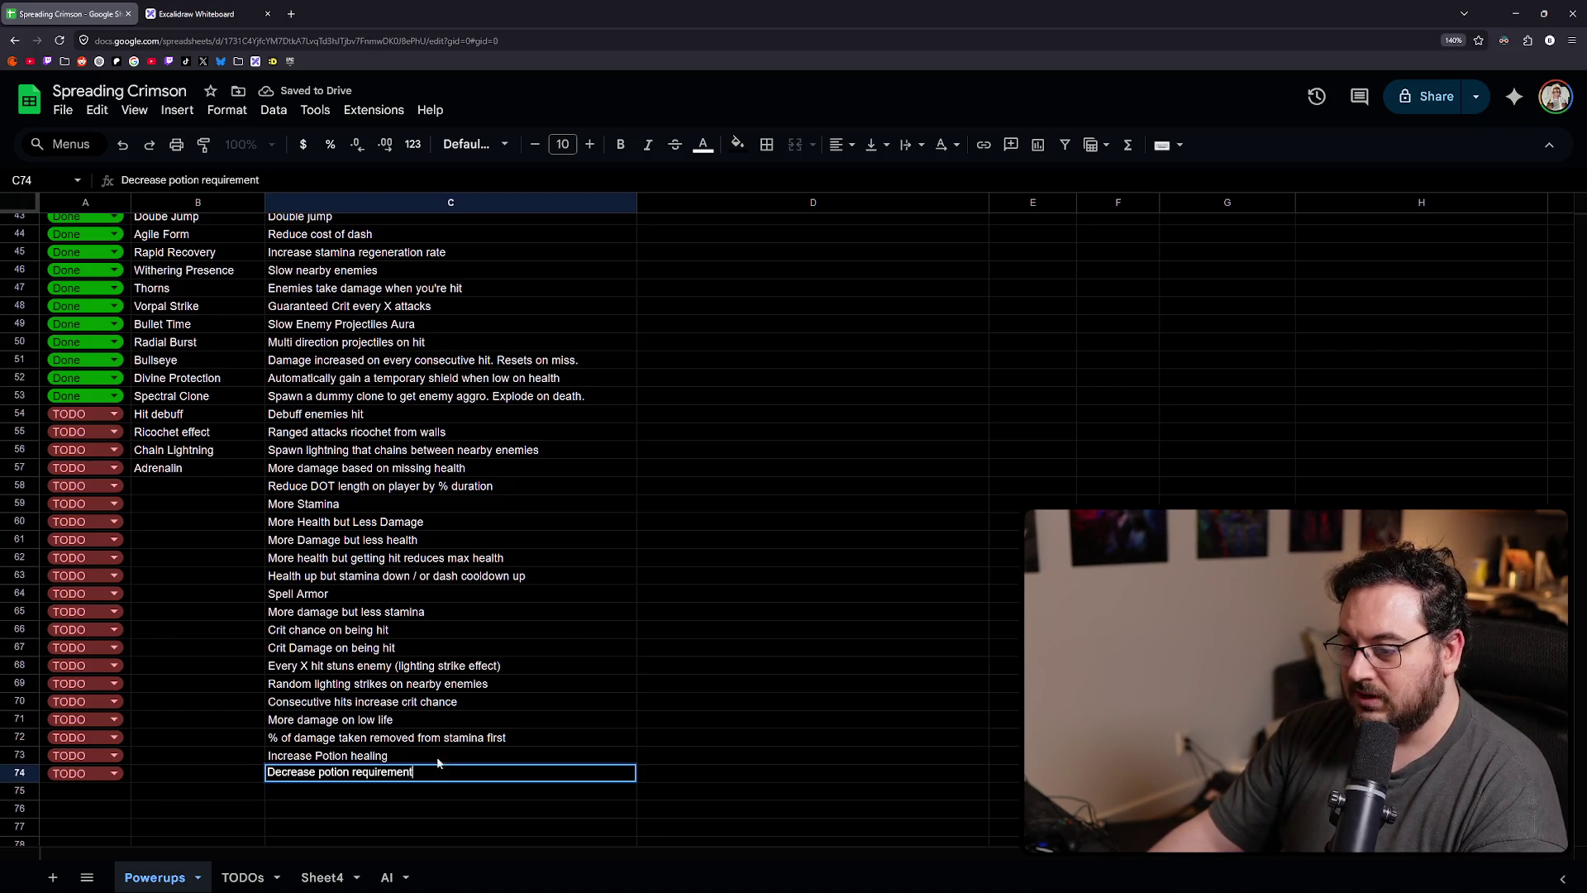
{"action": "type", "text": "r refresh"}
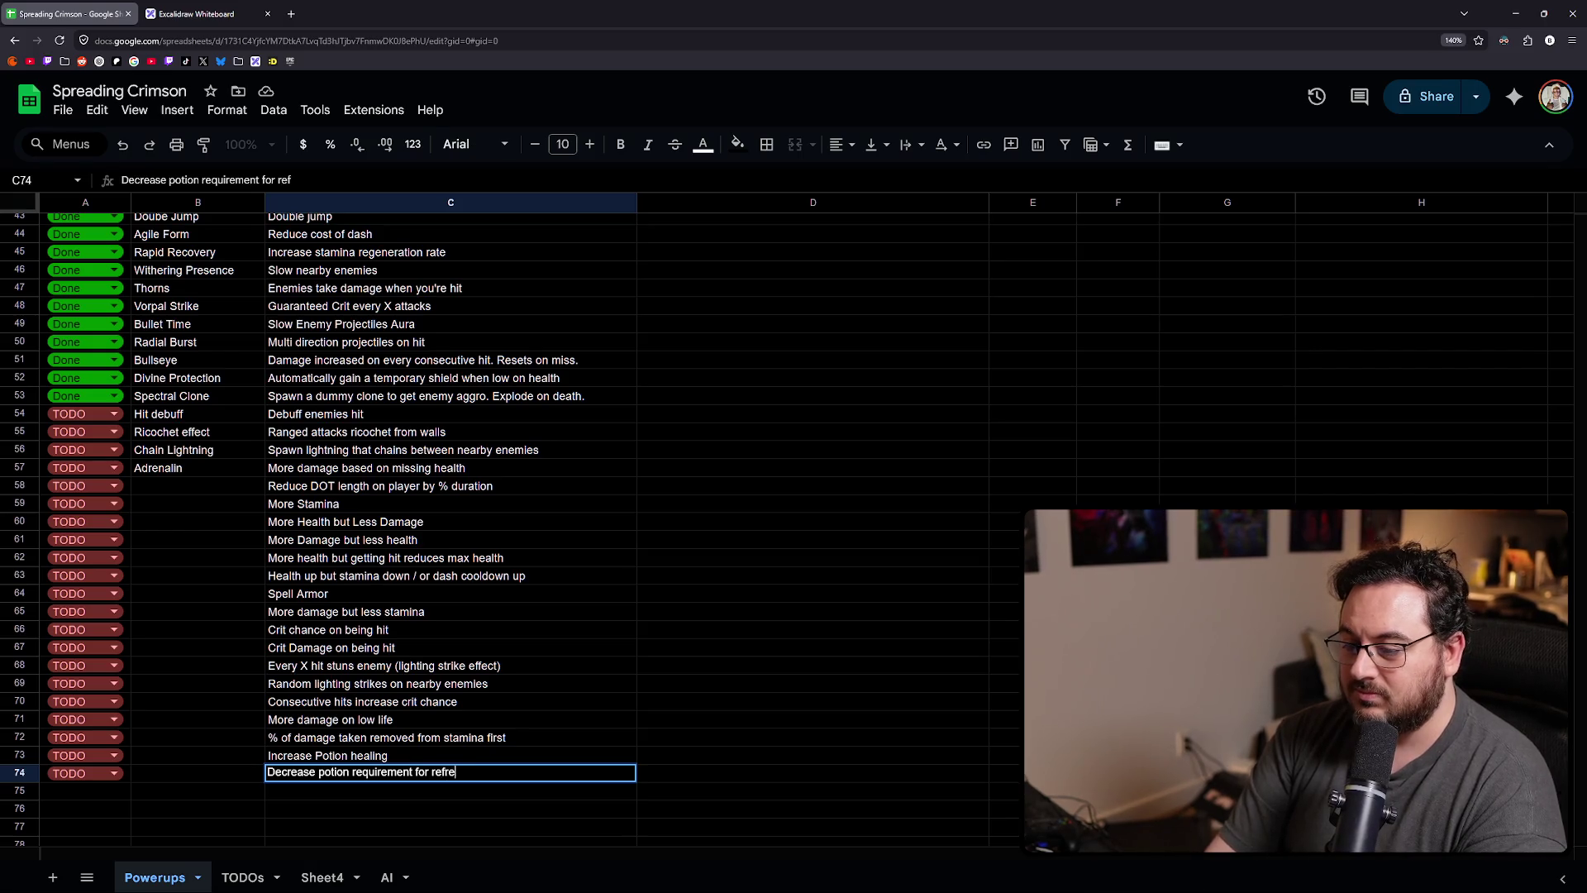
{"action": "key", "text": "Return"}
{"action": "key", "text": "Home"}
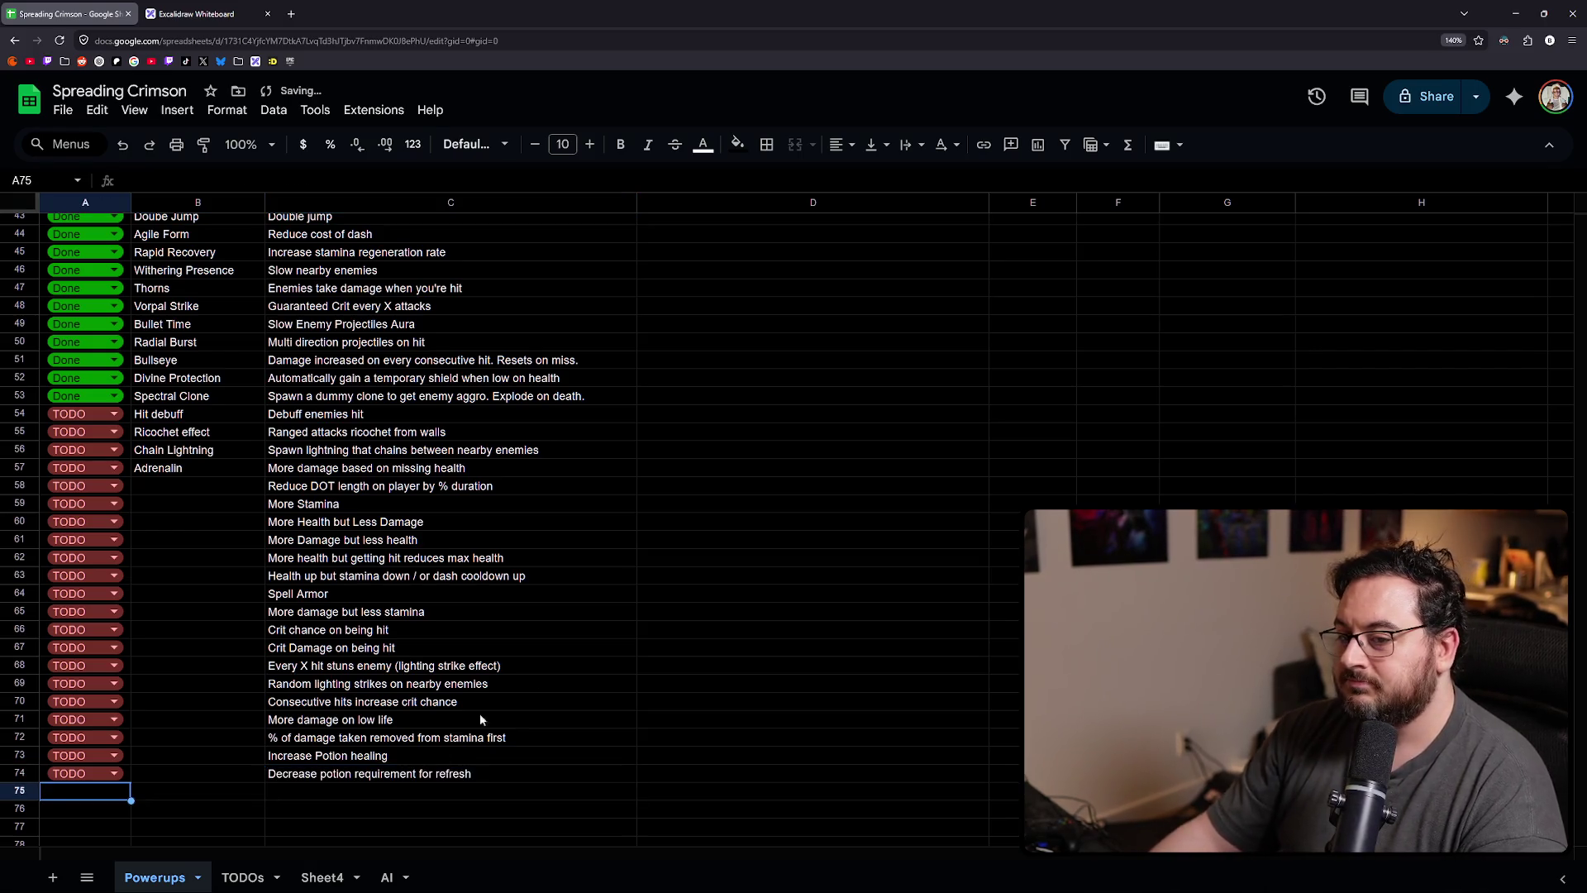
{"action": "scroll", "coordinate": [549, 592], "scroll_direction": "down", "scroll_amount": 1}
{"action": "scroll", "coordinate": [549, 592], "scroll_direction": "down", "scroll_amount": 3}
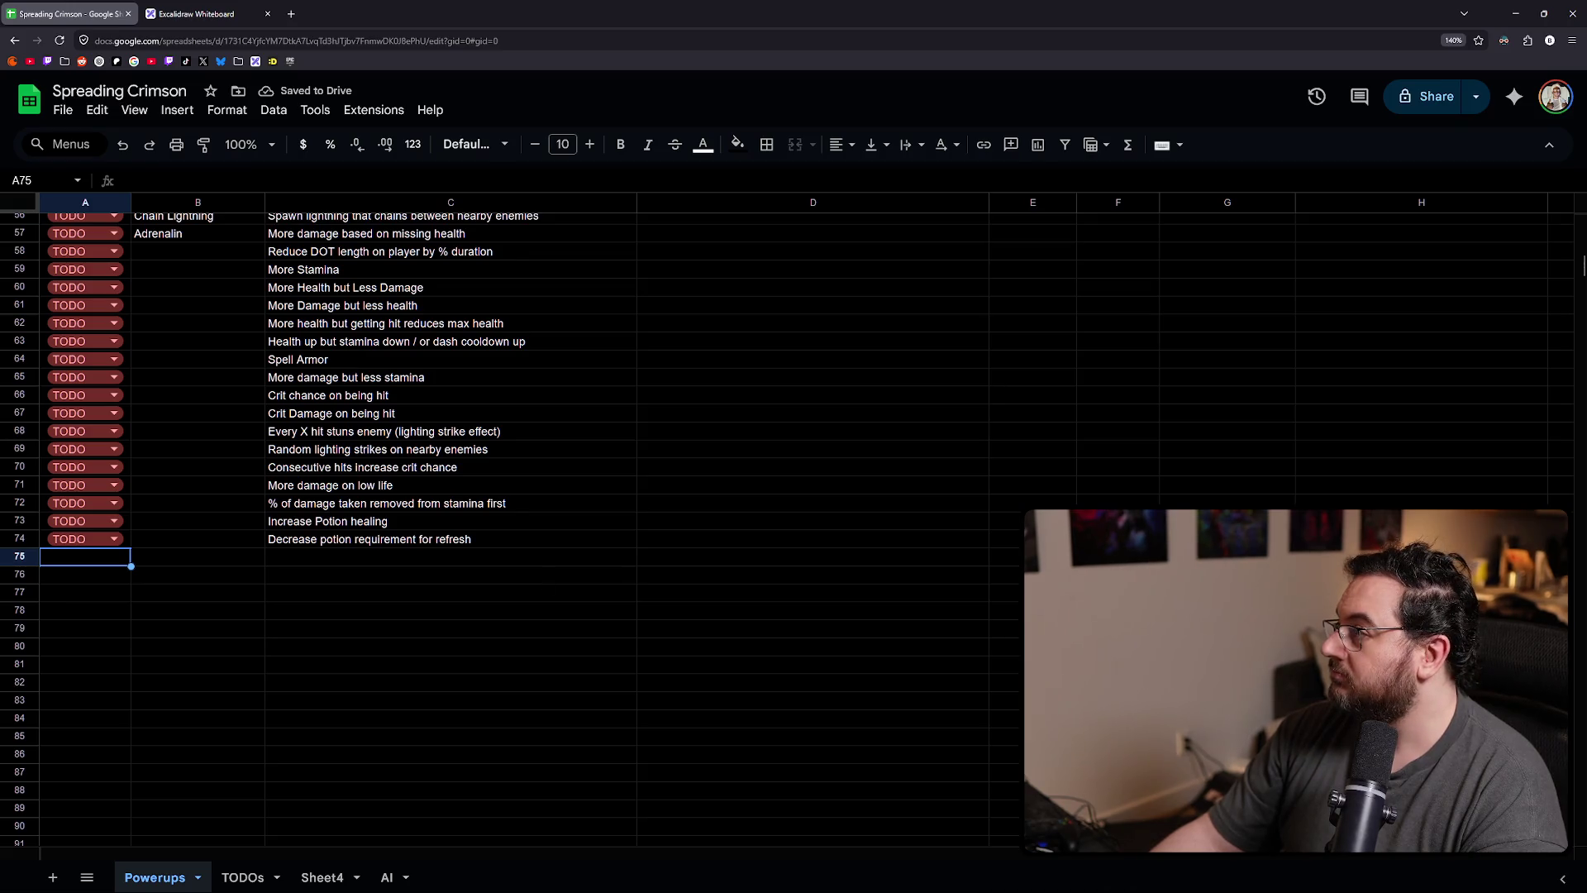
{"action": "key", "text": "alt+Tab"}
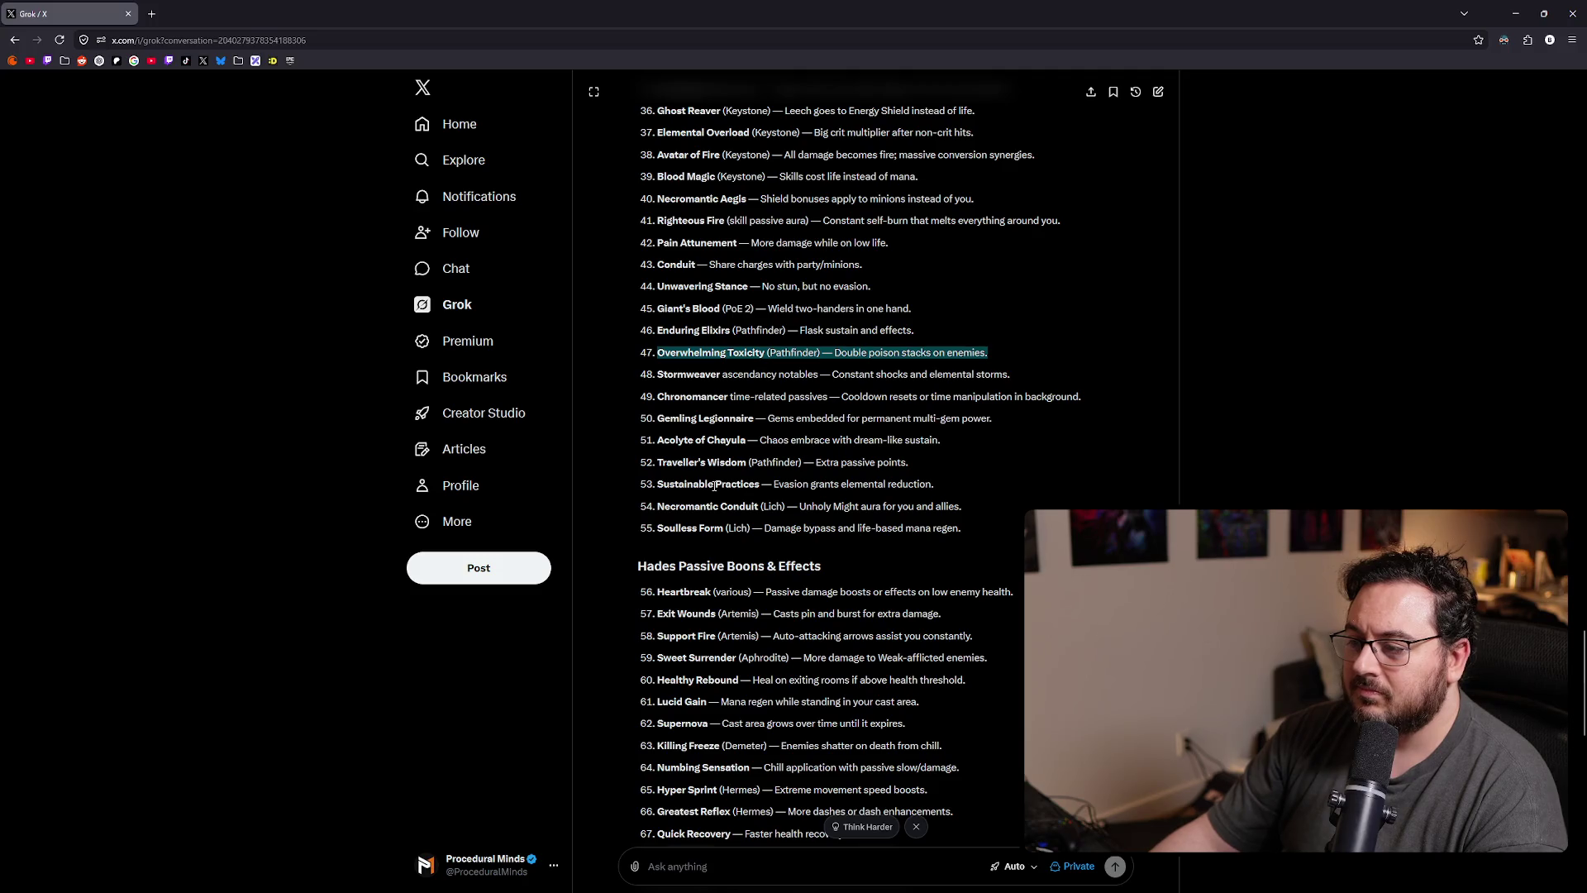
{"action": "scroll", "coordinate": [713, 485], "scroll_direction": "down", "scroll_amount": 3}
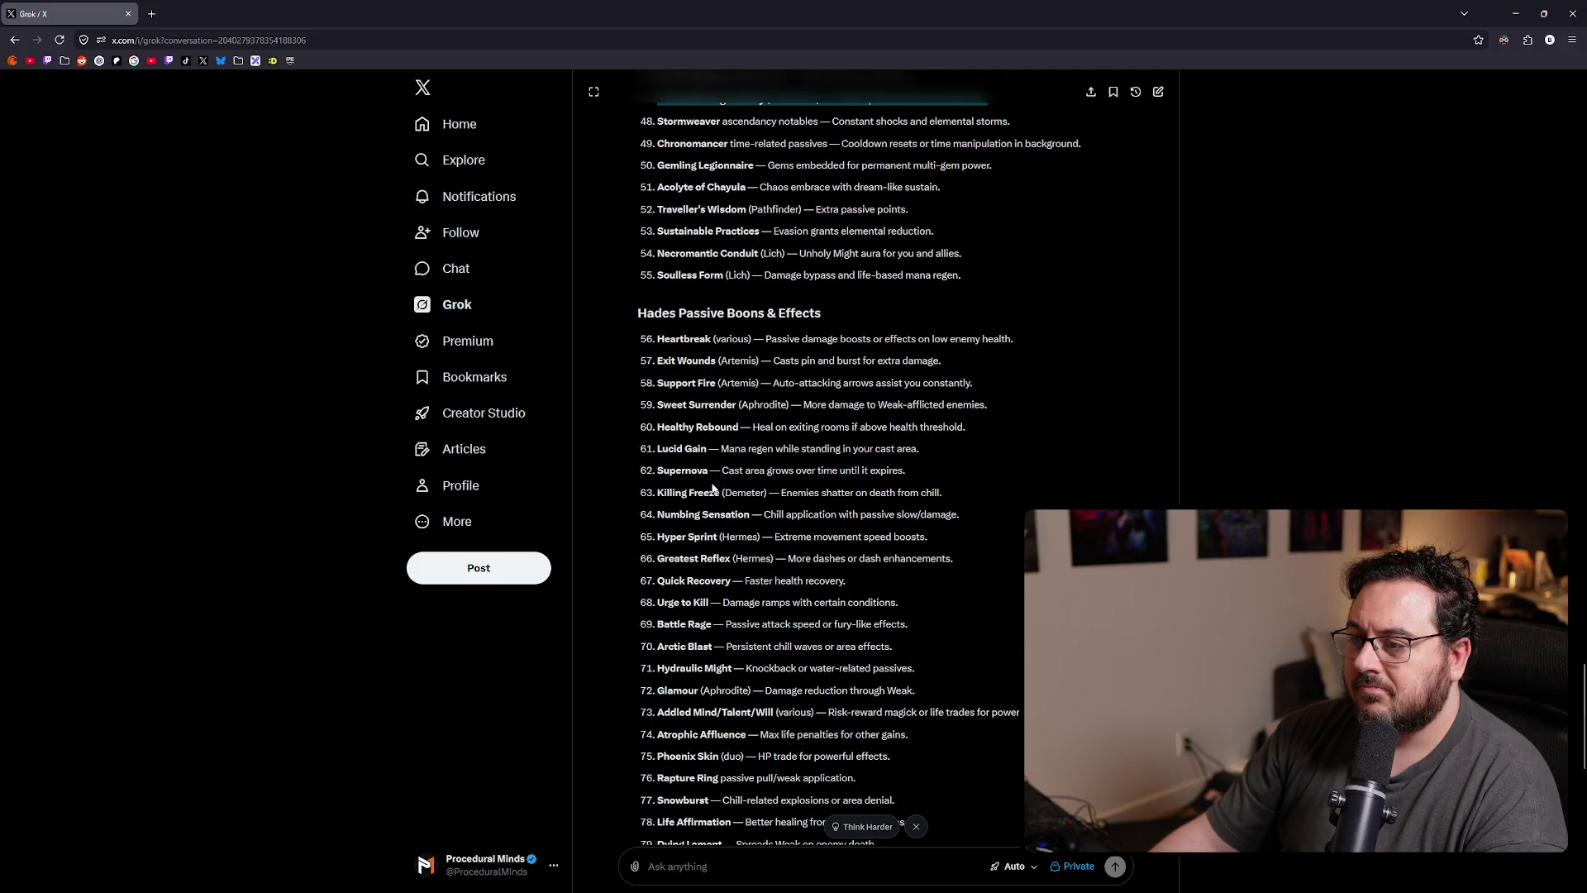
{"action": "scroll", "coordinate": [713, 488], "scroll_direction": "down", "scroll_amount": 1}
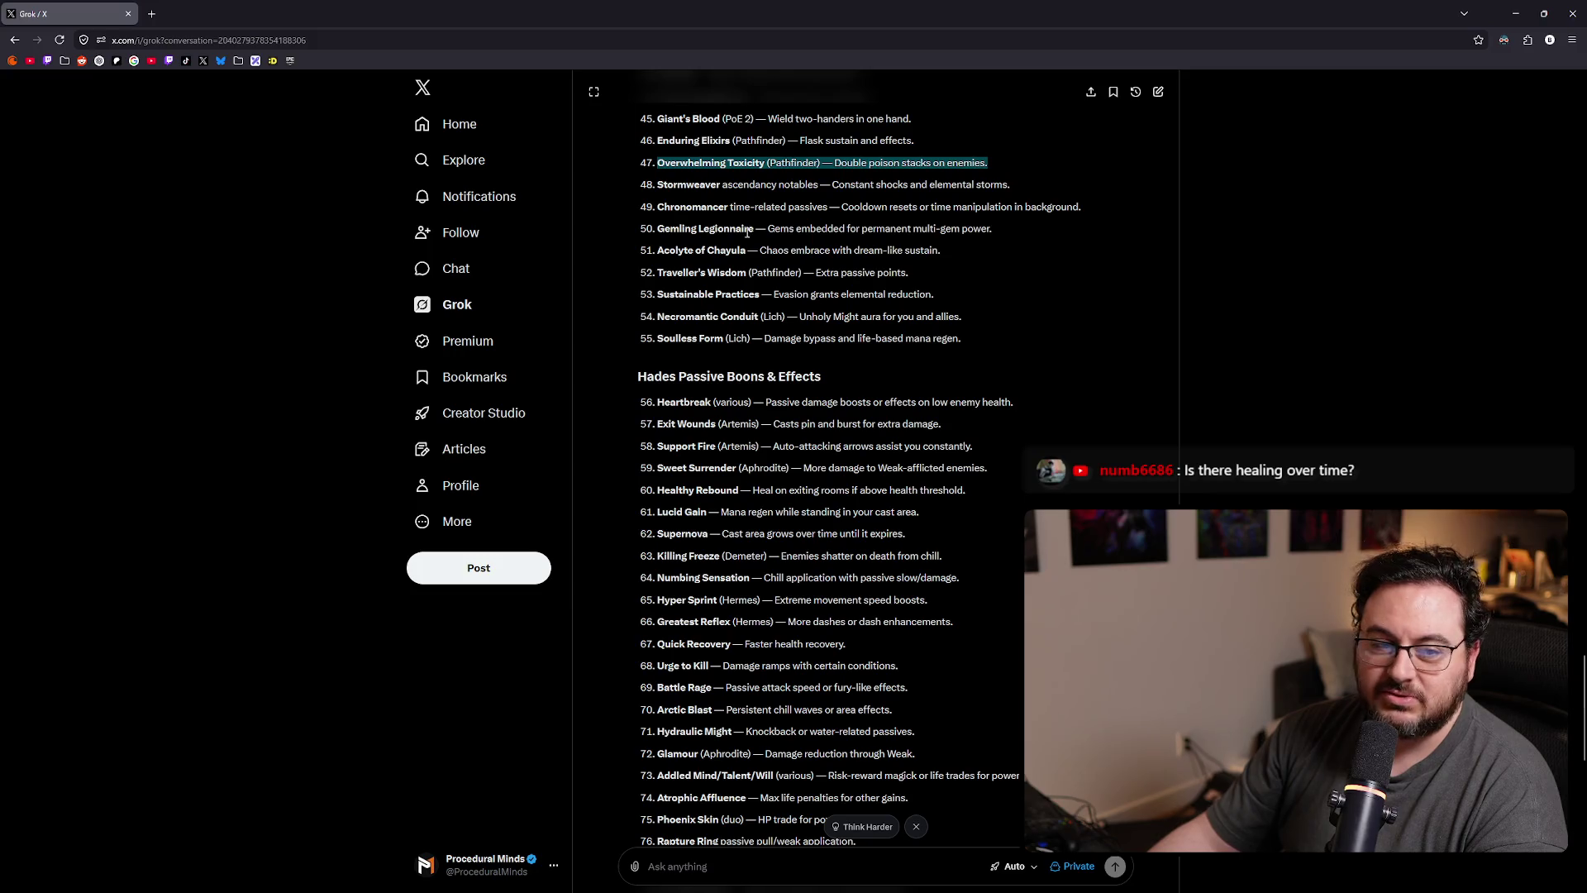
{"action": "scroll", "coordinate": [883, 335], "scroll_direction": "down", "scroll_amount": 2}
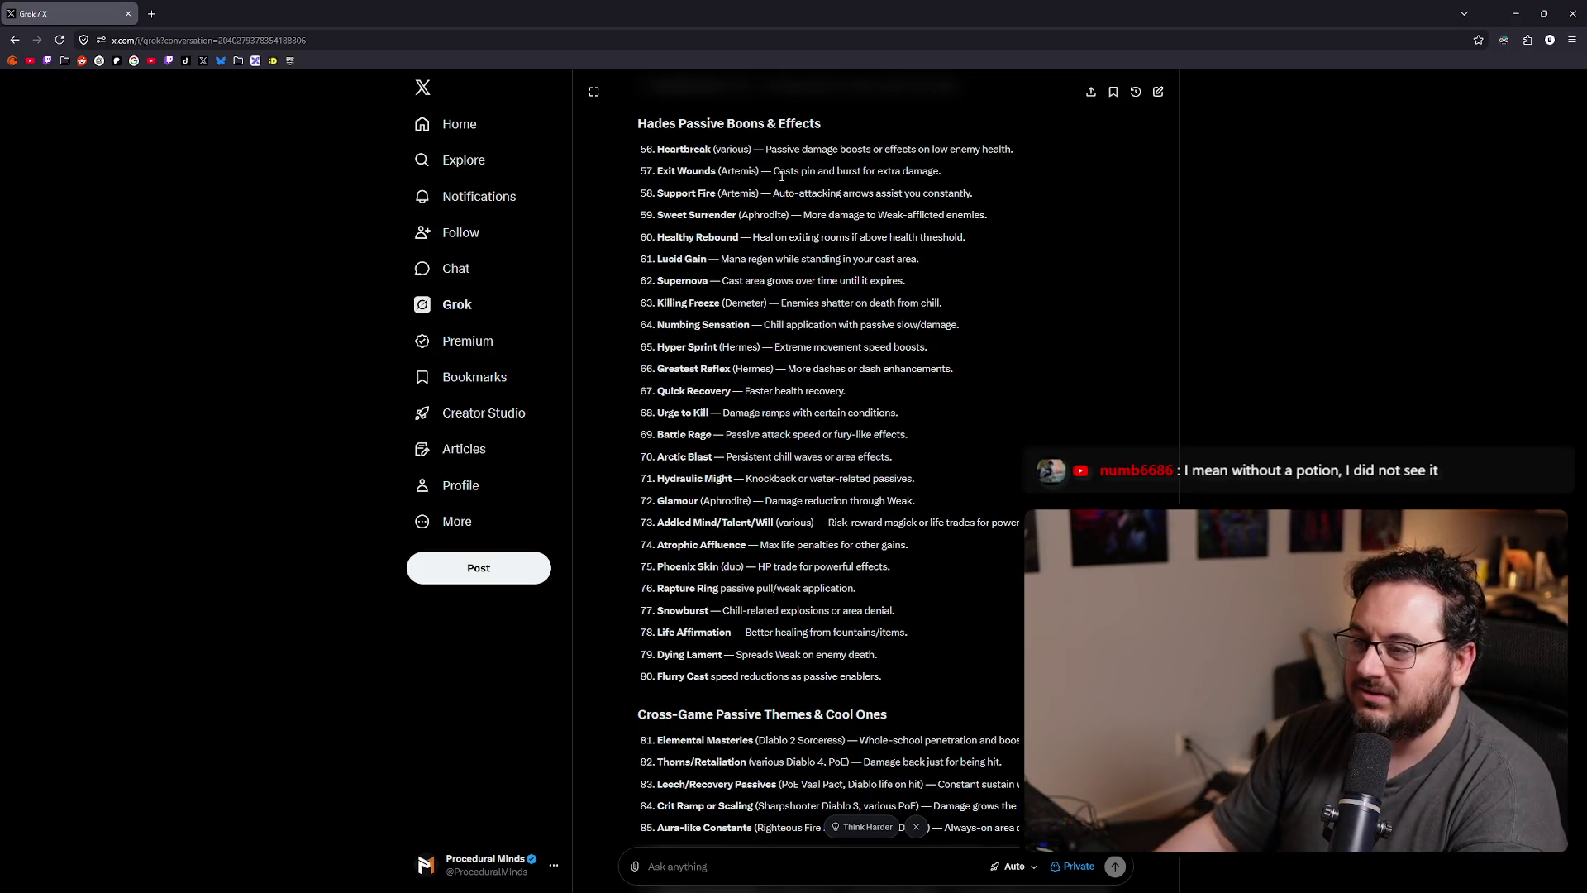
{"action": "triple_click", "coordinate": [731, 214]}
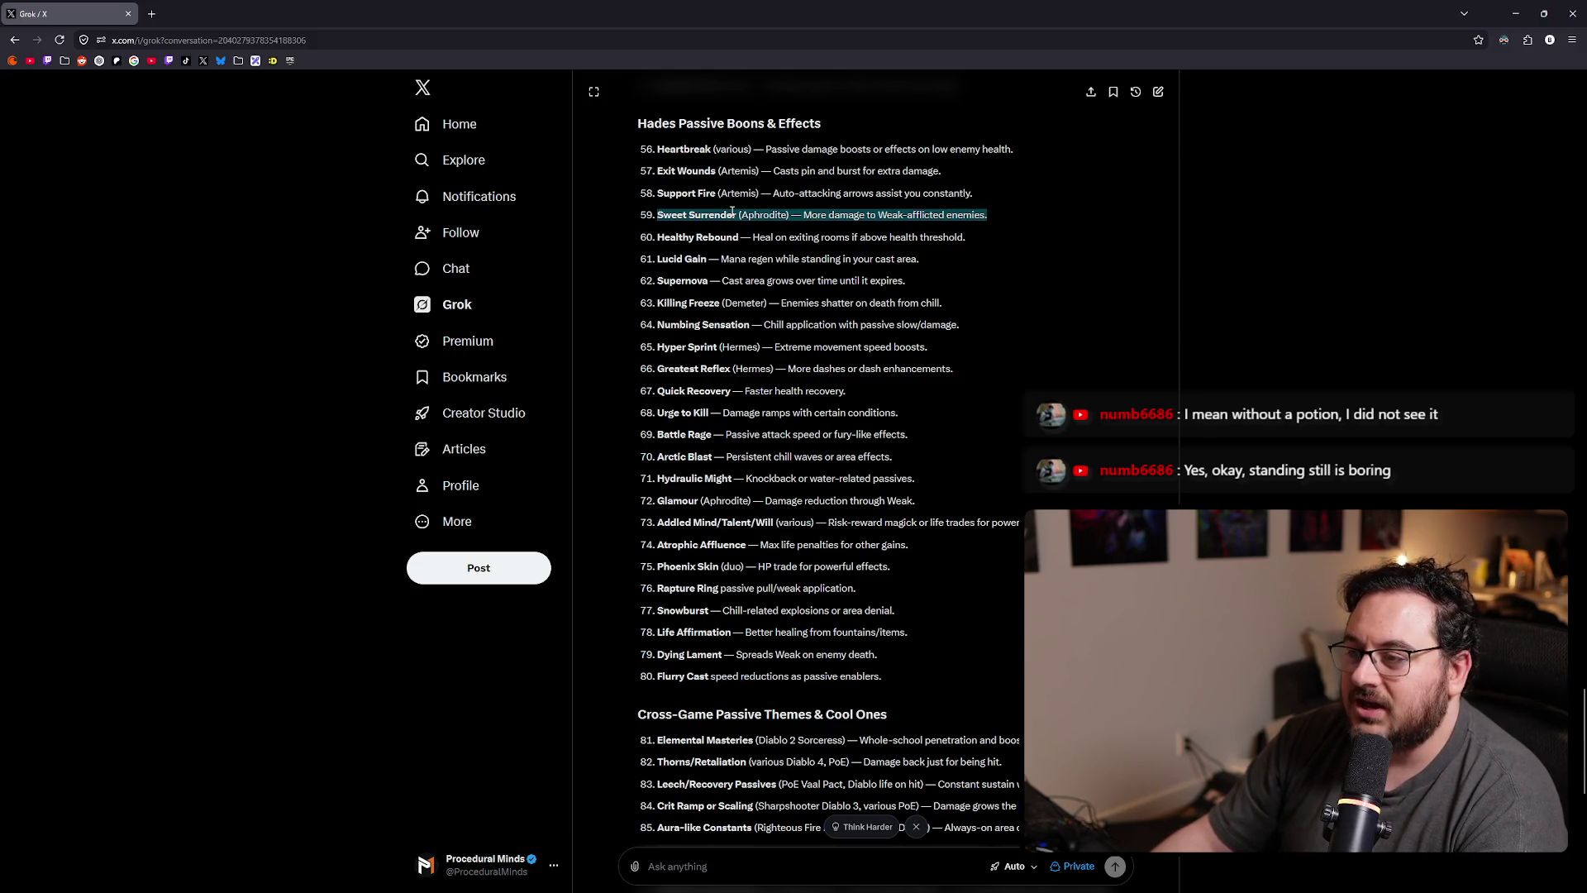
{"action": "triple_click", "coordinate": [729, 237]}
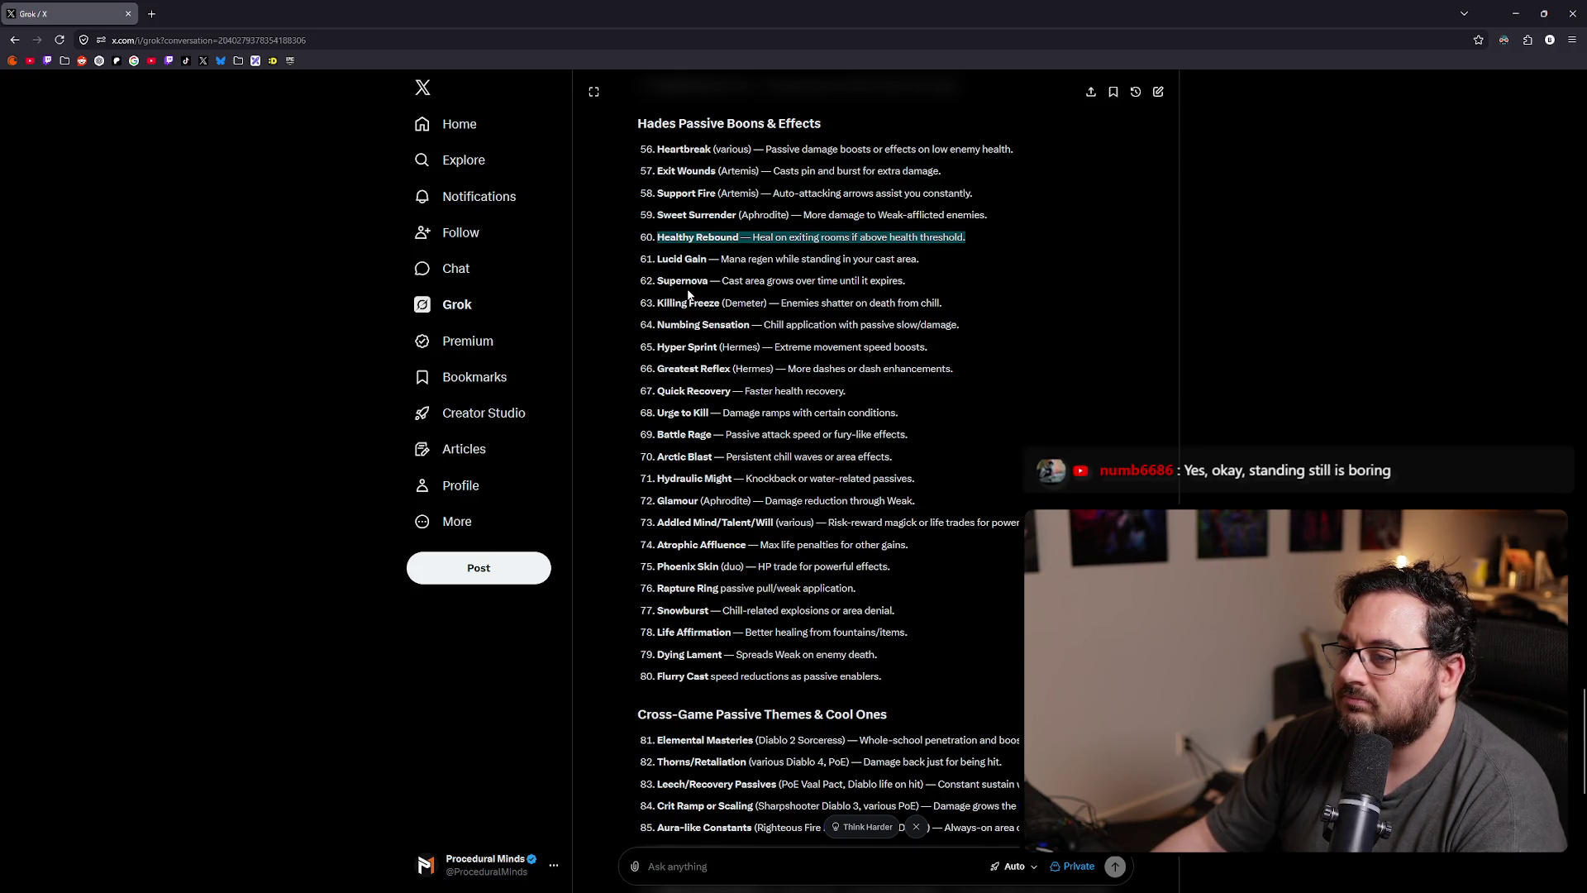
{"action": "triple_click", "coordinate": [682, 306]}
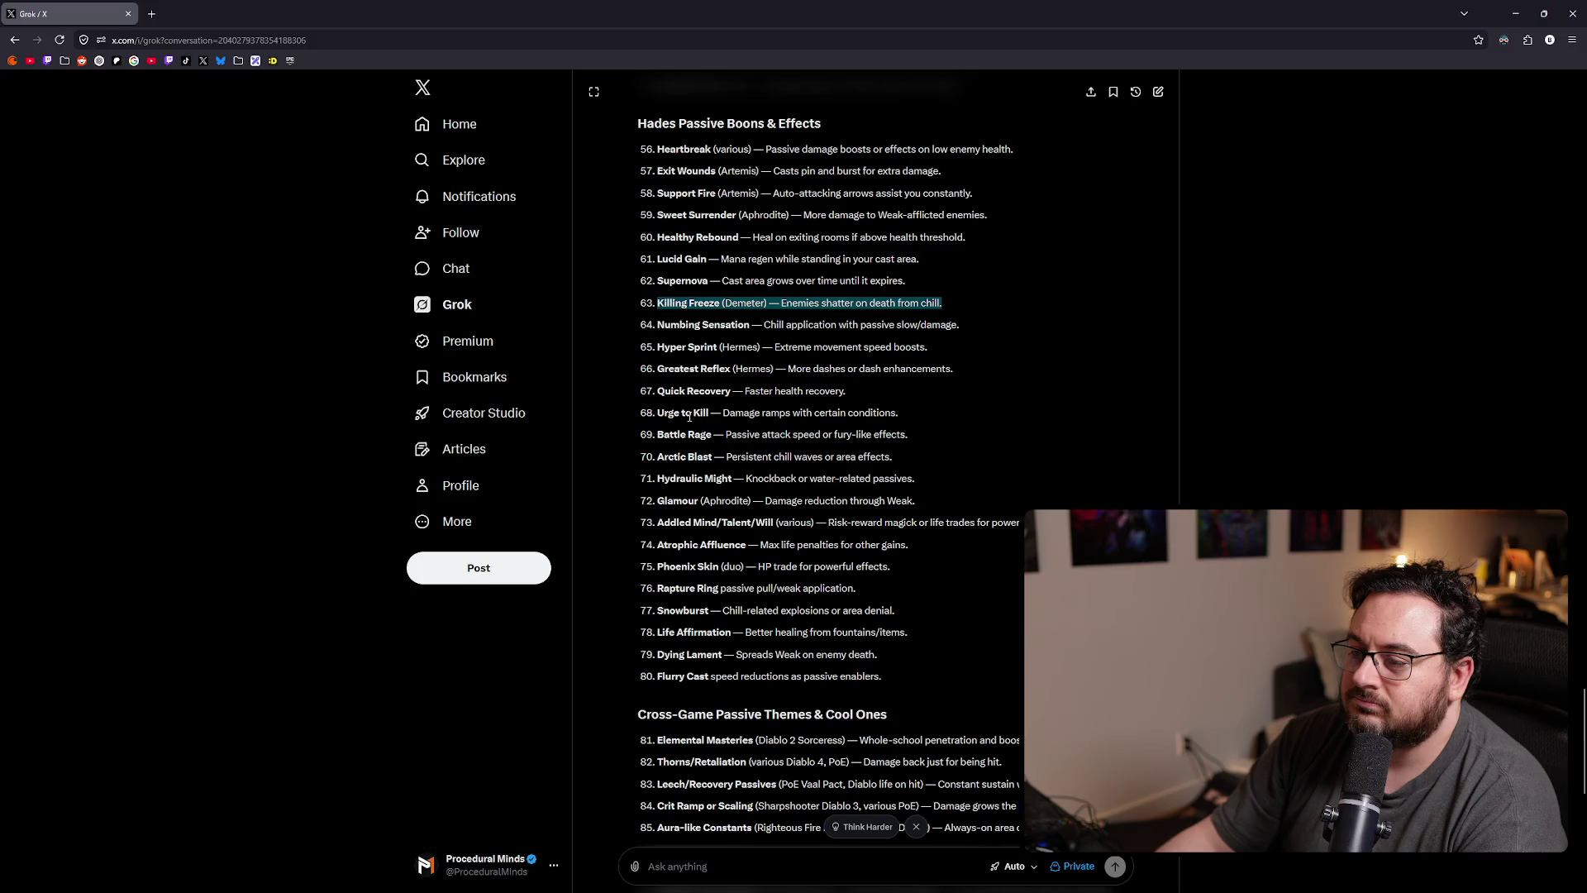
{"action": "triple_click", "coordinate": [689, 416]}
{"action": "scroll", "coordinate": [823, 389], "scroll_direction": "down", "scroll_amount": 2}
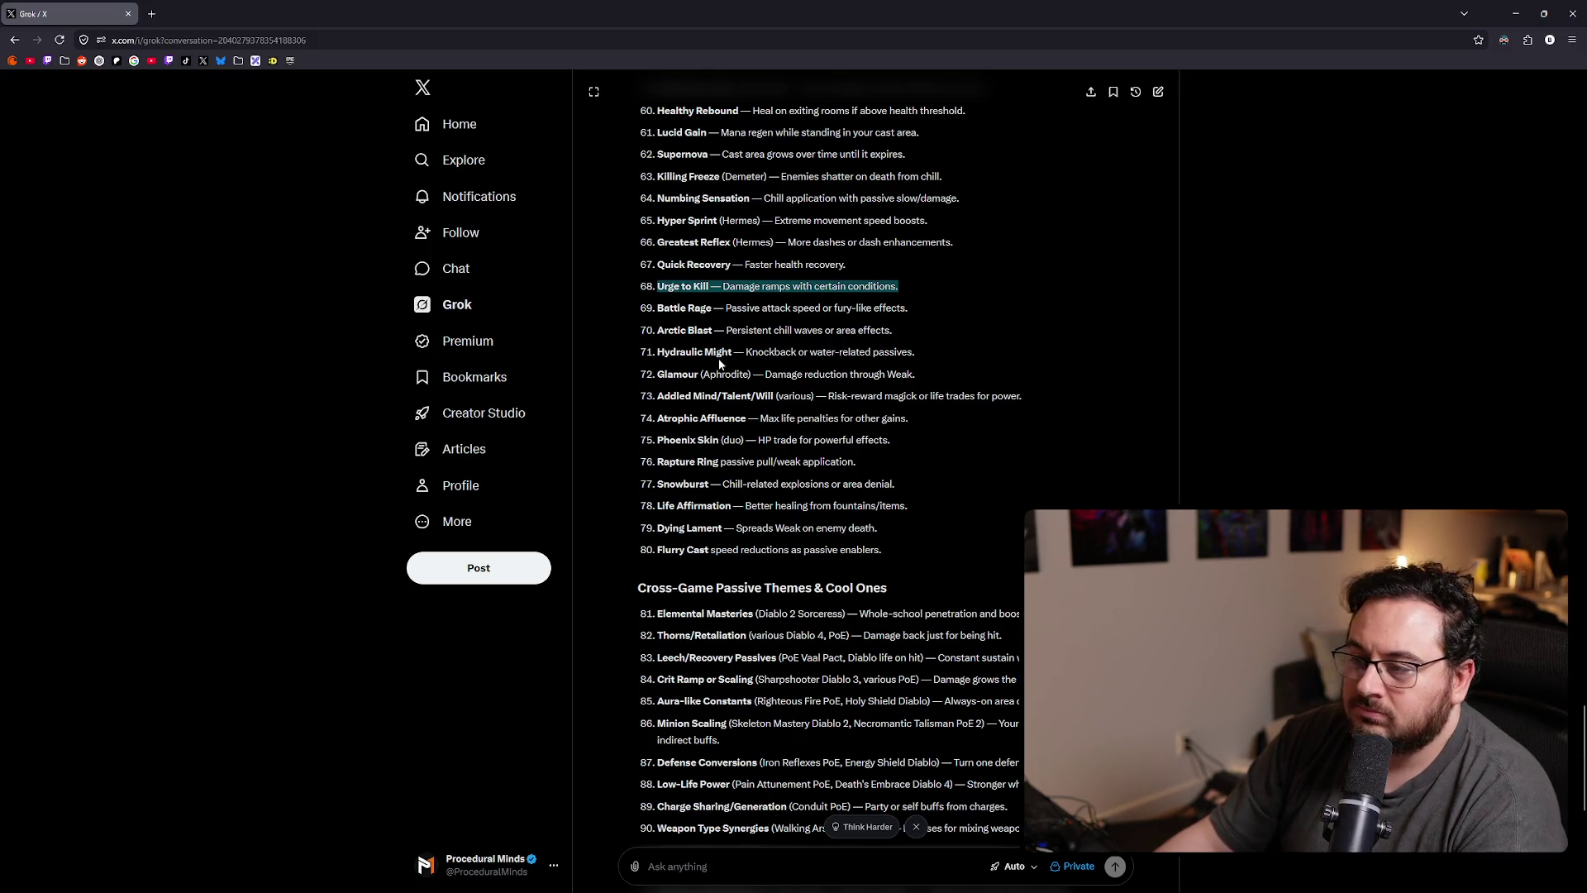
{"action": "scroll", "coordinate": [719, 360], "scroll_direction": "down", "scroll_amount": 1}
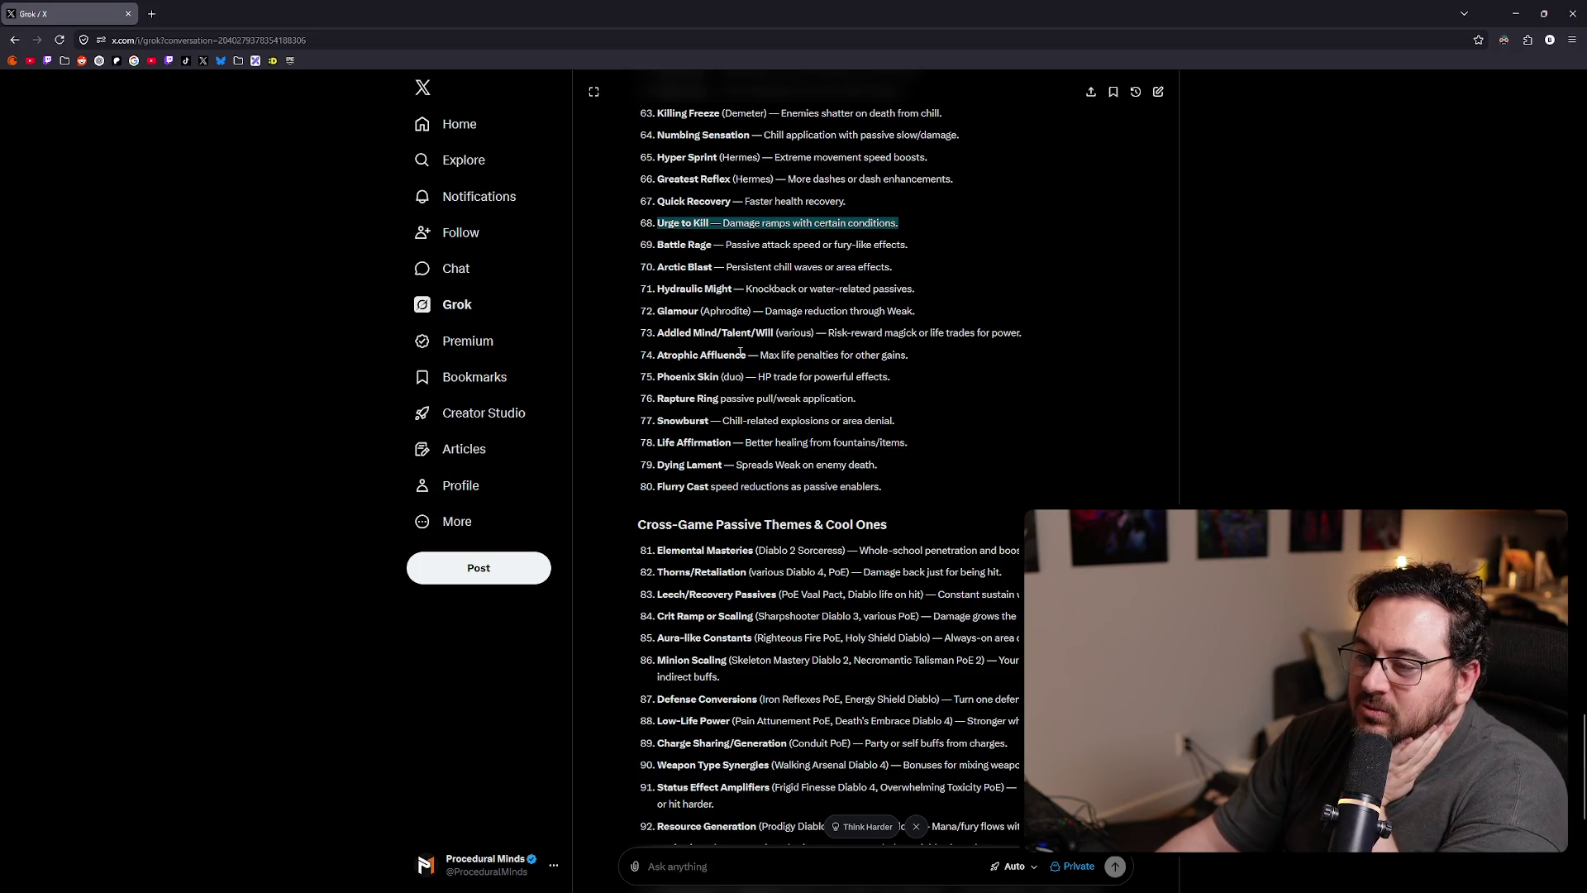
{"action": "scroll", "coordinate": [745, 357], "scroll_direction": "down", "scroll_amount": 1}
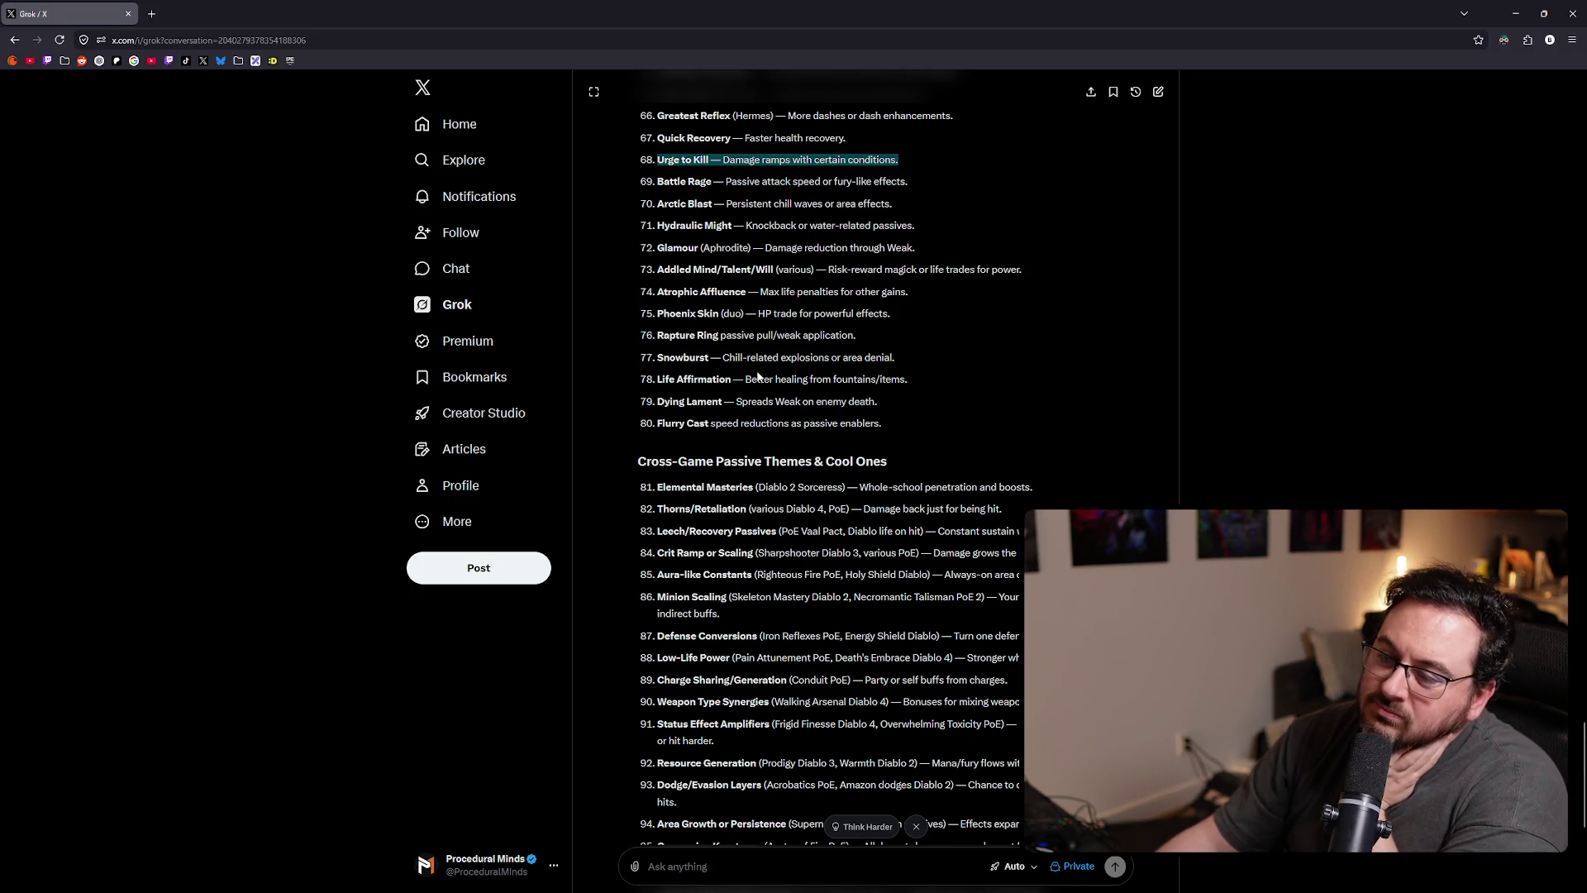
{"action": "key", "text": "alt+Tab"}
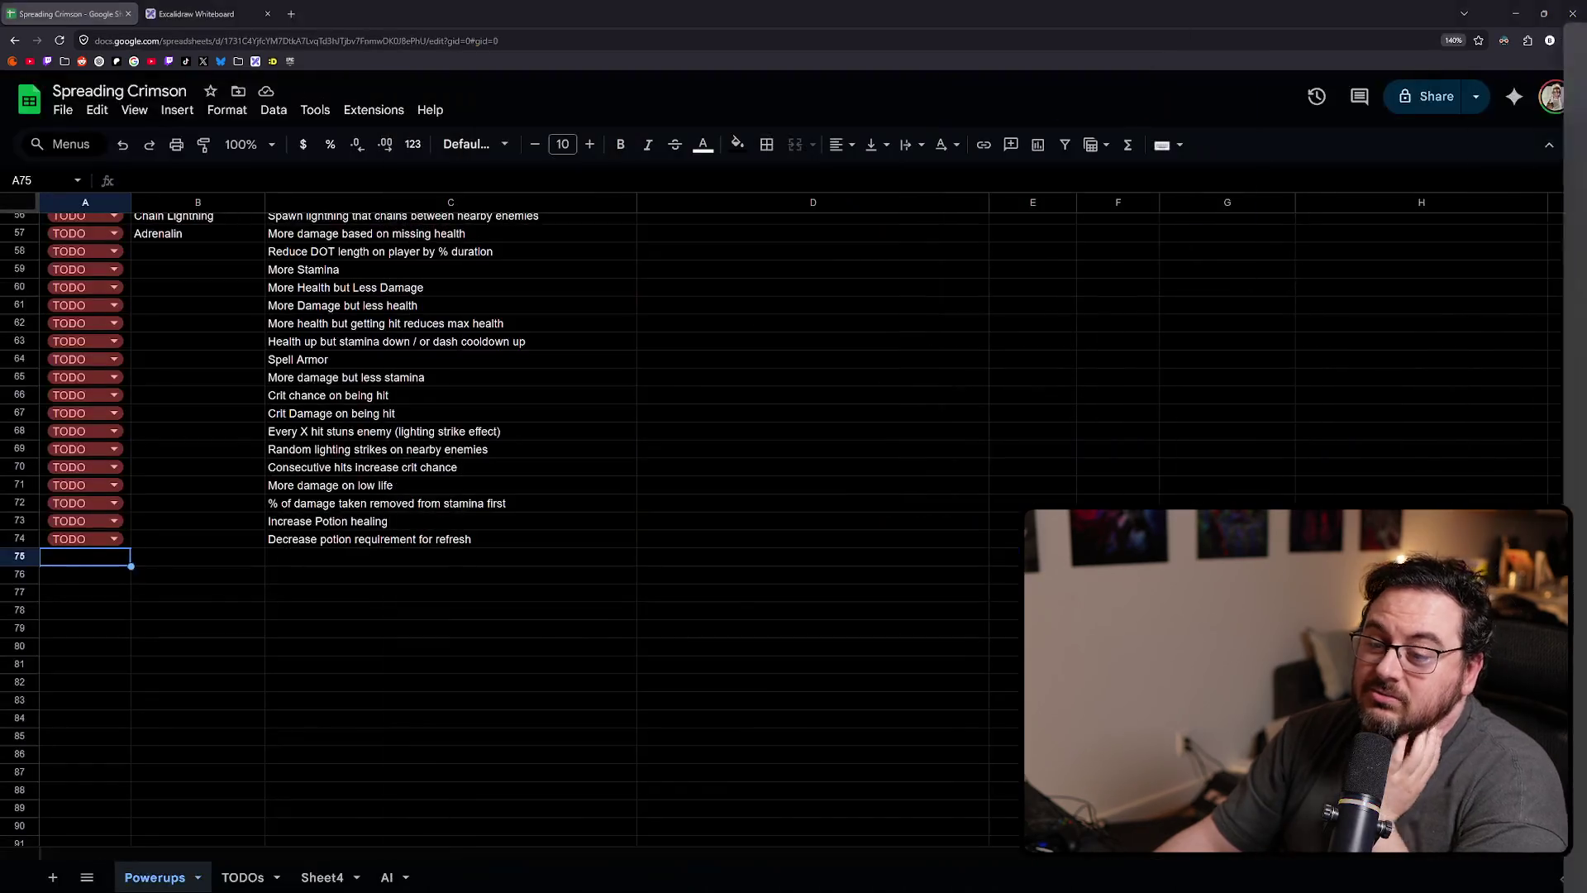
- Give row 75 TODO status, name 'Corpse Explosion', and description 'Enemies explode on death dealing damage to surrounding enemies'
{"action": "type", "text": "TODO"}
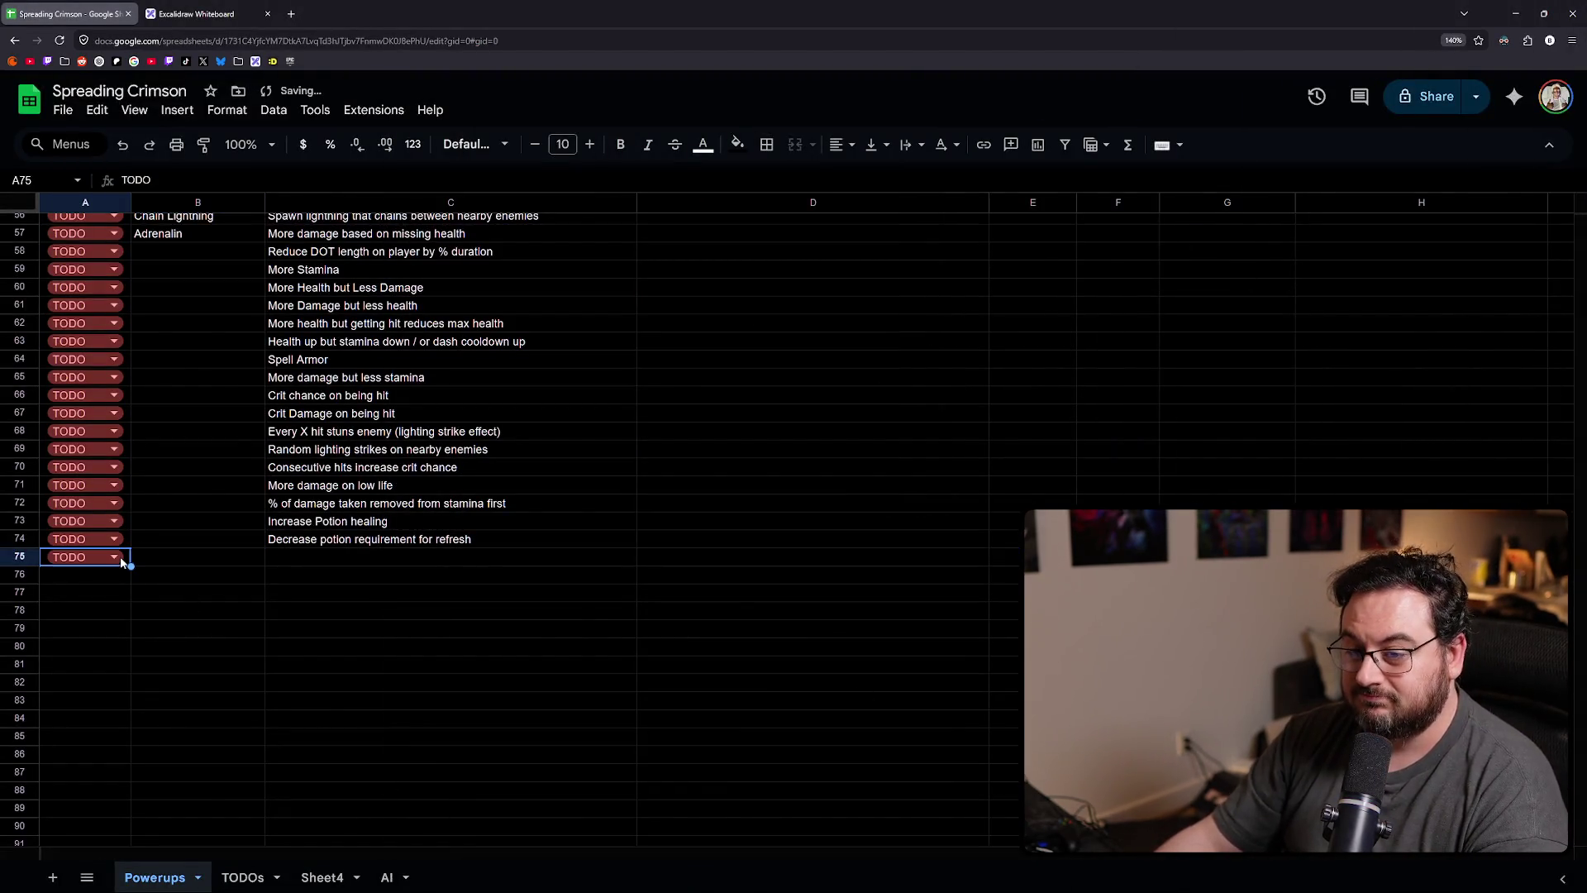
{"action": "key", "text": "Tab"}
{"action": "key", "text": "Tab"}
{"action": "type", "text": "Corpse exp"}
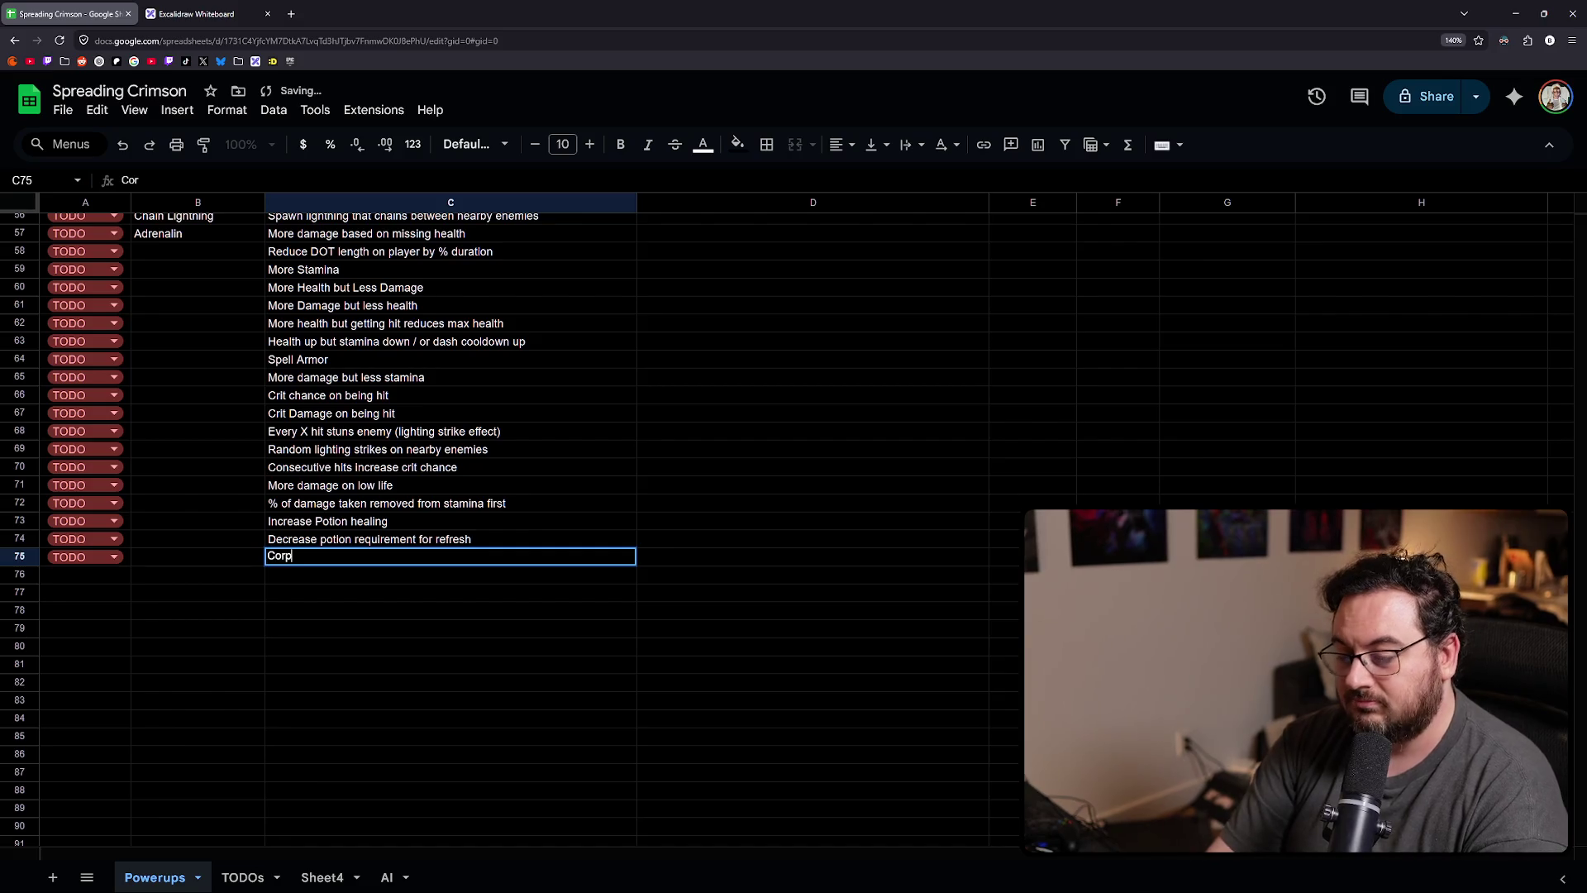
{"action": "key", "text": "BackSpace"}
{"action": "key", "text": "BackSpace"}
{"action": "key", "text": "BackSpace"}
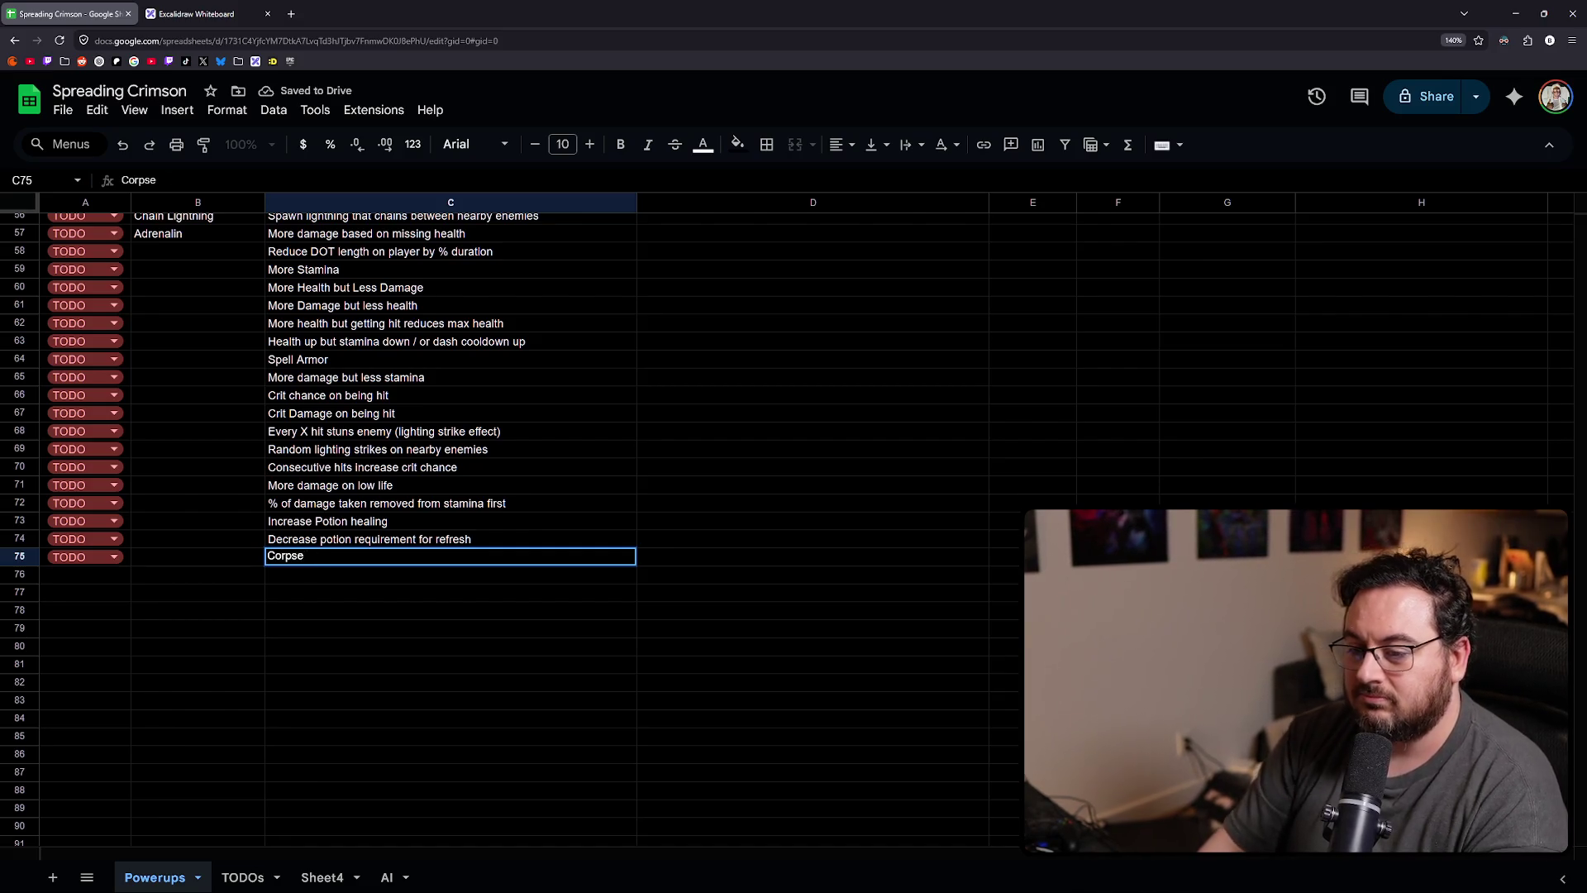
{"action": "key", "text": "shift+Tab"}
{"action": "type", "text": "C"}
{"action": "type", "text": "orpse Explosion"}
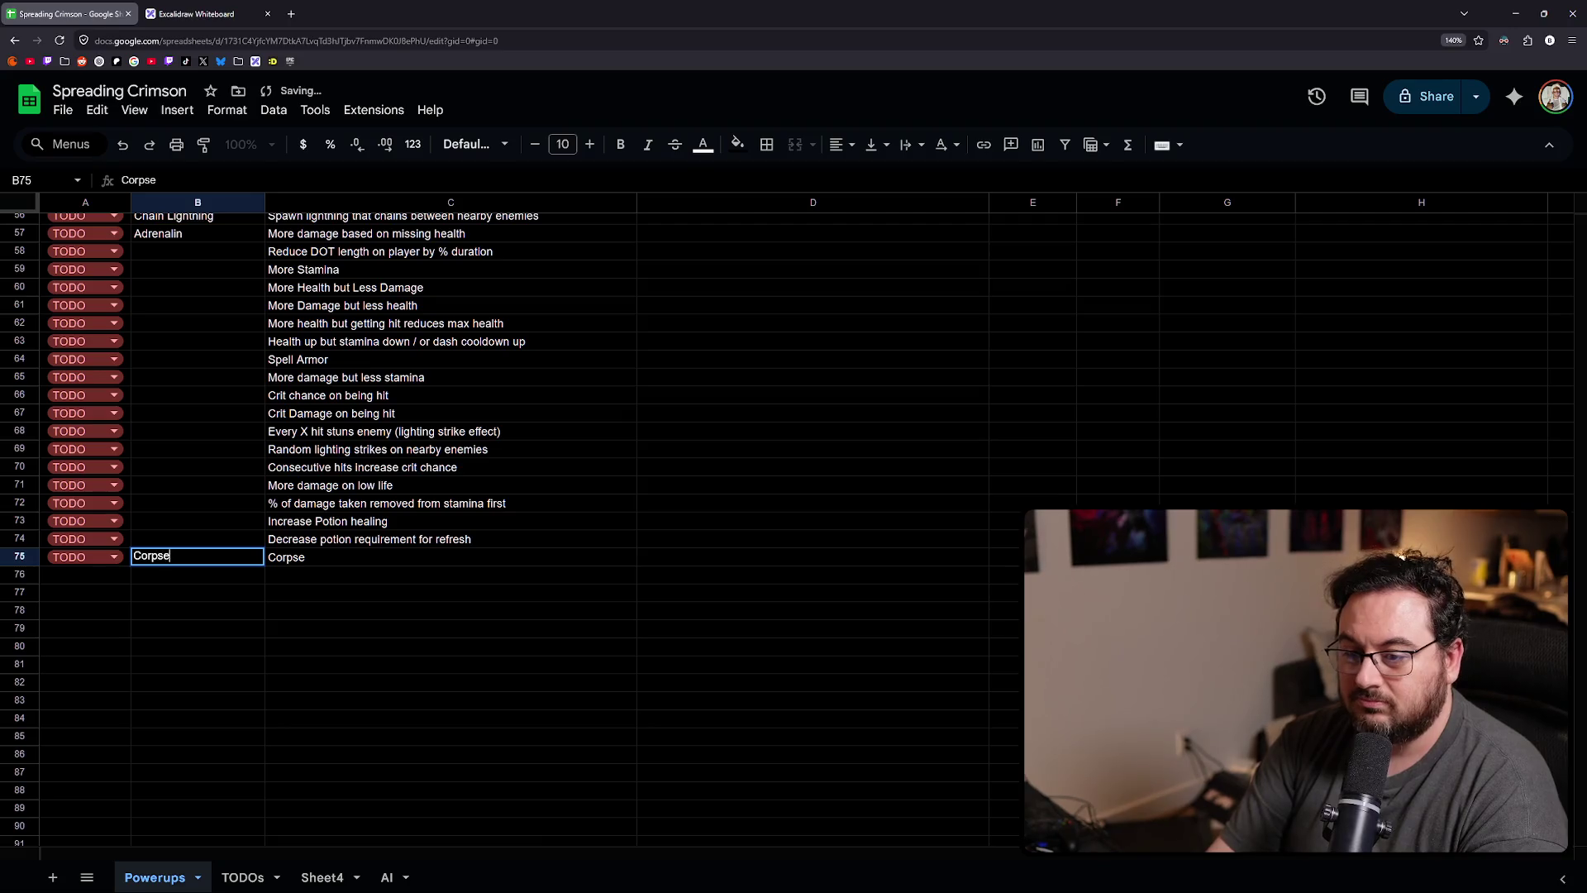
{"action": "key", "text": "Tab"}
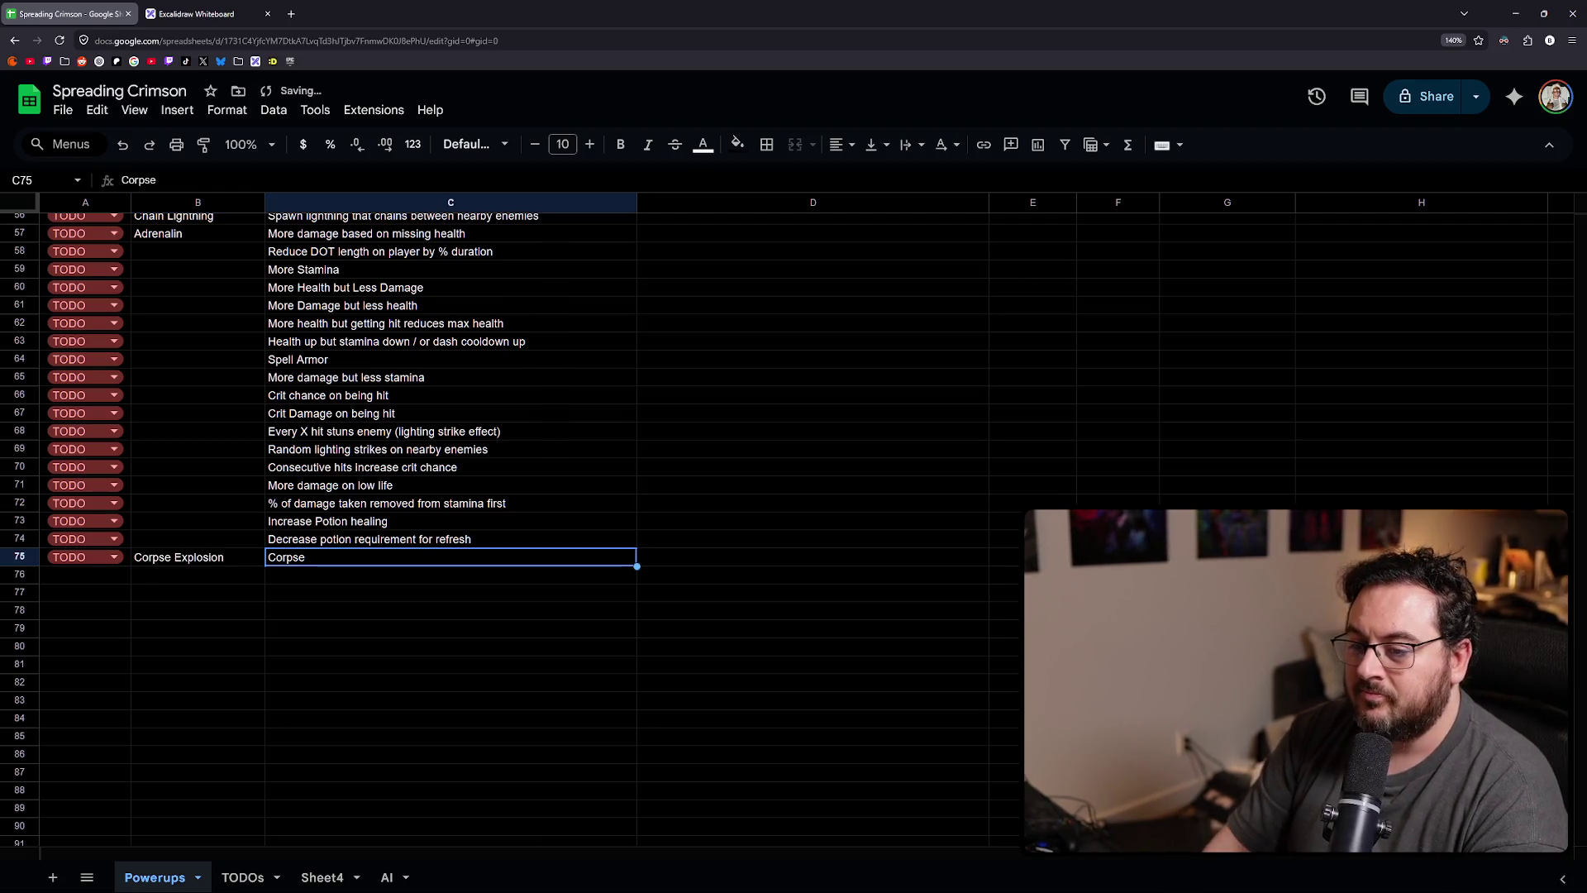
{"action": "key", "text": "Return"}
{"action": "key", "text": "ctrl+a"}
{"action": "type", "text": "Enem"}
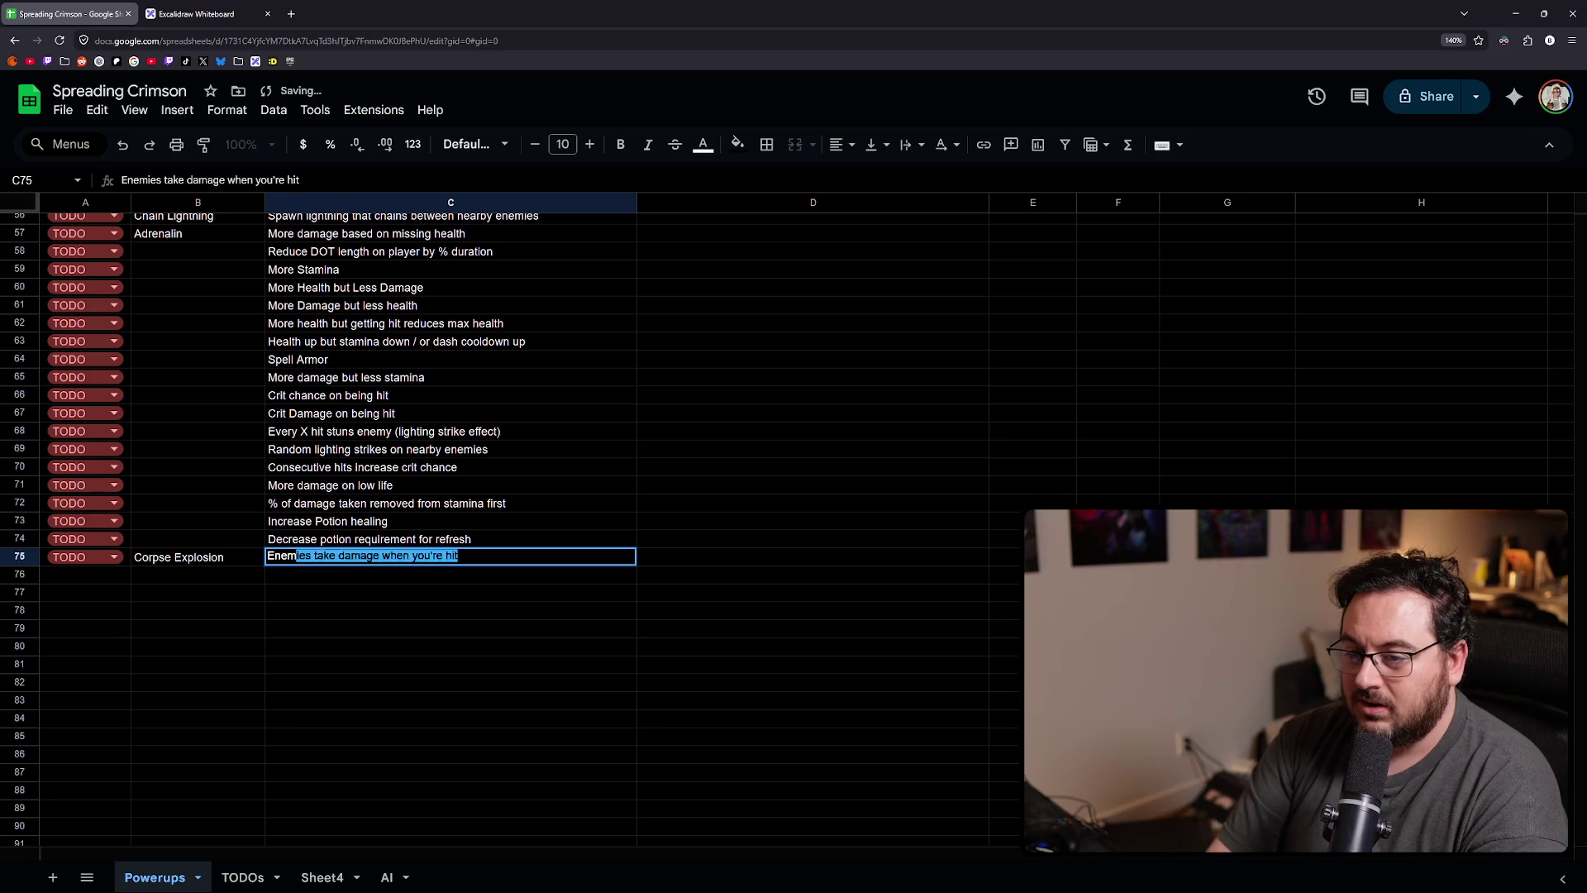
{"action": "type", "text": "ies explode on "}
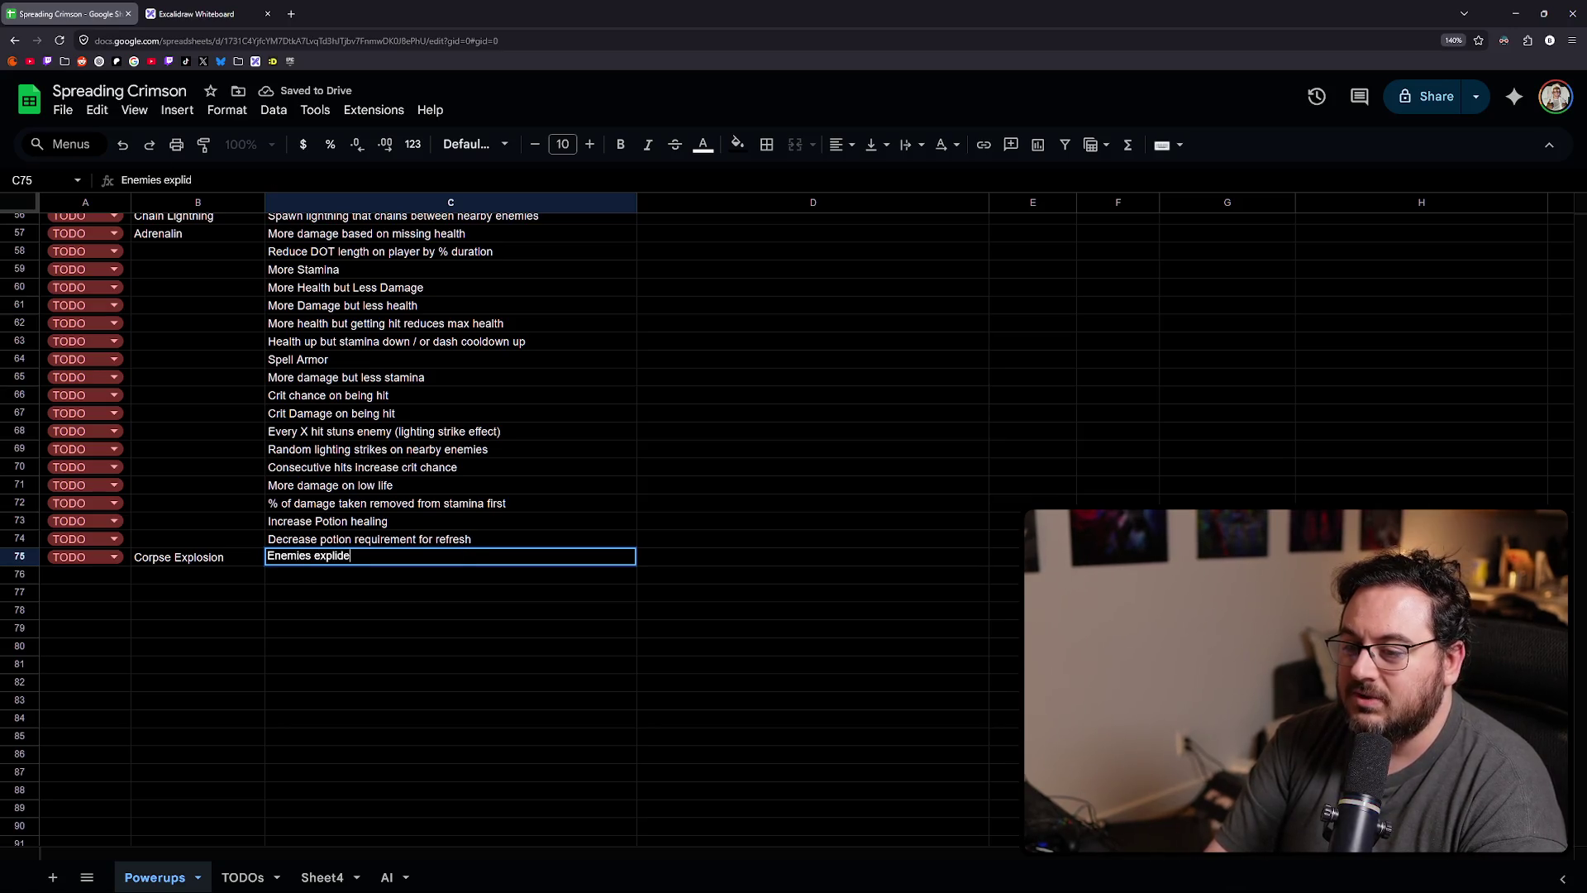
{"action": "type", "text": "deat"}
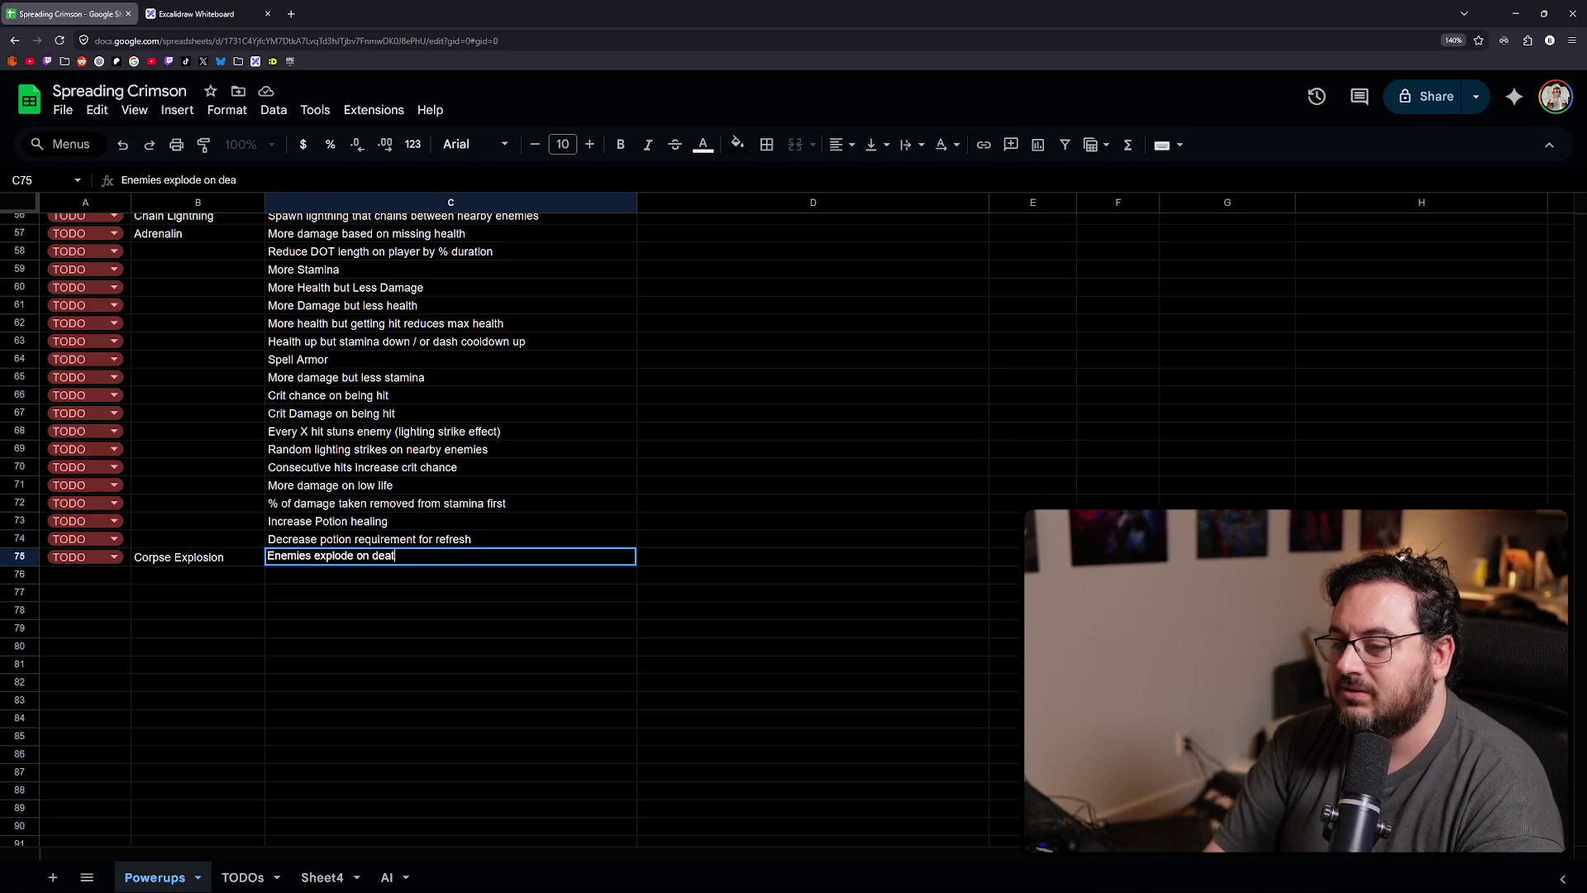
{"action": "type", "text": "h dealing damage"}
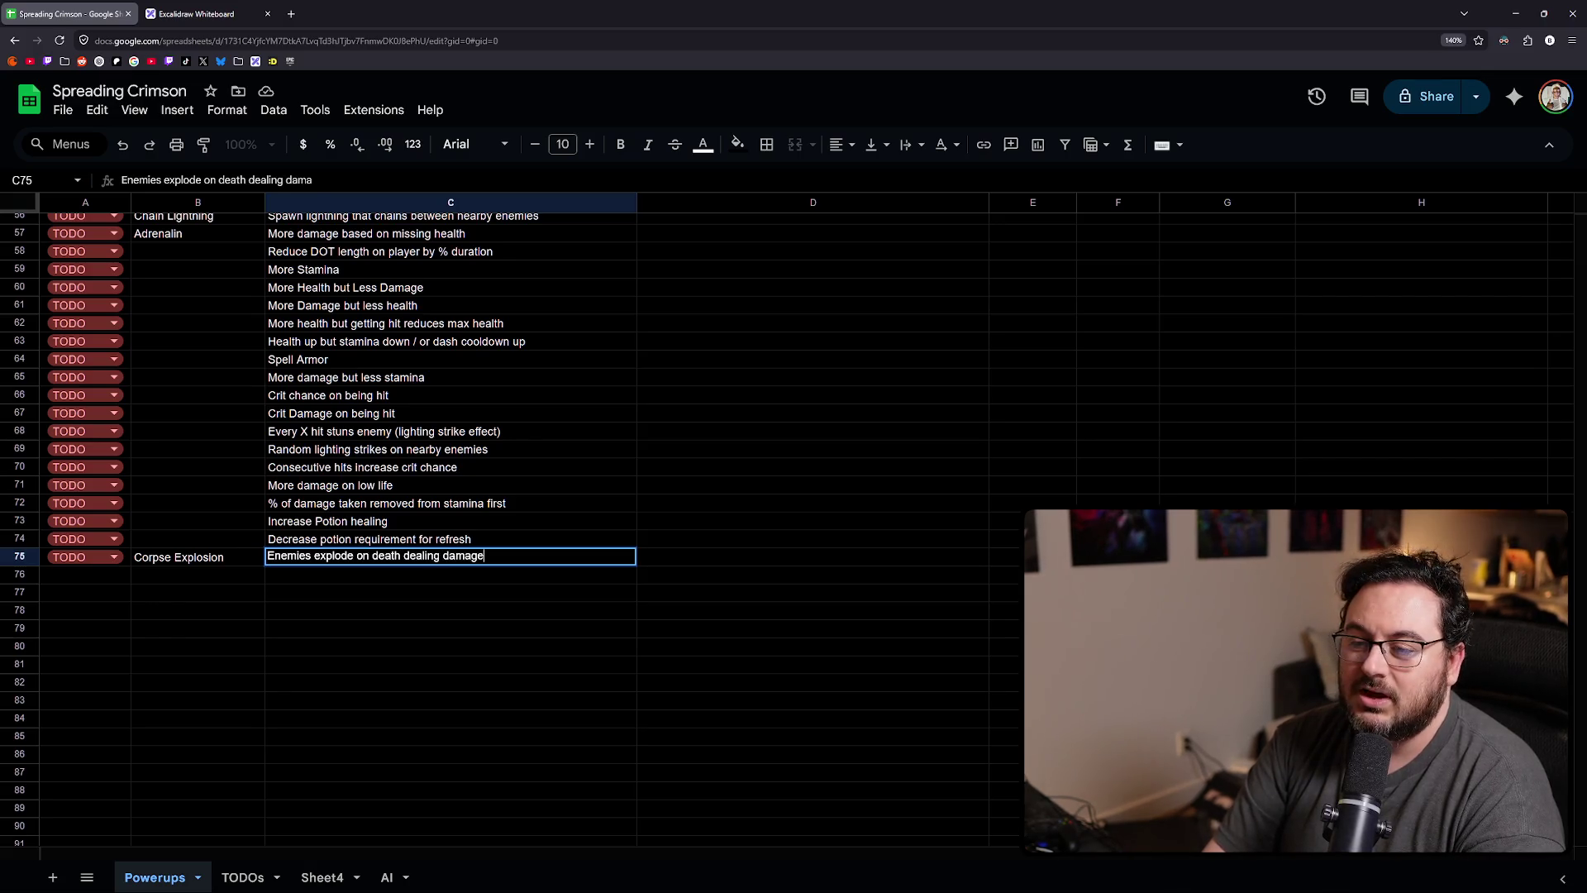
{"action": "type", "text": " to surrounding en"}
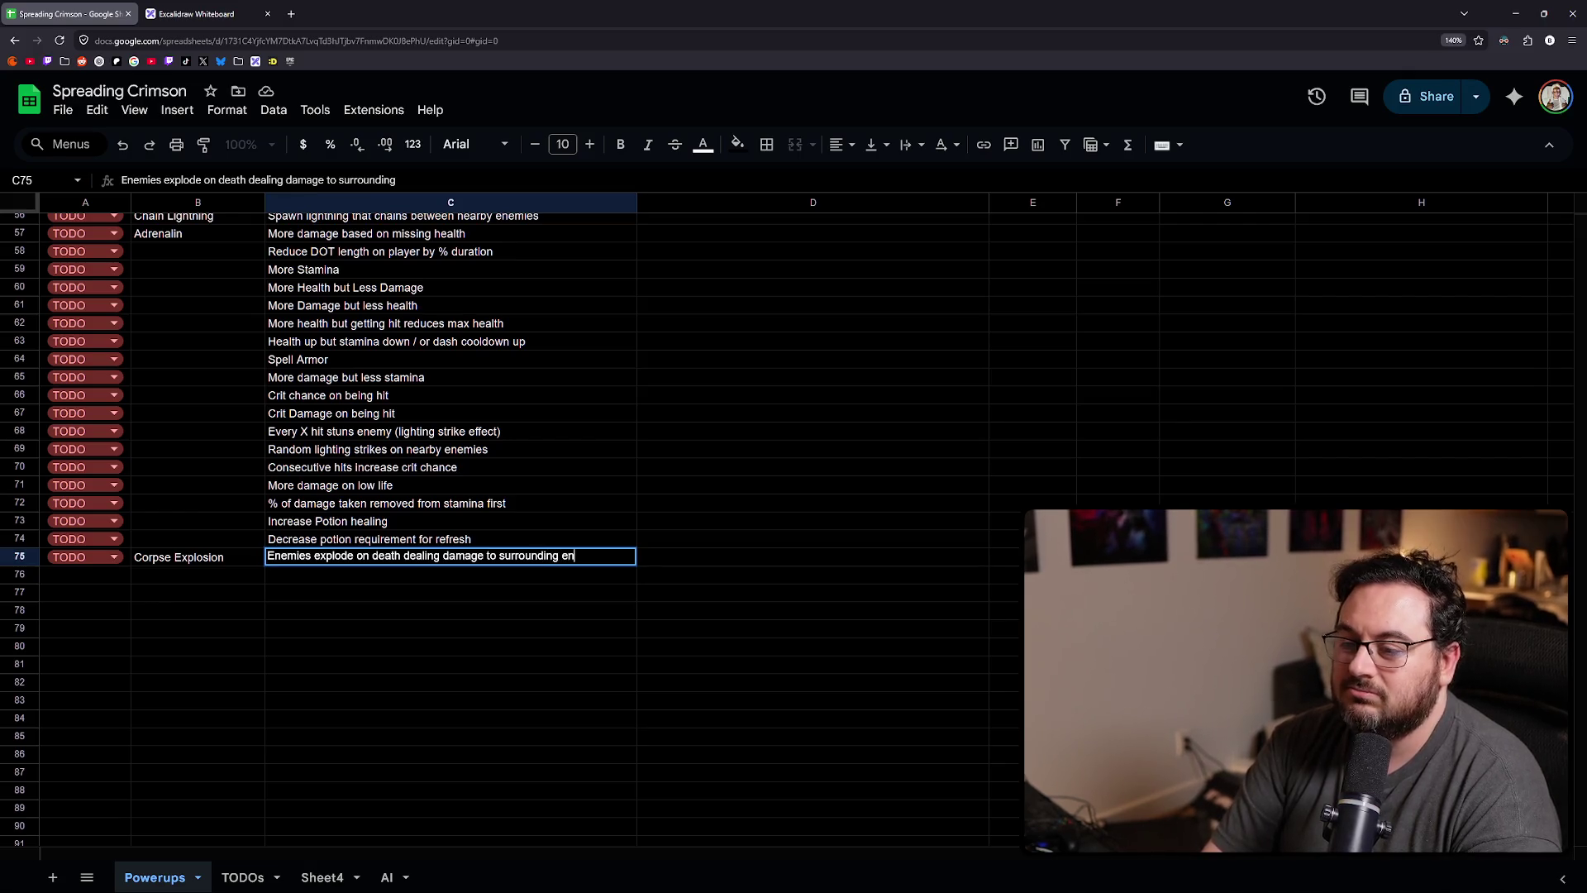
{"action": "type", "text": "emies"}
{"action": "key", "text": "Return"}
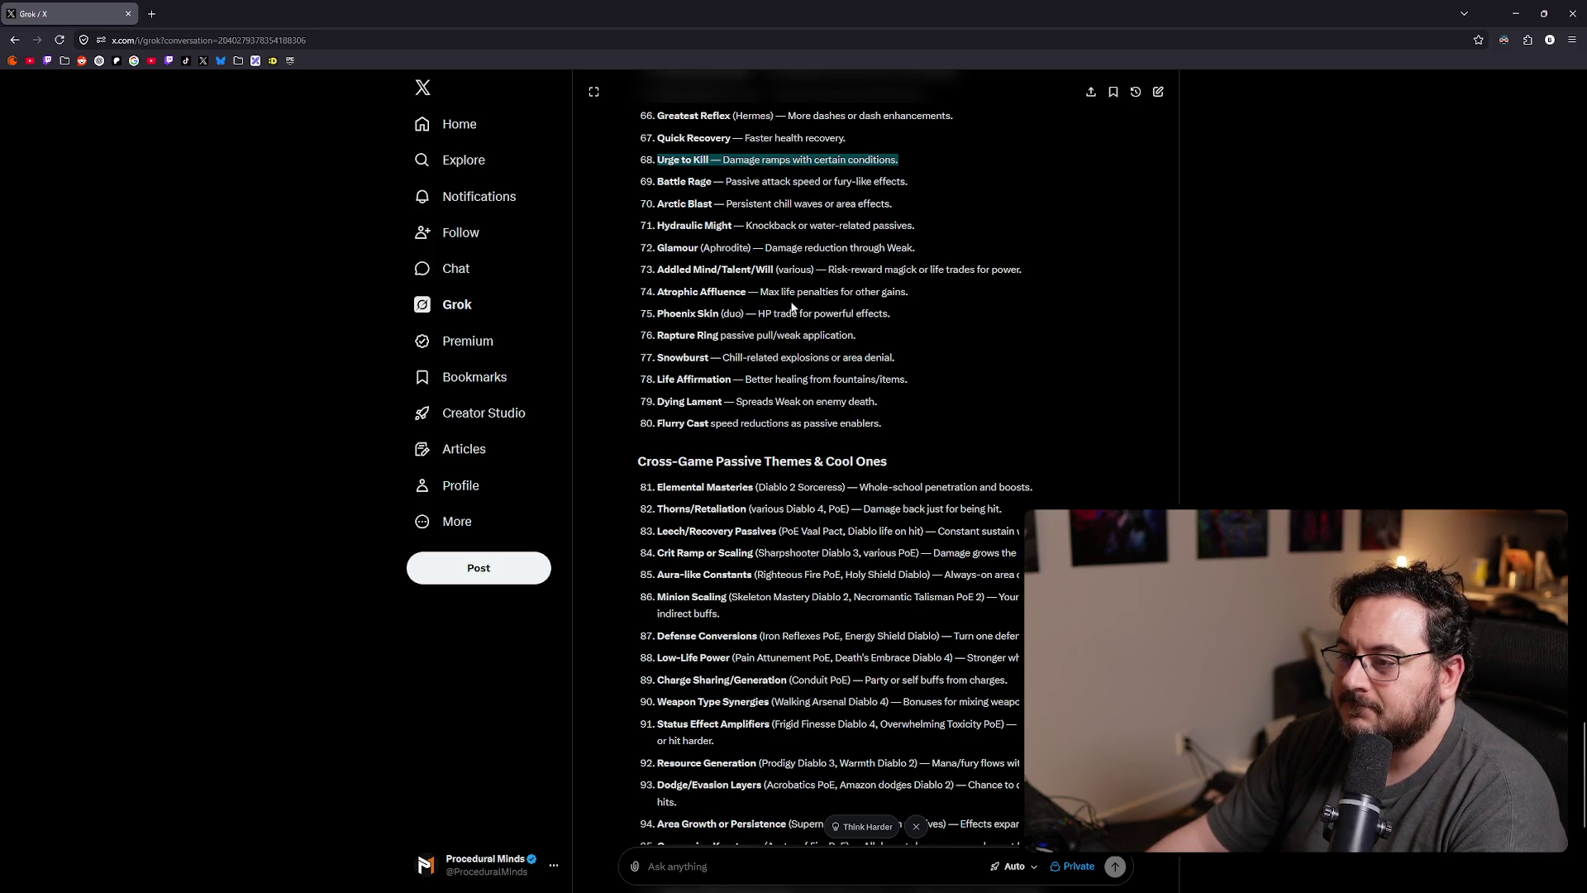
- Scroll Grok's reply down to the Cross-Game Passive Themes, items 81–100
{"action": "scroll", "coordinate": [800, 269], "scroll_direction": "down", "scroll_amount": 4}
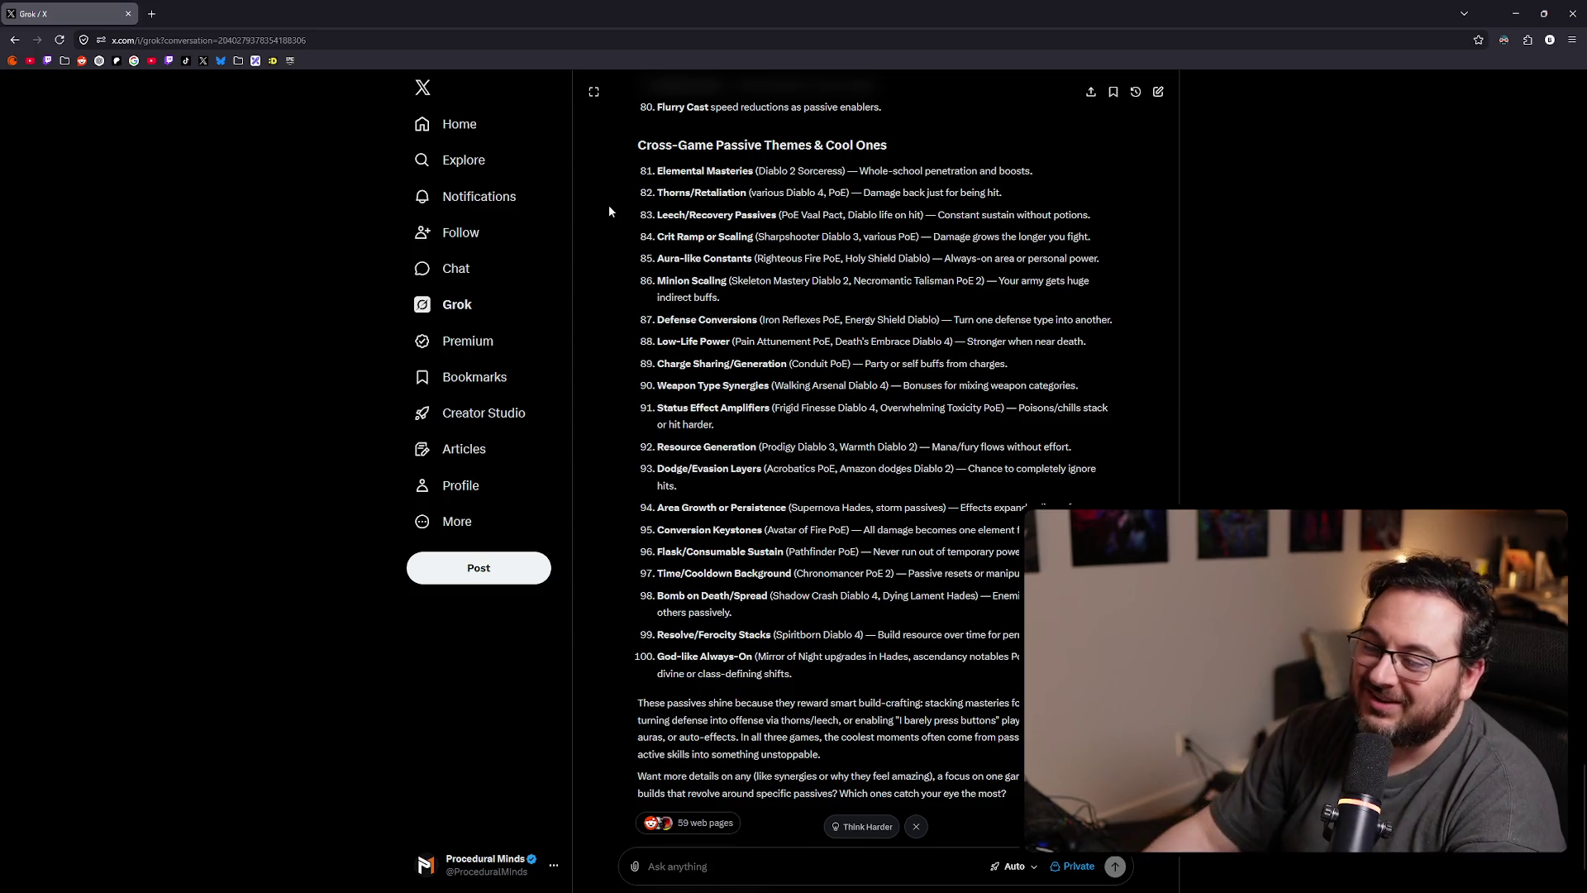
- Highlight item 98, Bomb on Death/Spread, then scroll back up to the Diablo Series Passives
{"action": "triple_click", "coordinate": [740, 616]}
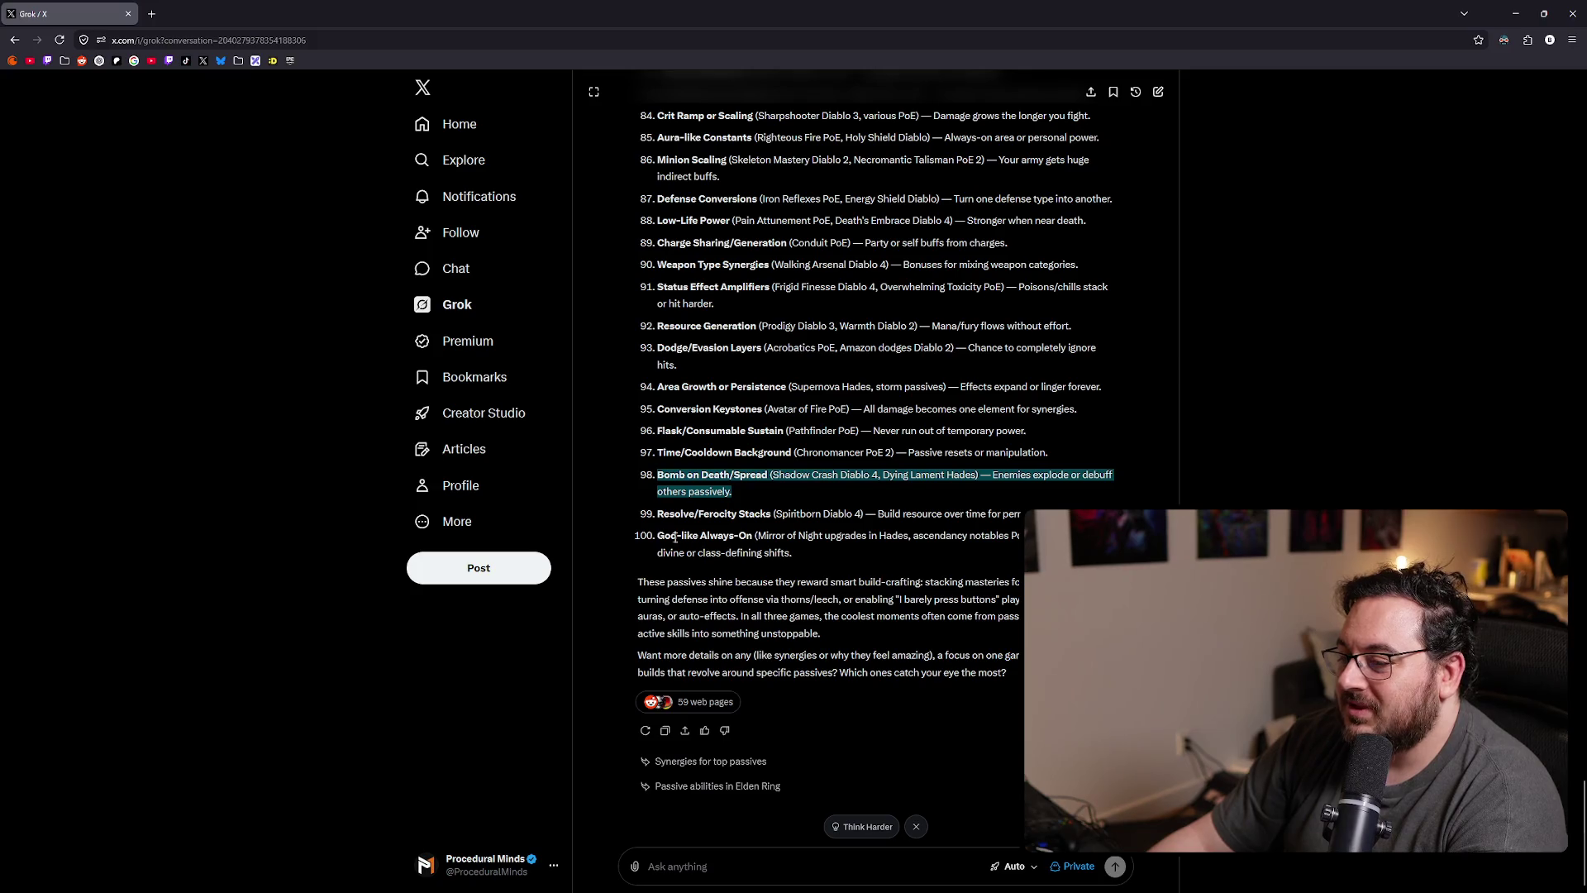
{"action": "left_click_drag", "start_coordinate": [771, 536], "coordinate": [858, 536]}
{"action": "left_click", "coordinate": [908, 533]}
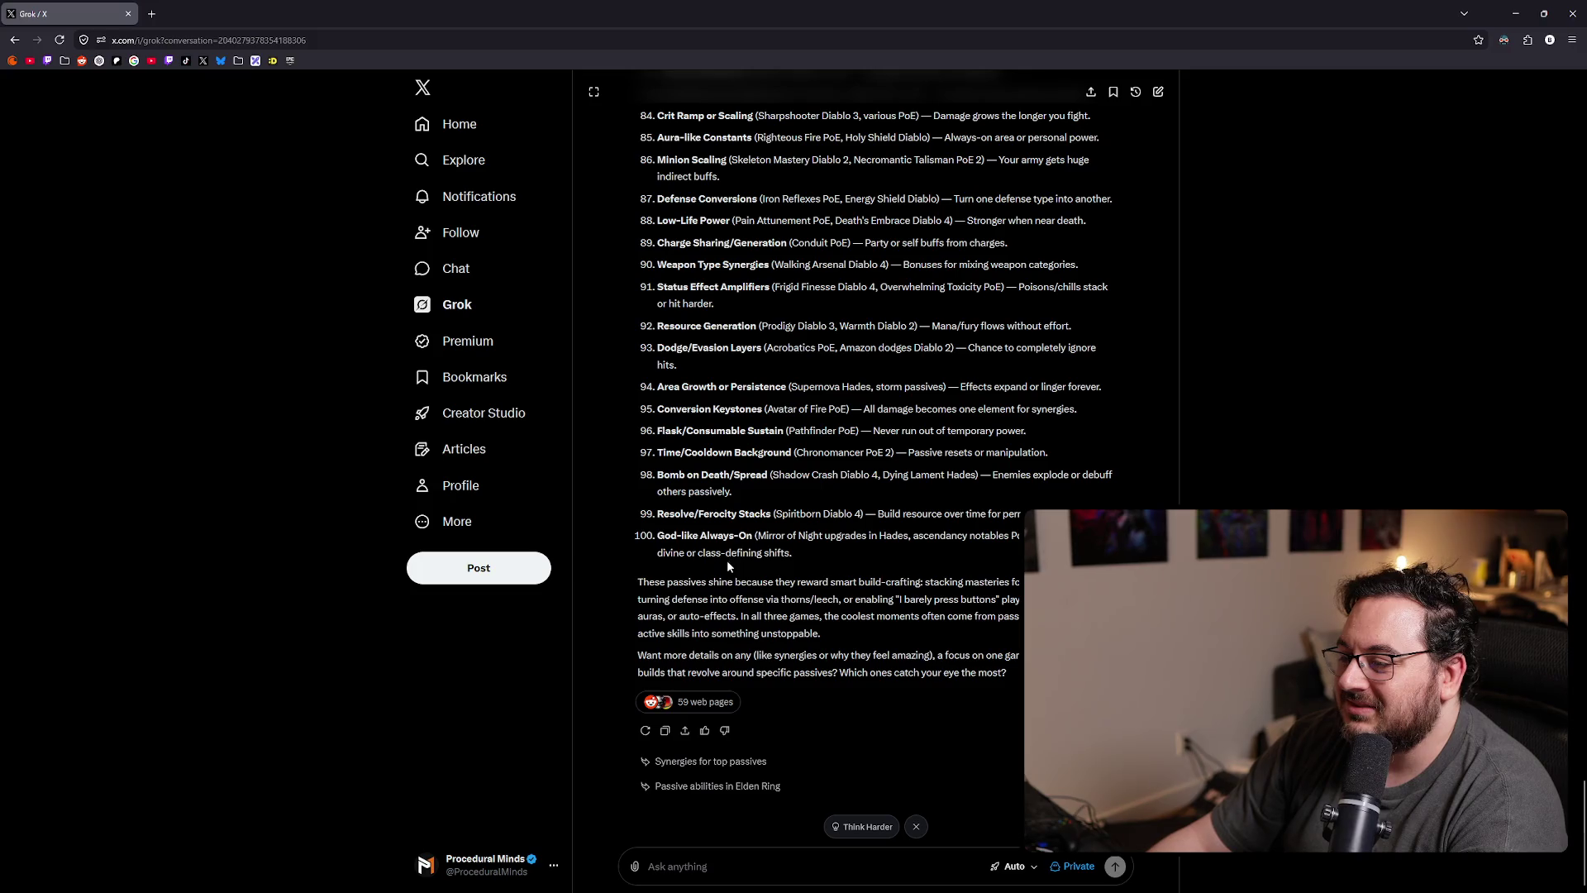
{"action": "scroll", "coordinate": [796, 542], "scroll_direction": "up", "scroll_amount": 15}
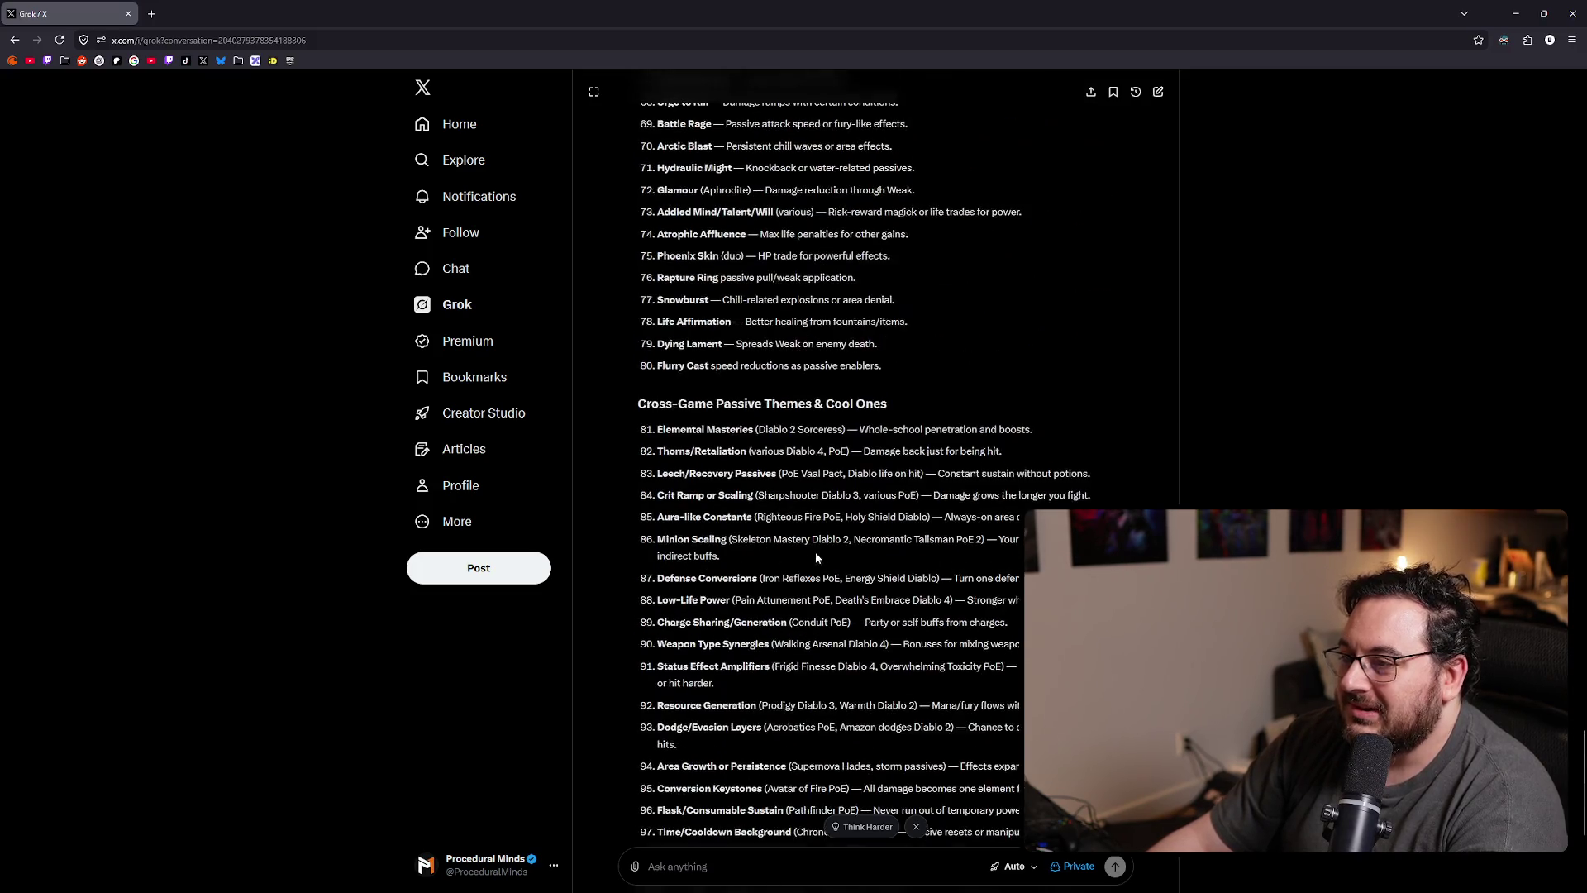
{"action": "scroll", "coordinate": [819, 558], "scroll_direction": "up", "scroll_amount": 10}
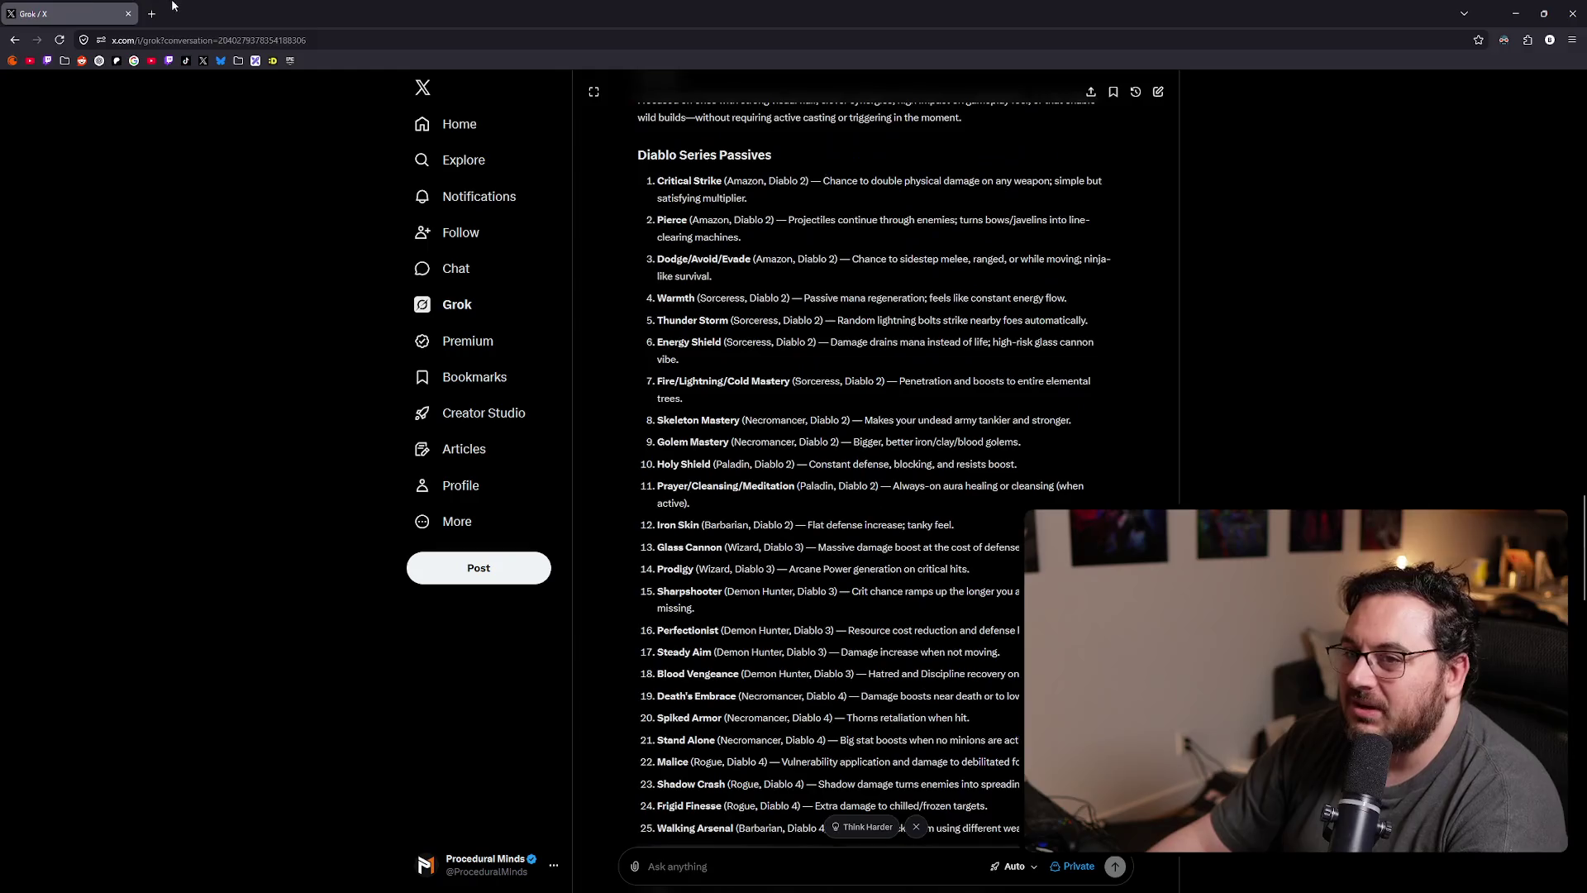
{"action": "key", "text": "alt+Tab"}
- Select status cells A54–A75, then check C69's Random lighting strikes and the empty cell A76
{"action": "scroll", "coordinate": [323, 553], "scroll_direction": "down", "scroll_amount": 1}
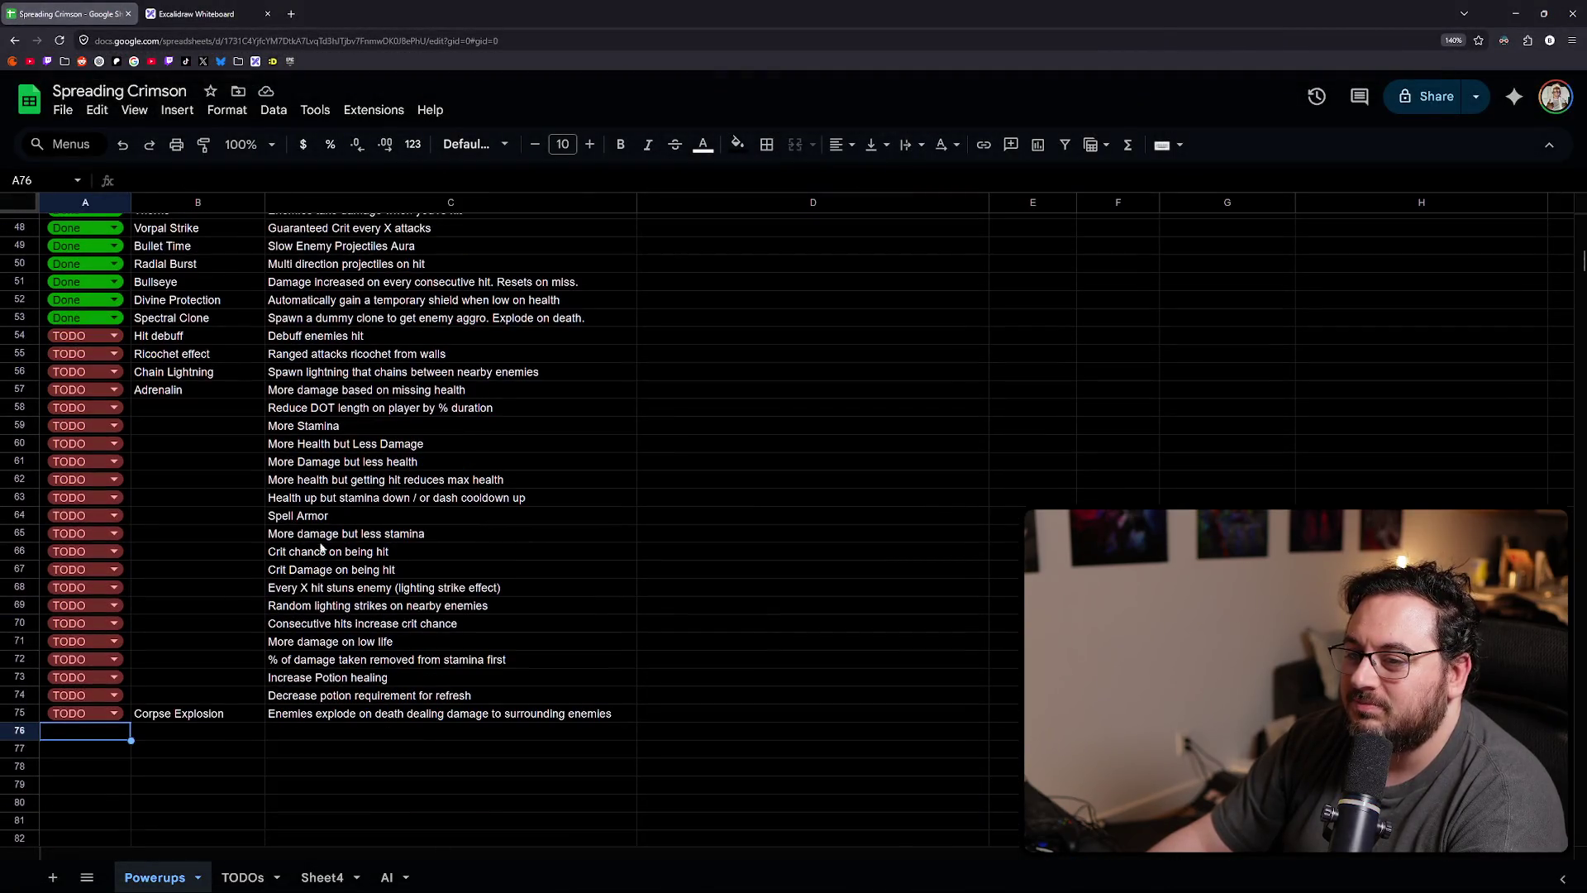
{"action": "left_click_drag", "start_coordinate": [126, 337], "coordinate": [122, 711]}
{"action": "left_click", "coordinate": [107, 734]}
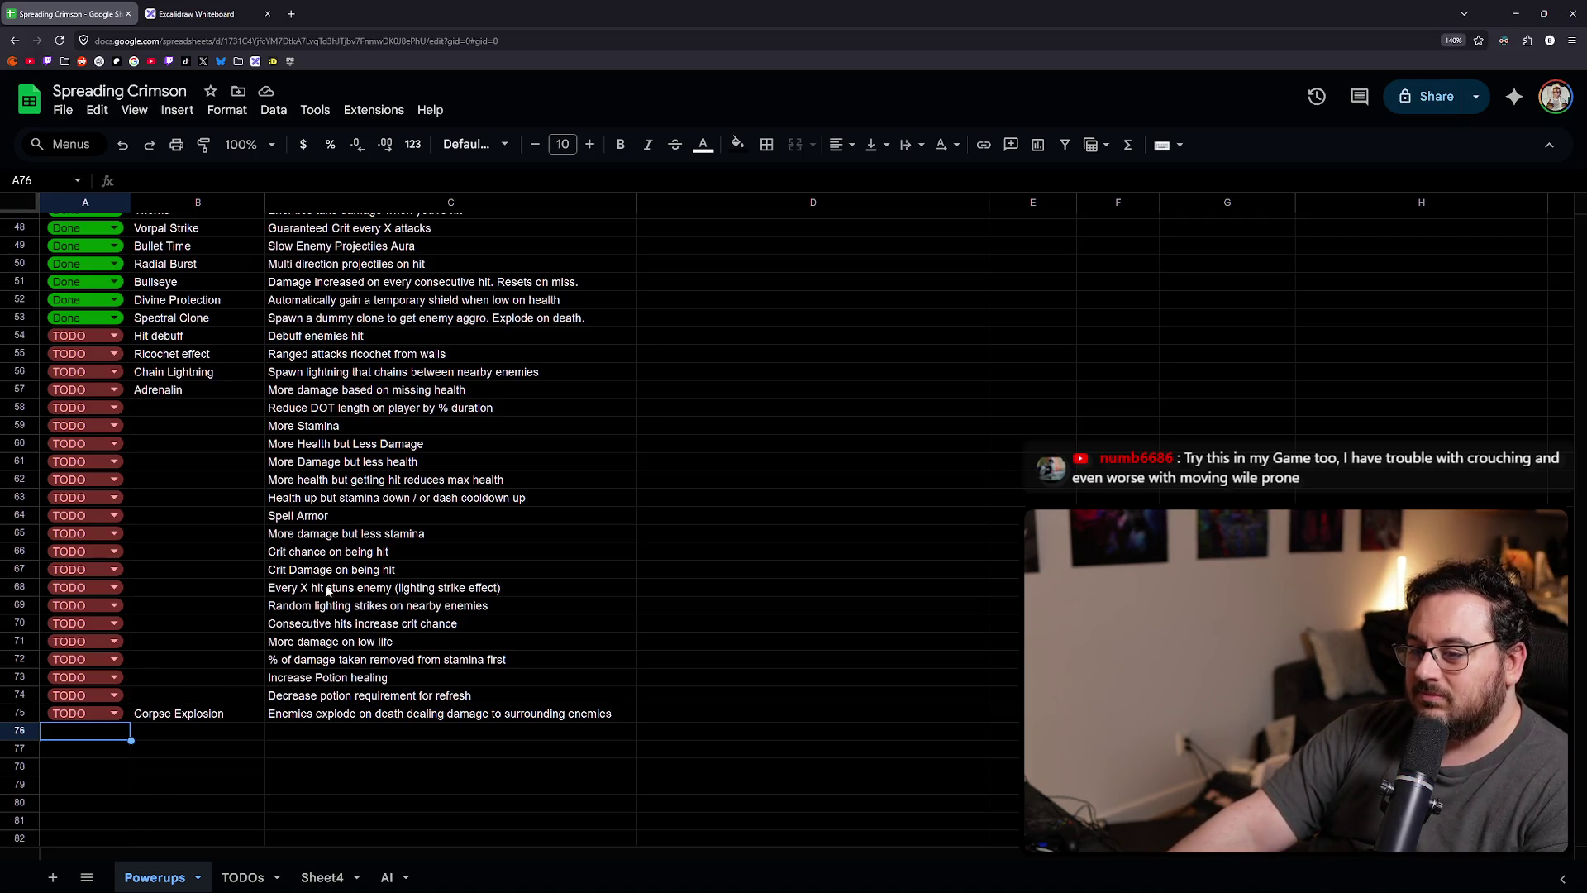
{"action": "left_click", "coordinate": [352, 610]}
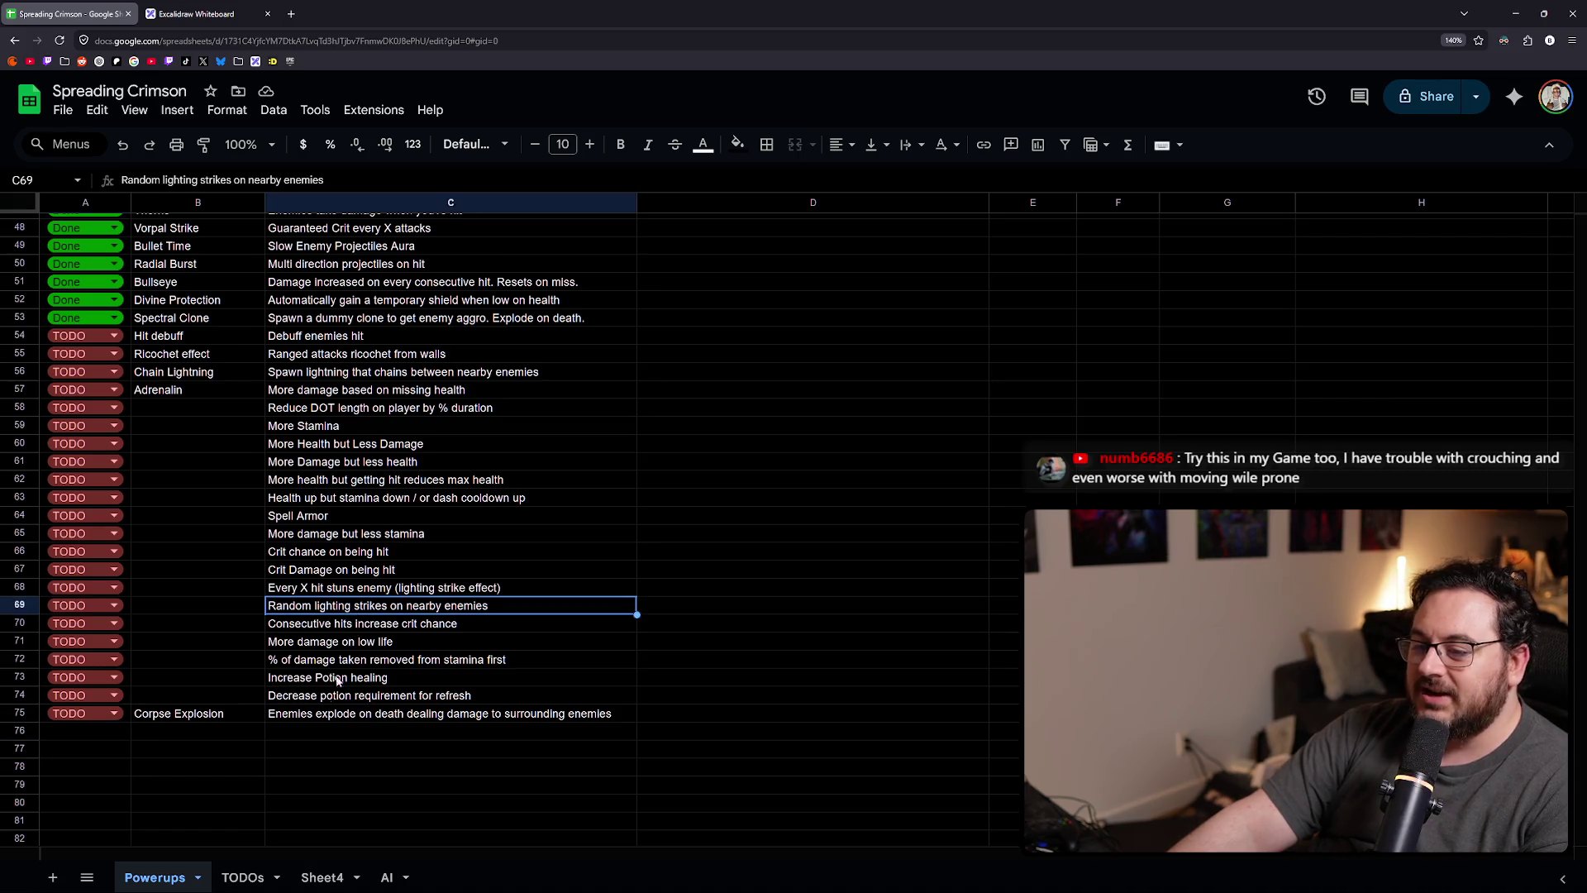
{"action": "left_click", "coordinate": [86, 731]}
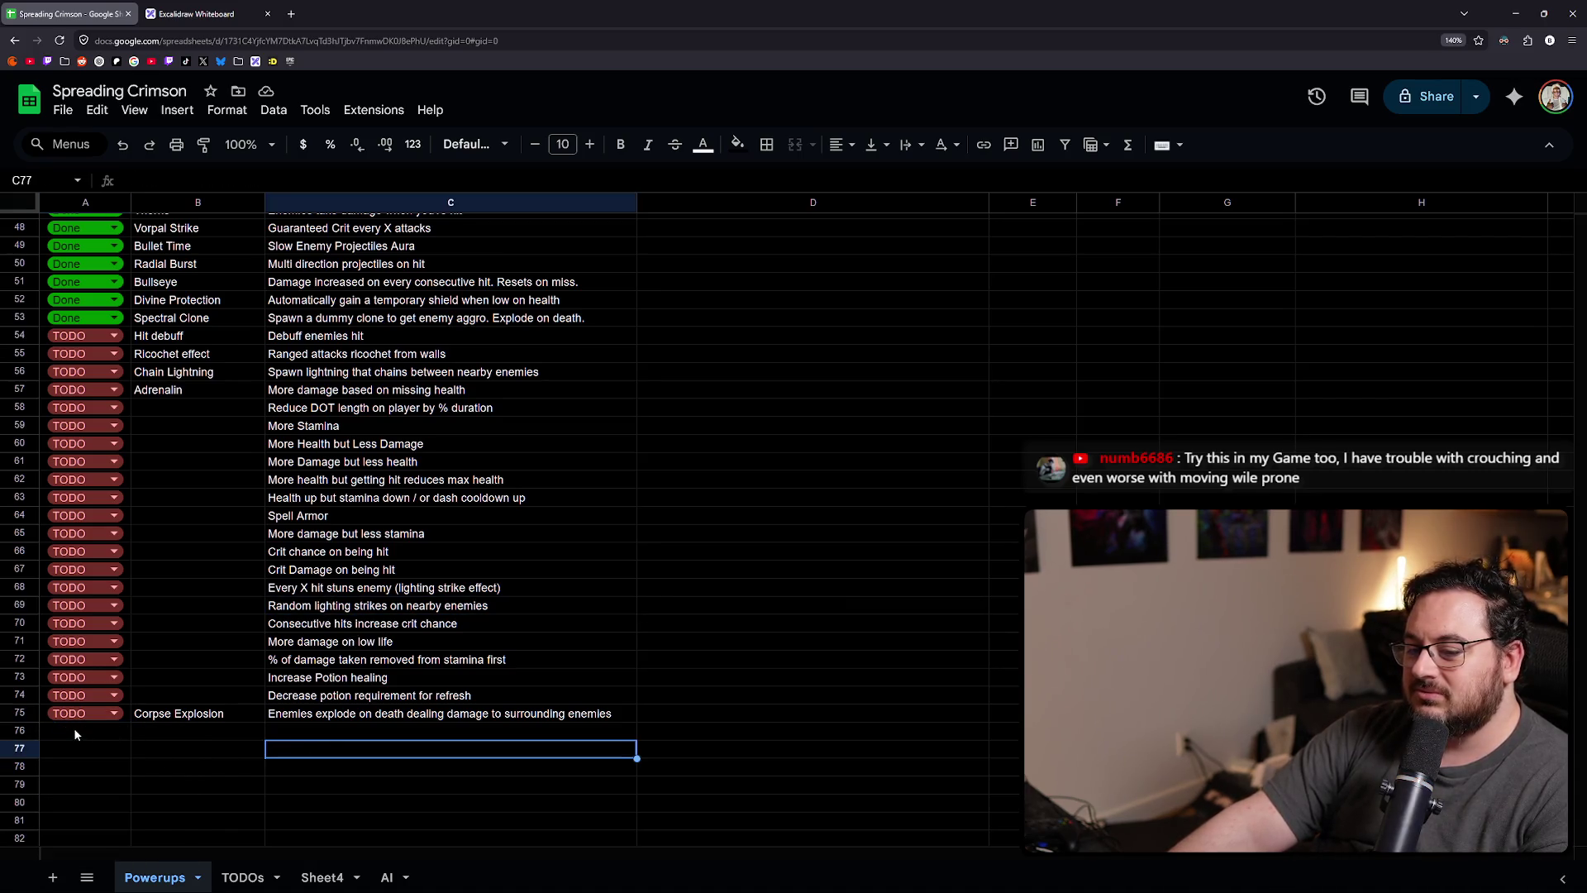
- Select the empty cell A76 and the Random lighting strikes description in C69
{"action": "left_click", "coordinate": [88, 740]}
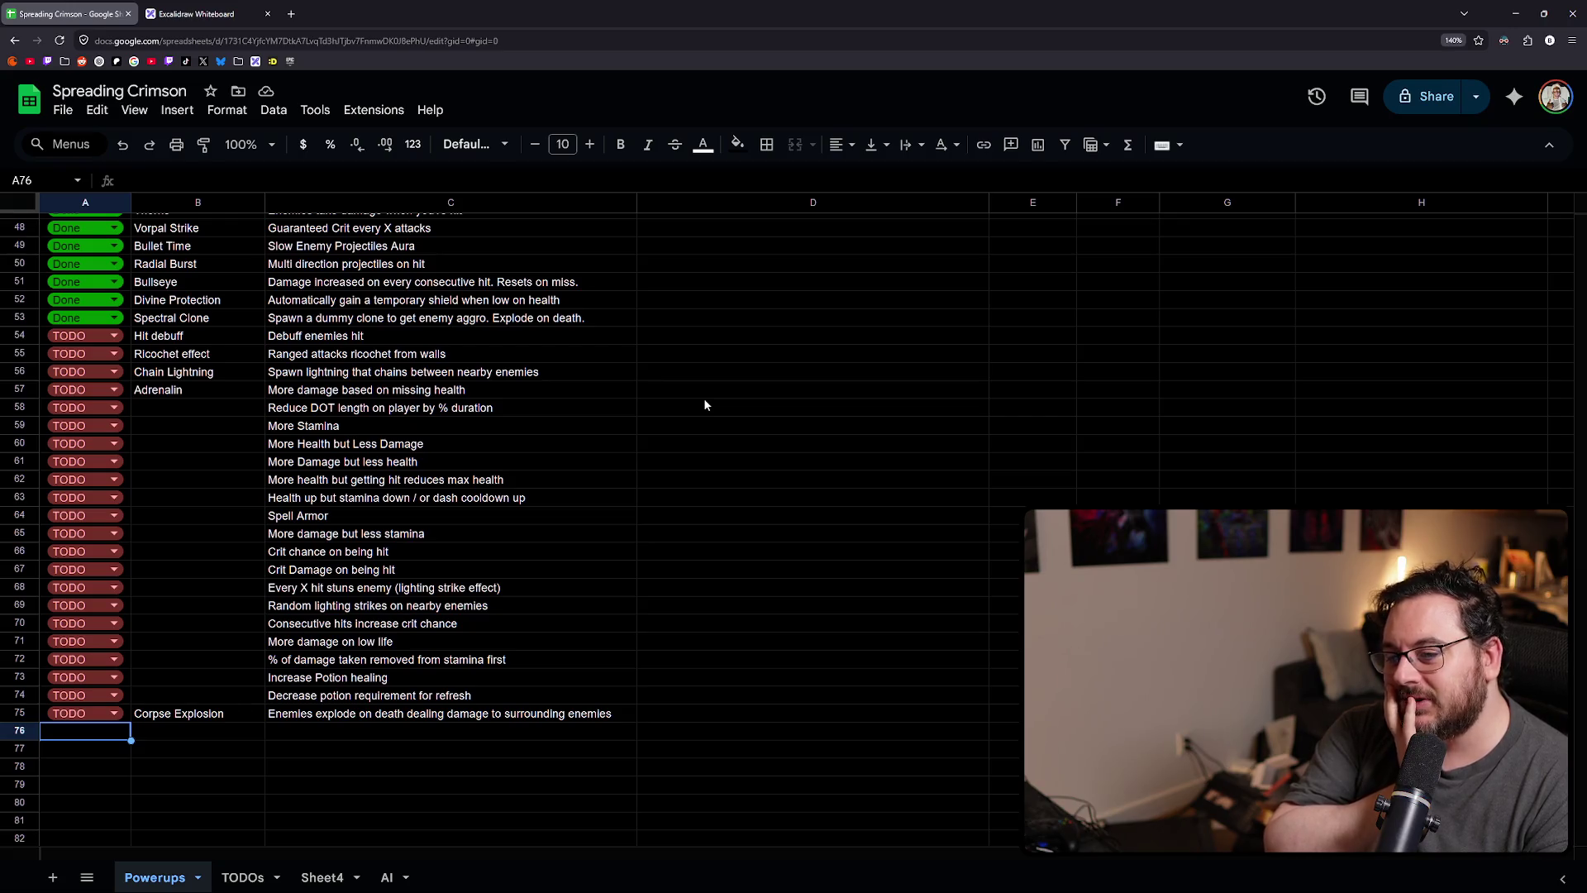
{"action": "left_click", "coordinate": [428, 608]}
{"action": "left_click", "coordinate": [90, 733]}
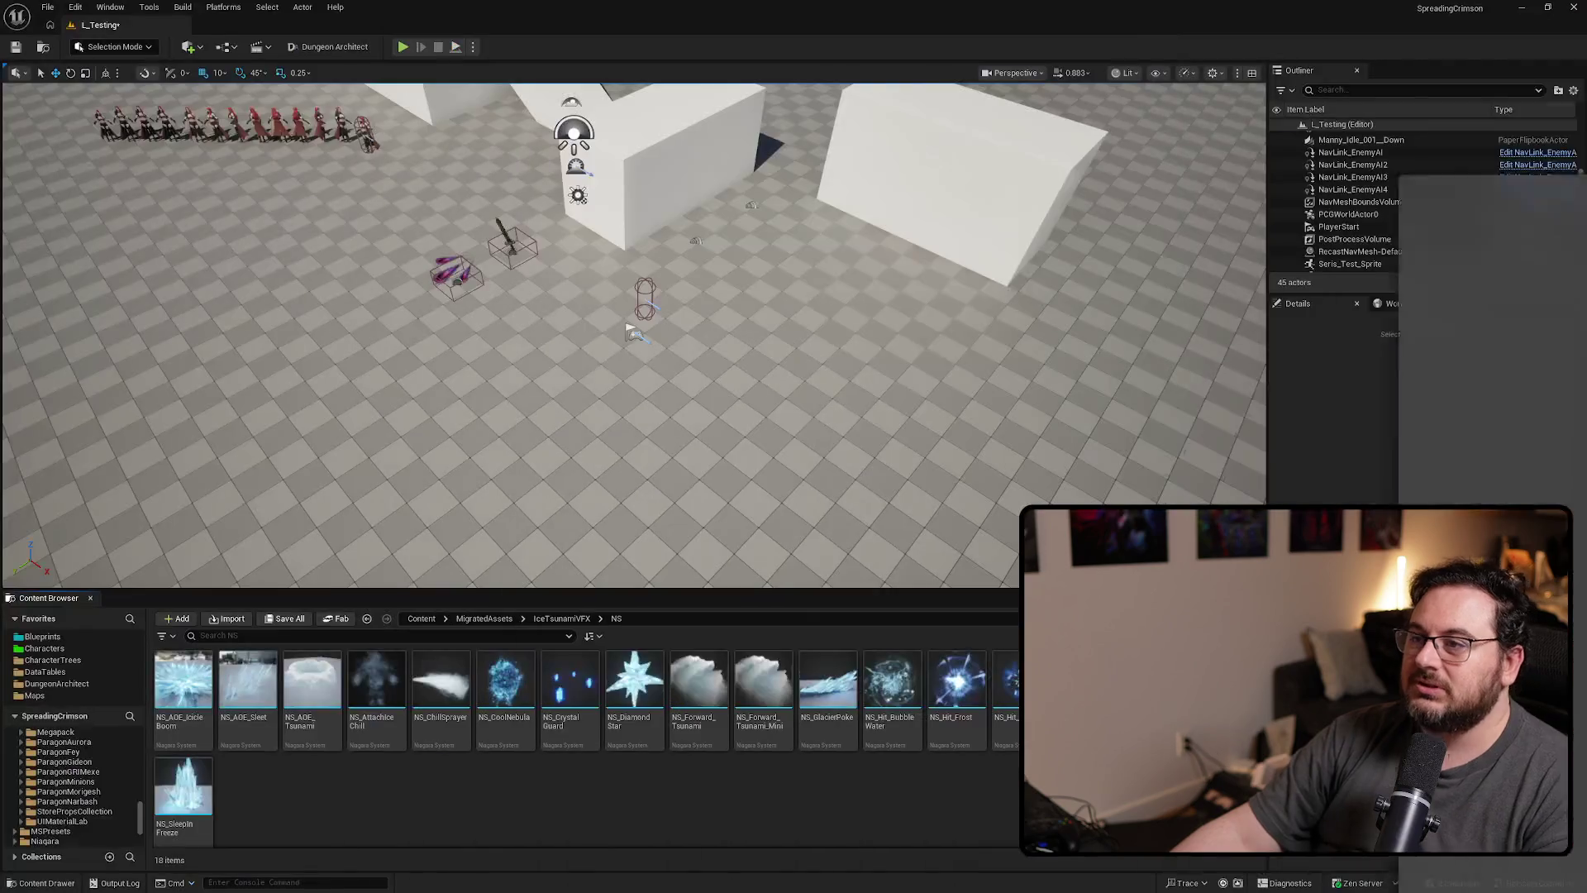
- In Unreal, go fullscreen, play the game, and show the grid of upgrade cards
{"action": "key", "text": "F11"}
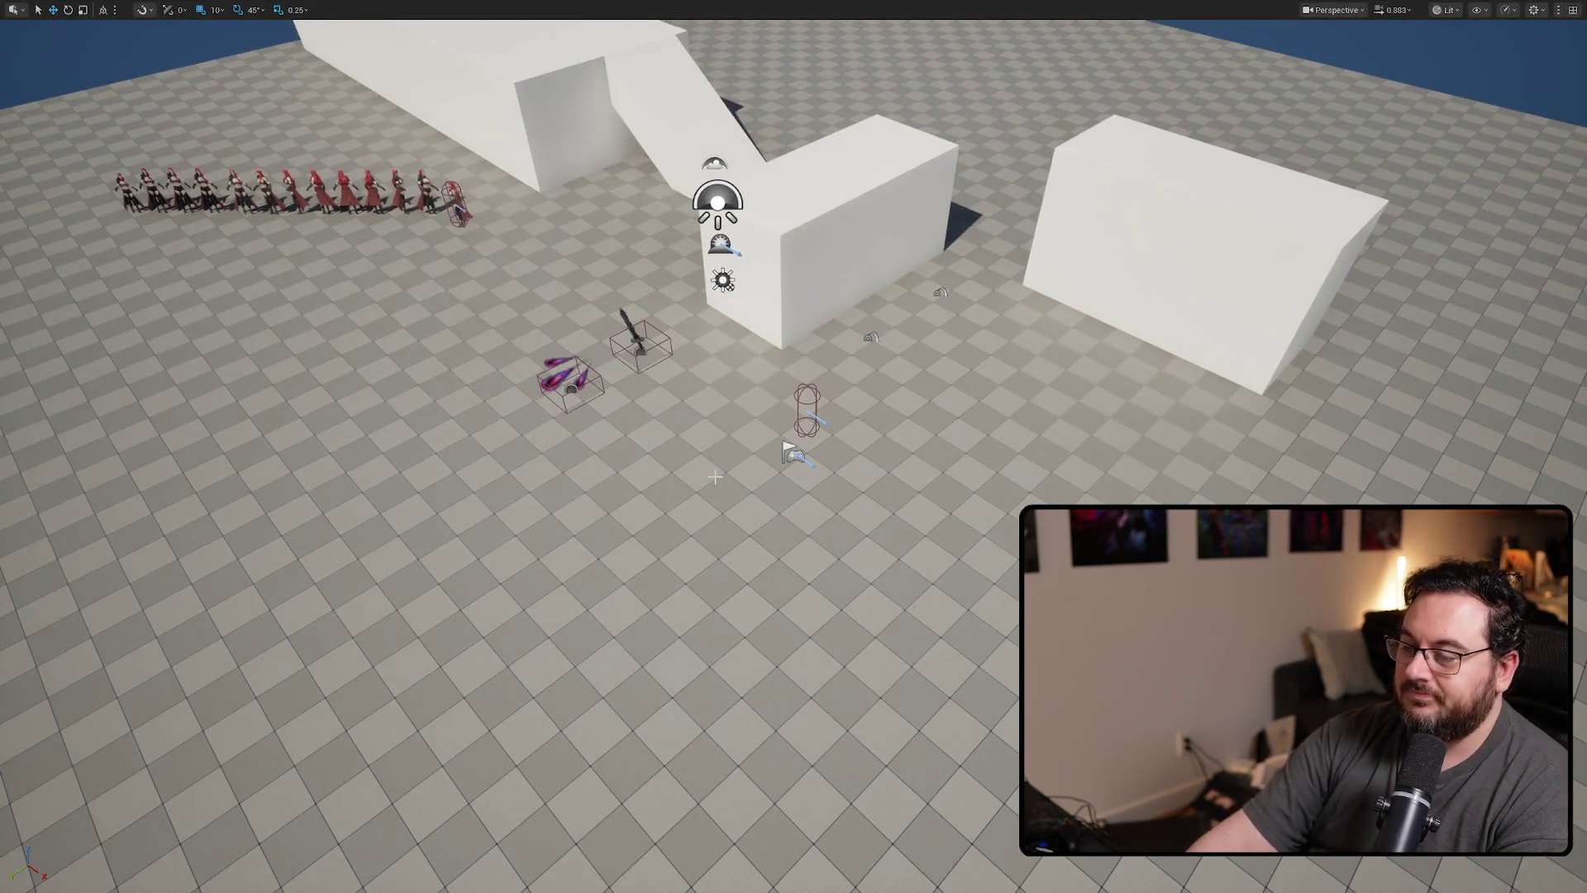
{"action": "key", "text": "alt+p"}
{"action": "key", "text": "Tab"}
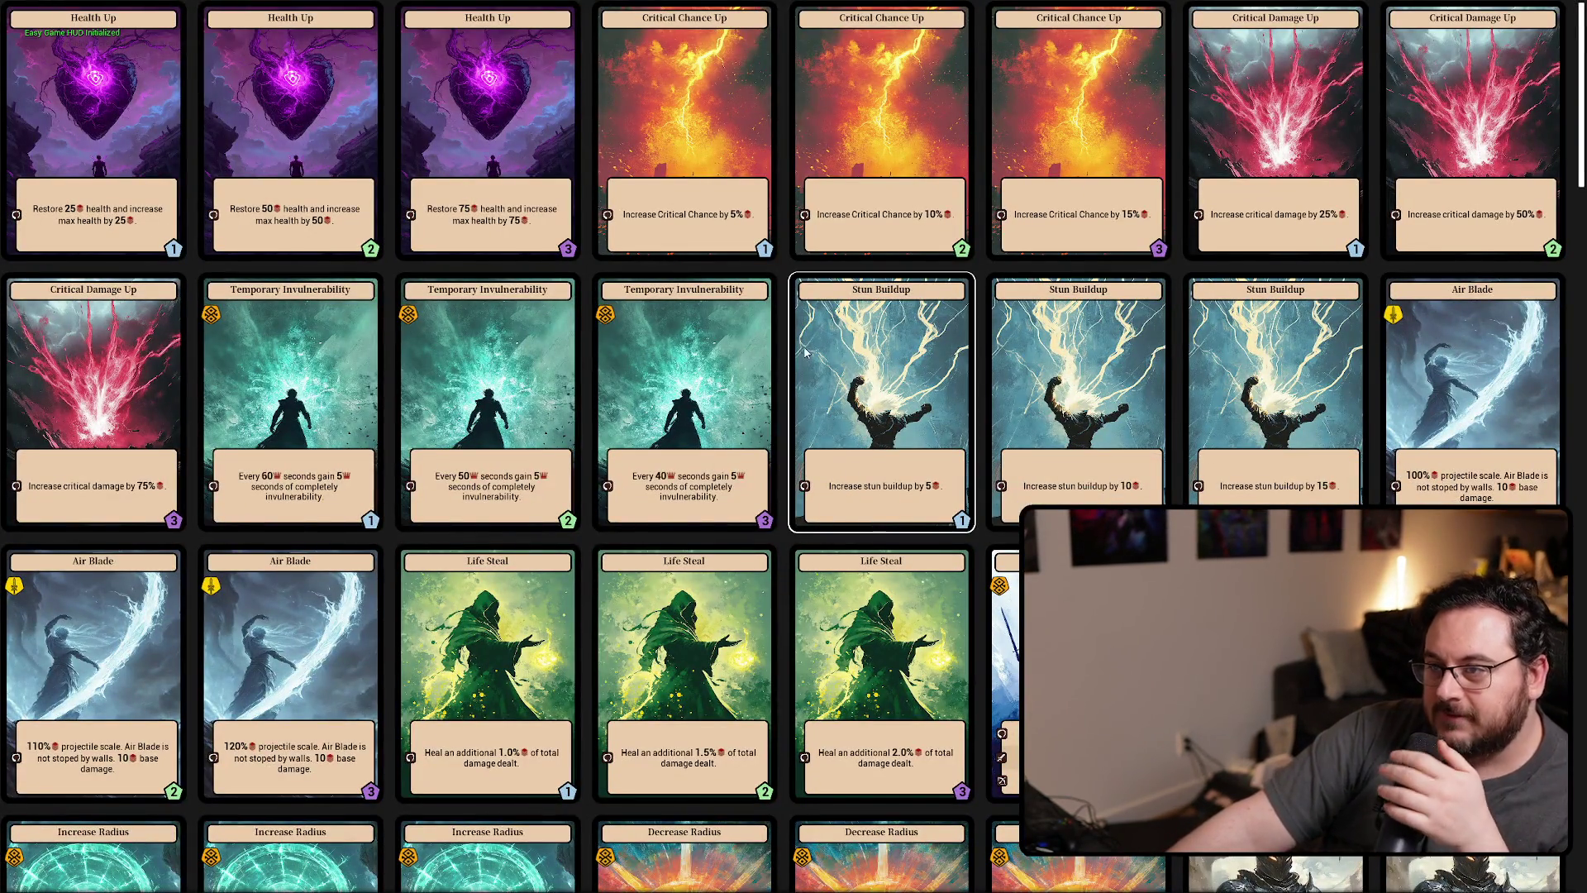
{"action": "scroll", "coordinate": [759, 335], "scroll_direction": "down", "scroll_amount": 5}
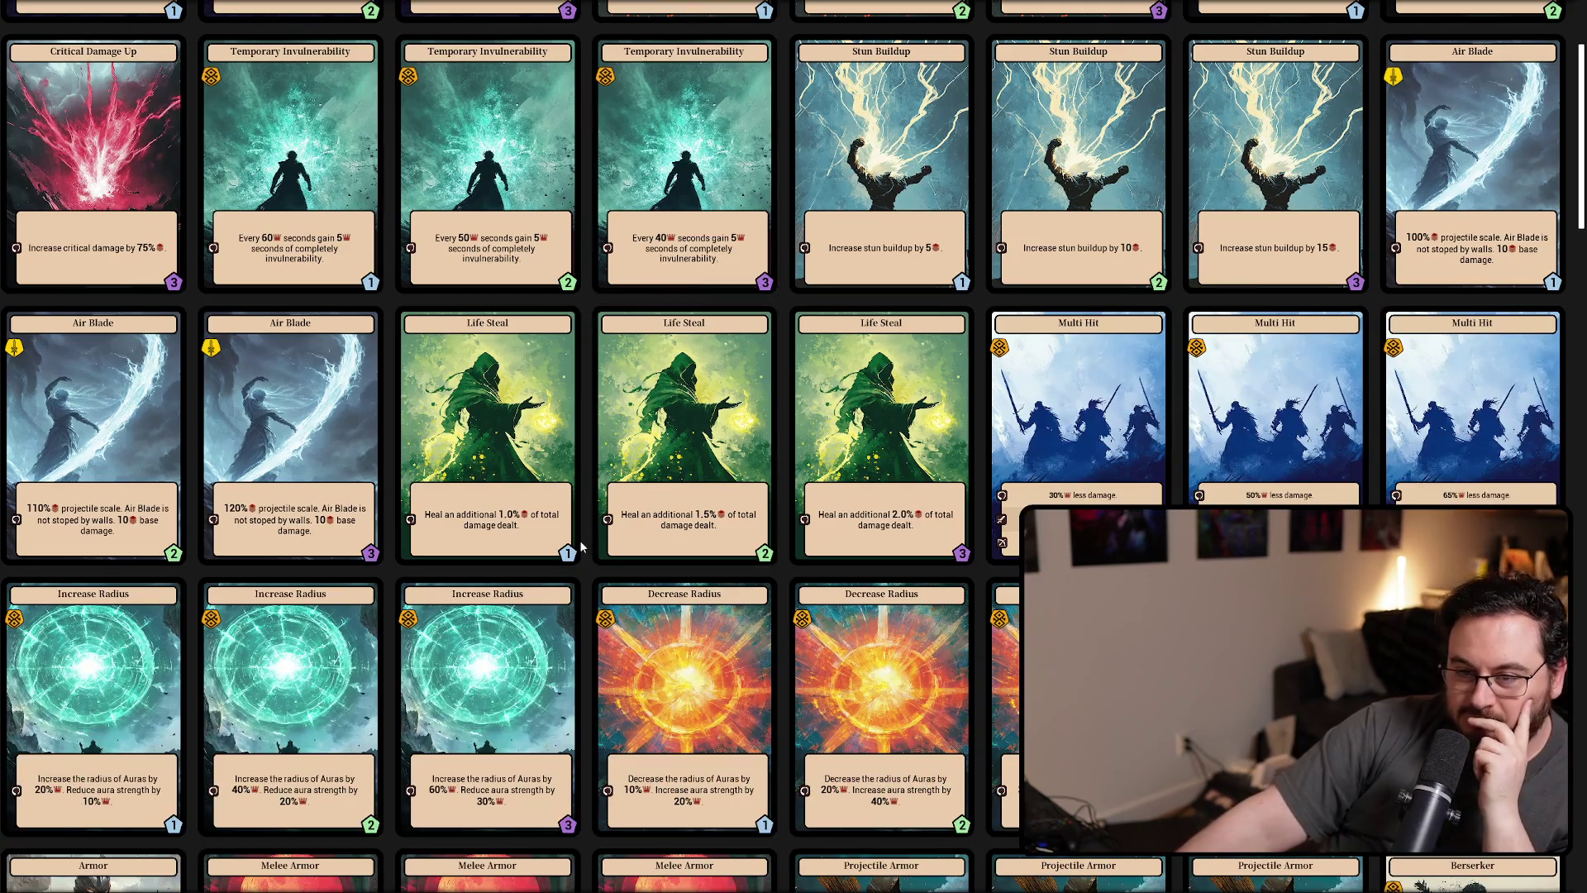
{"action": "scroll", "coordinate": [592, 406], "scroll_direction": "down", "scroll_amount": 3}
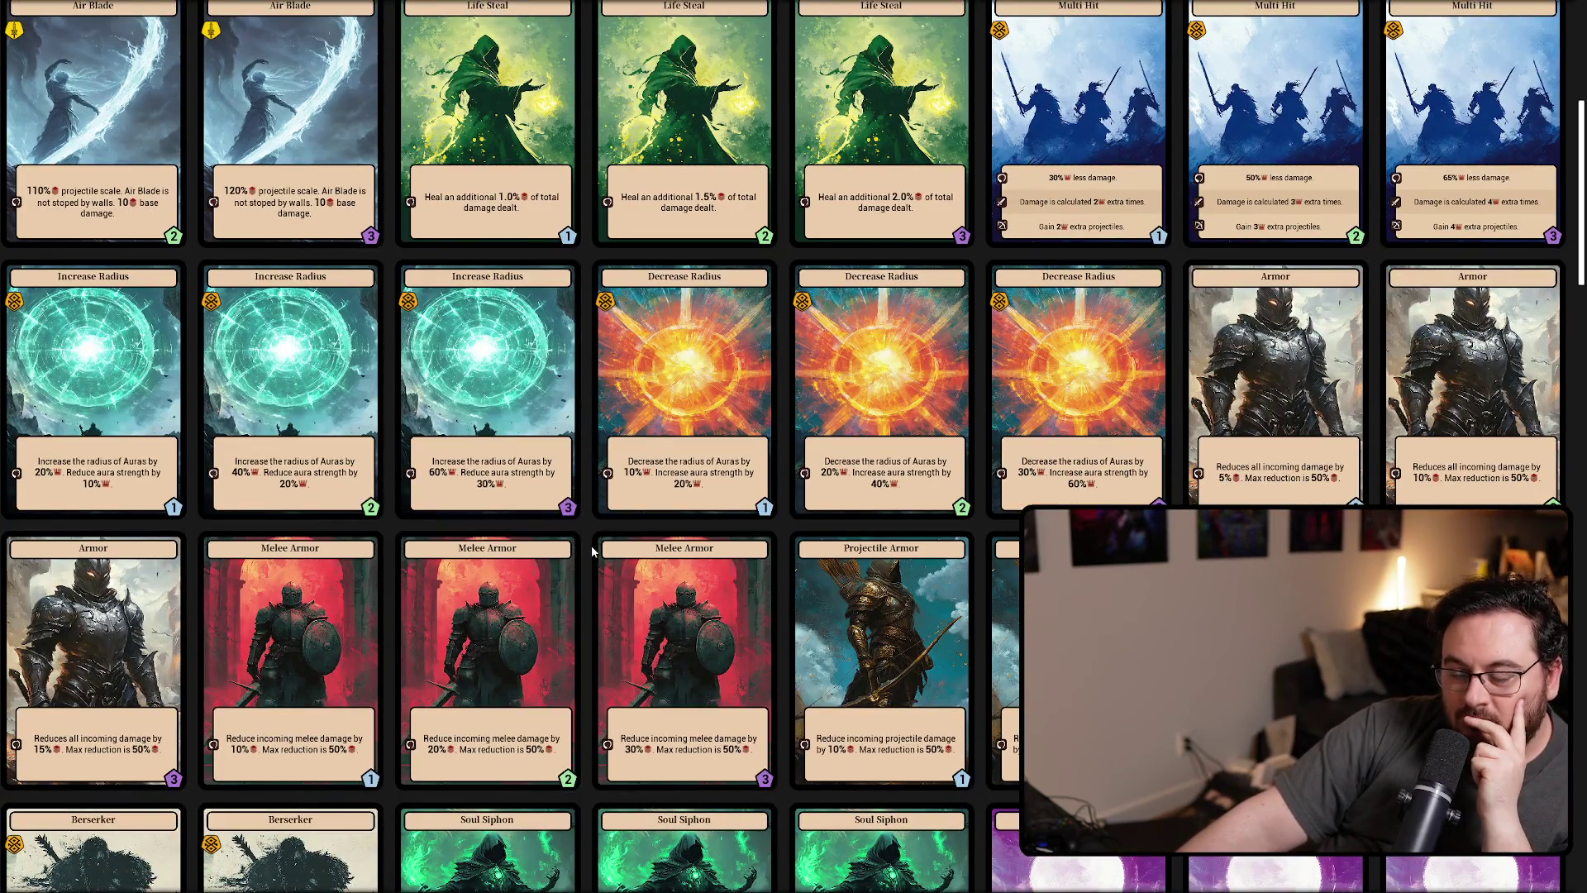
{"action": "scroll", "coordinate": [592, 546], "scroll_direction": "down", "scroll_amount": 4}
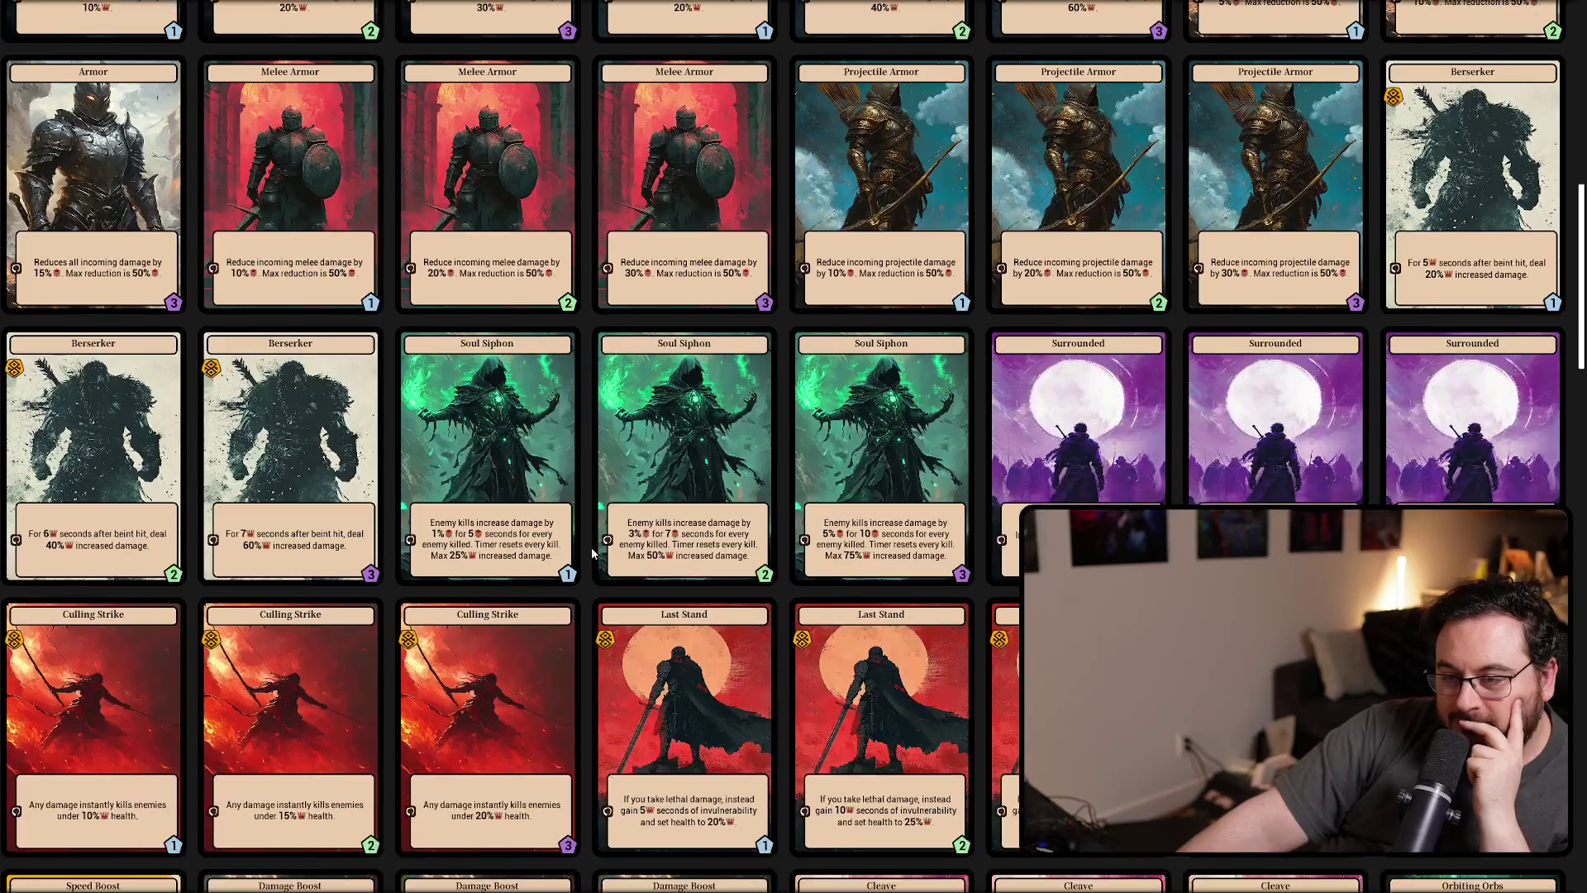
{"action": "scroll", "coordinate": [592, 547], "scroll_direction": "down", "scroll_amount": 4}
{"action": "scroll", "coordinate": [592, 548], "scroll_direction": "down", "scroll_amount": 3}
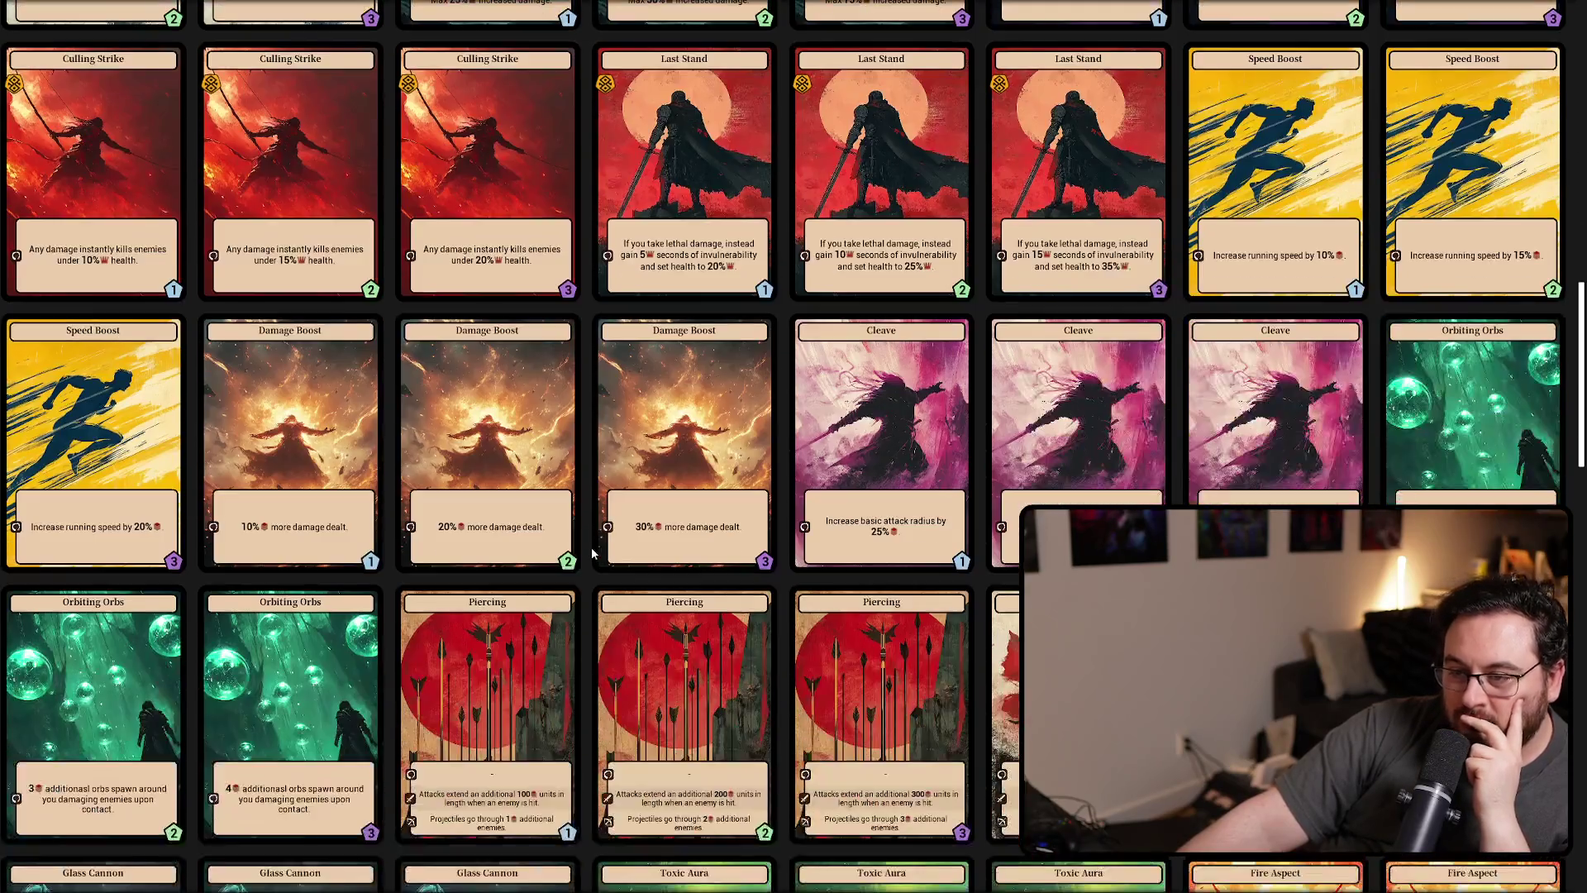
{"action": "scroll", "coordinate": [592, 553], "scroll_direction": "down", "scroll_amount": 2}
{"action": "scroll", "coordinate": [592, 552], "scroll_direction": "down", "scroll_amount": 2}
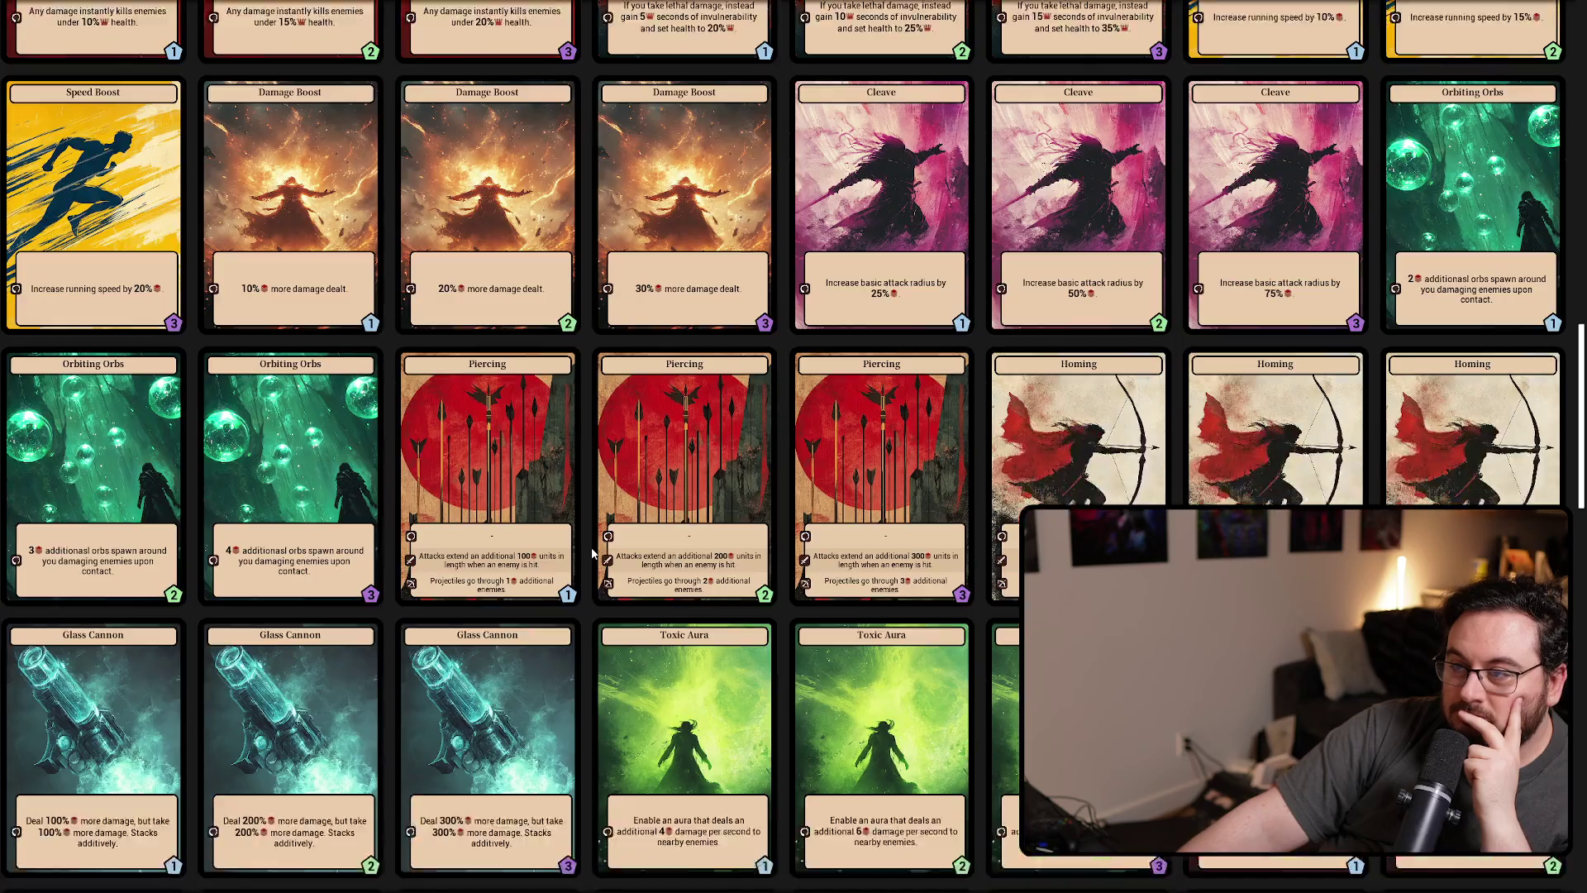
{"action": "scroll", "coordinate": [592, 552], "scroll_direction": "down", "scroll_amount": 5}
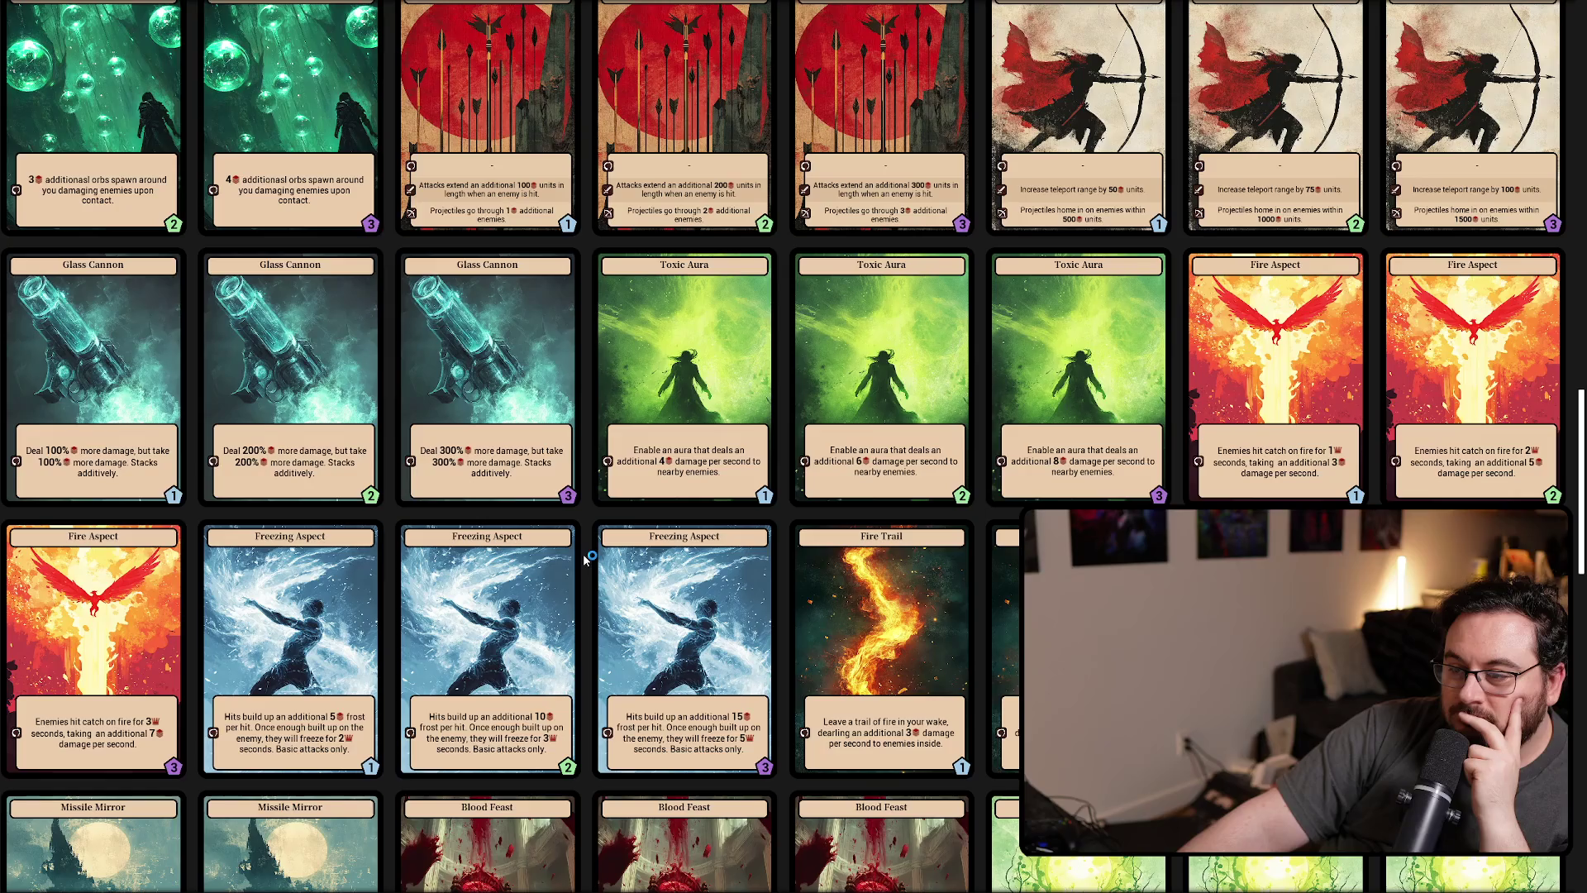
{"action": "scroll", "coordinate": [584, 560], "scroll_direction": "down", "scroll_amount": 4}
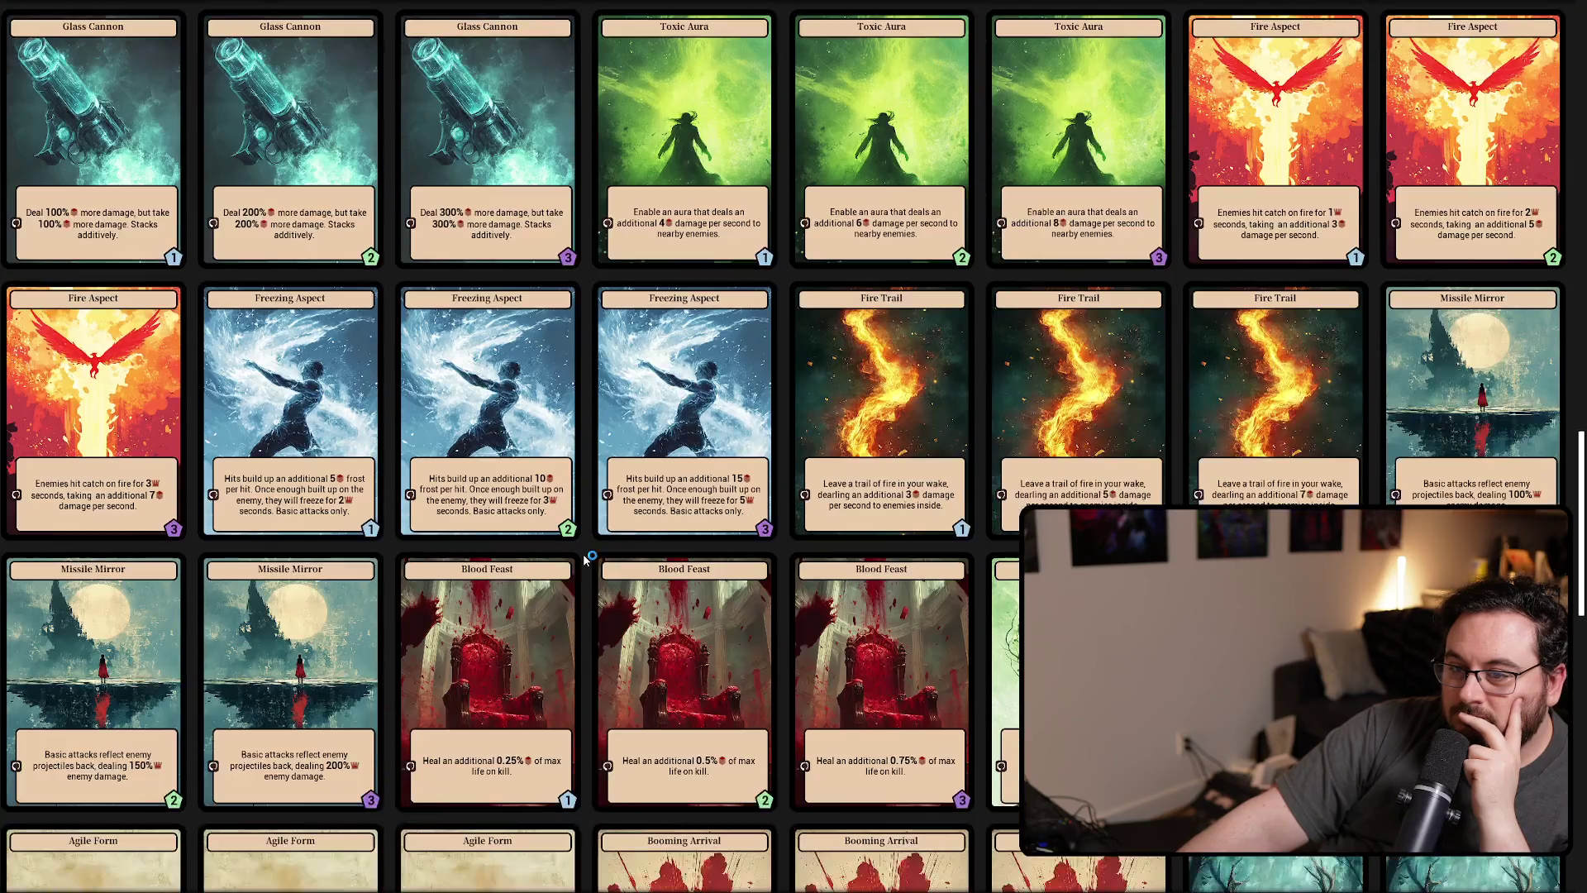
{"action": "scroll", "coordinate": [583, 559], "scroll_direction": "down", "scroll_amount": 4}
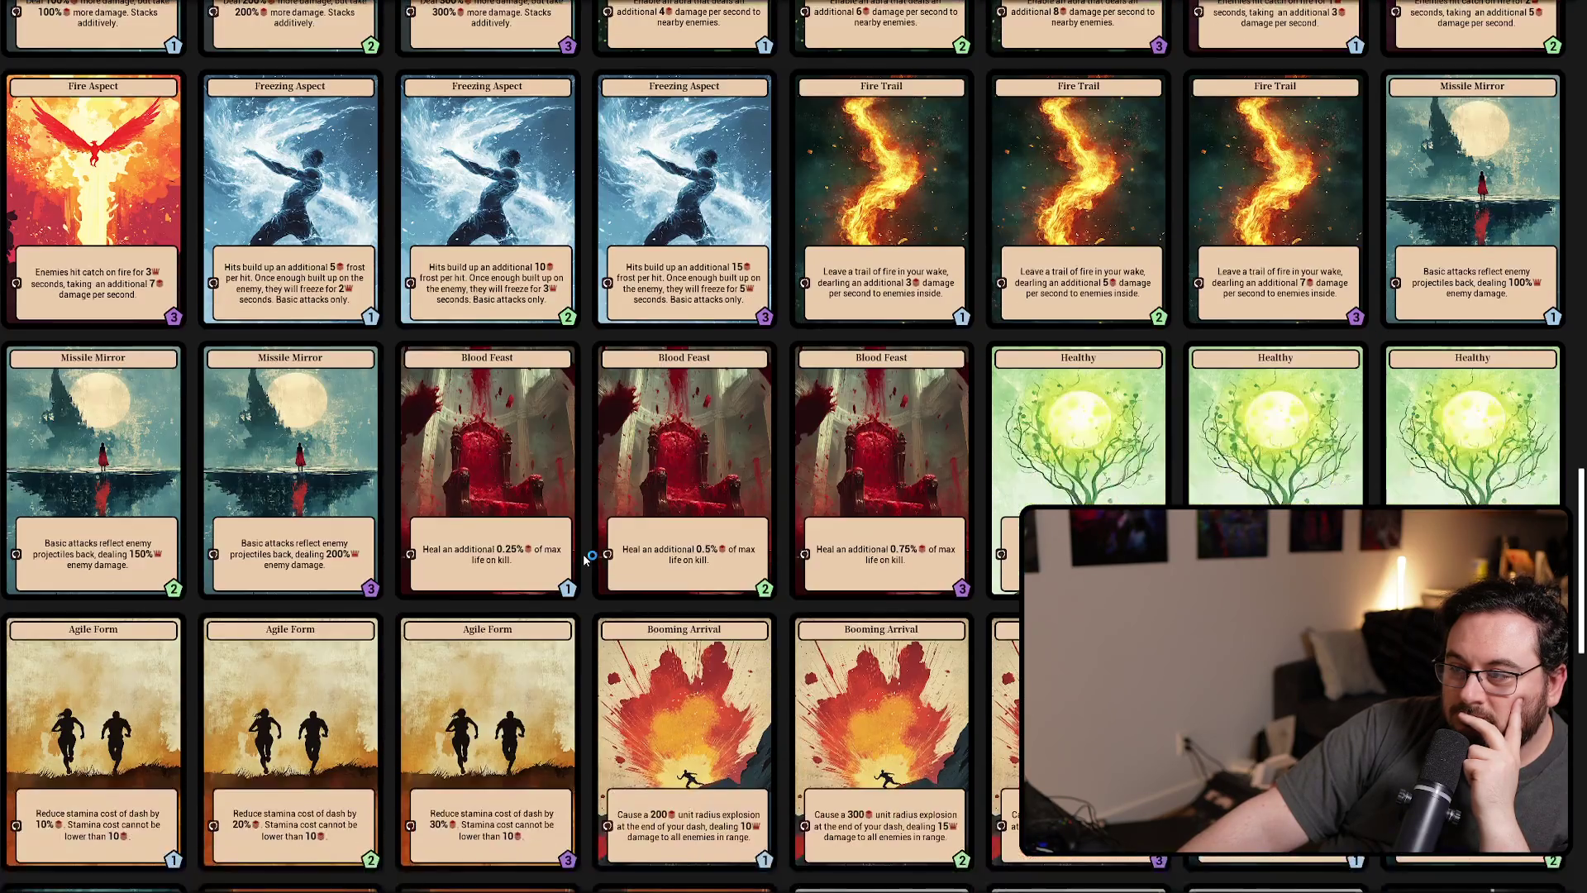
{"action": "scroll", "coordinate": [584, 560], "scroll_direction": "down", "scroll_amount": 7}
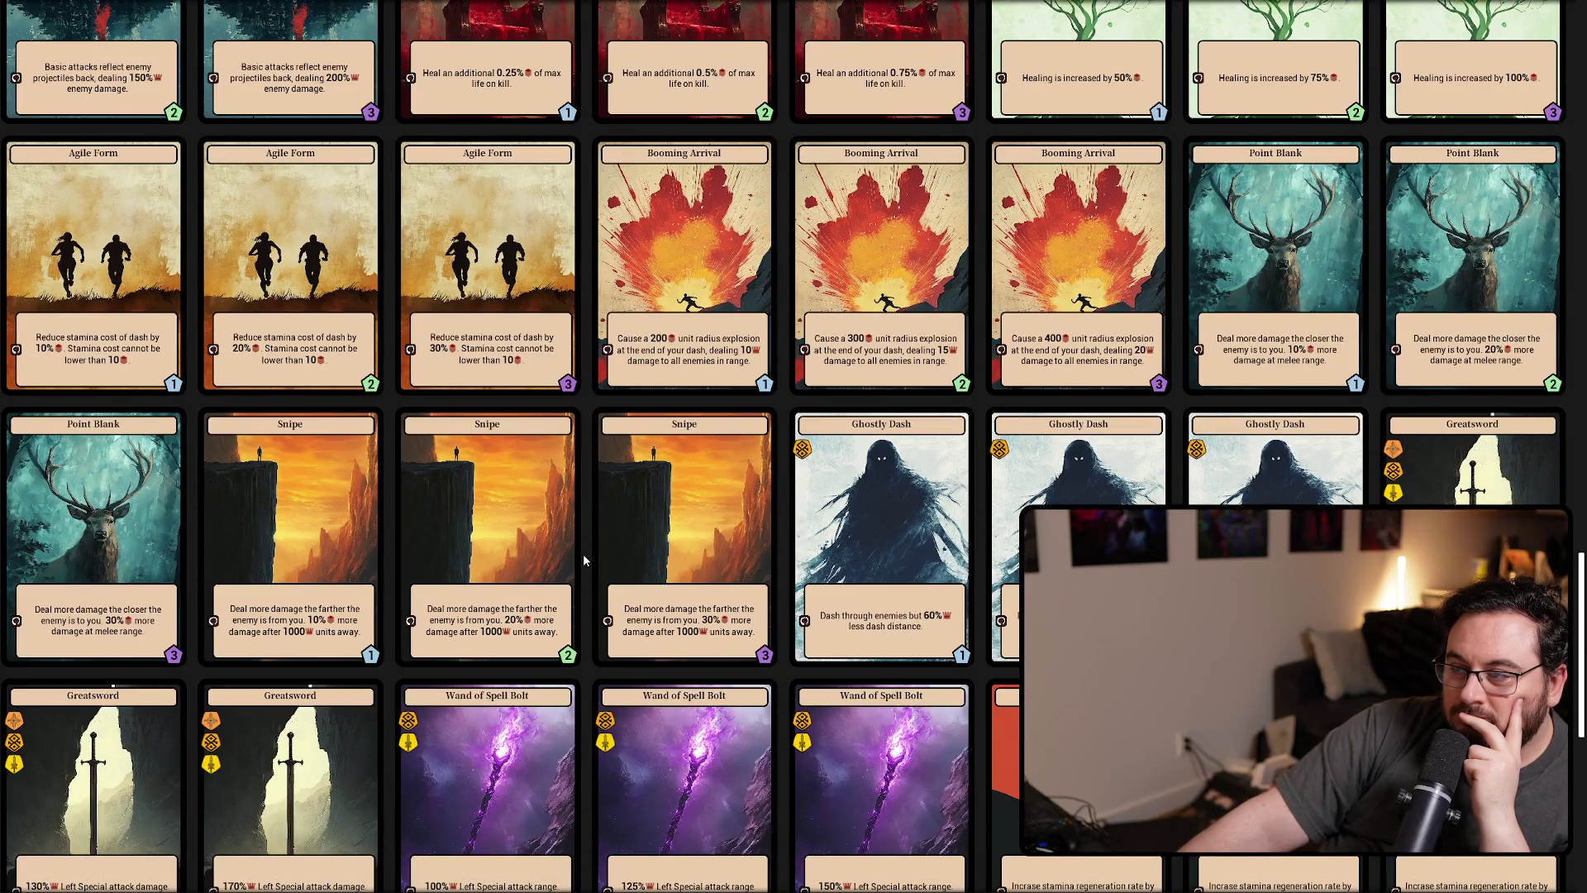
{"action": "scroll", "coordinate": [584, 560], "scroll_direction": "down", "scroll_amount": 2}
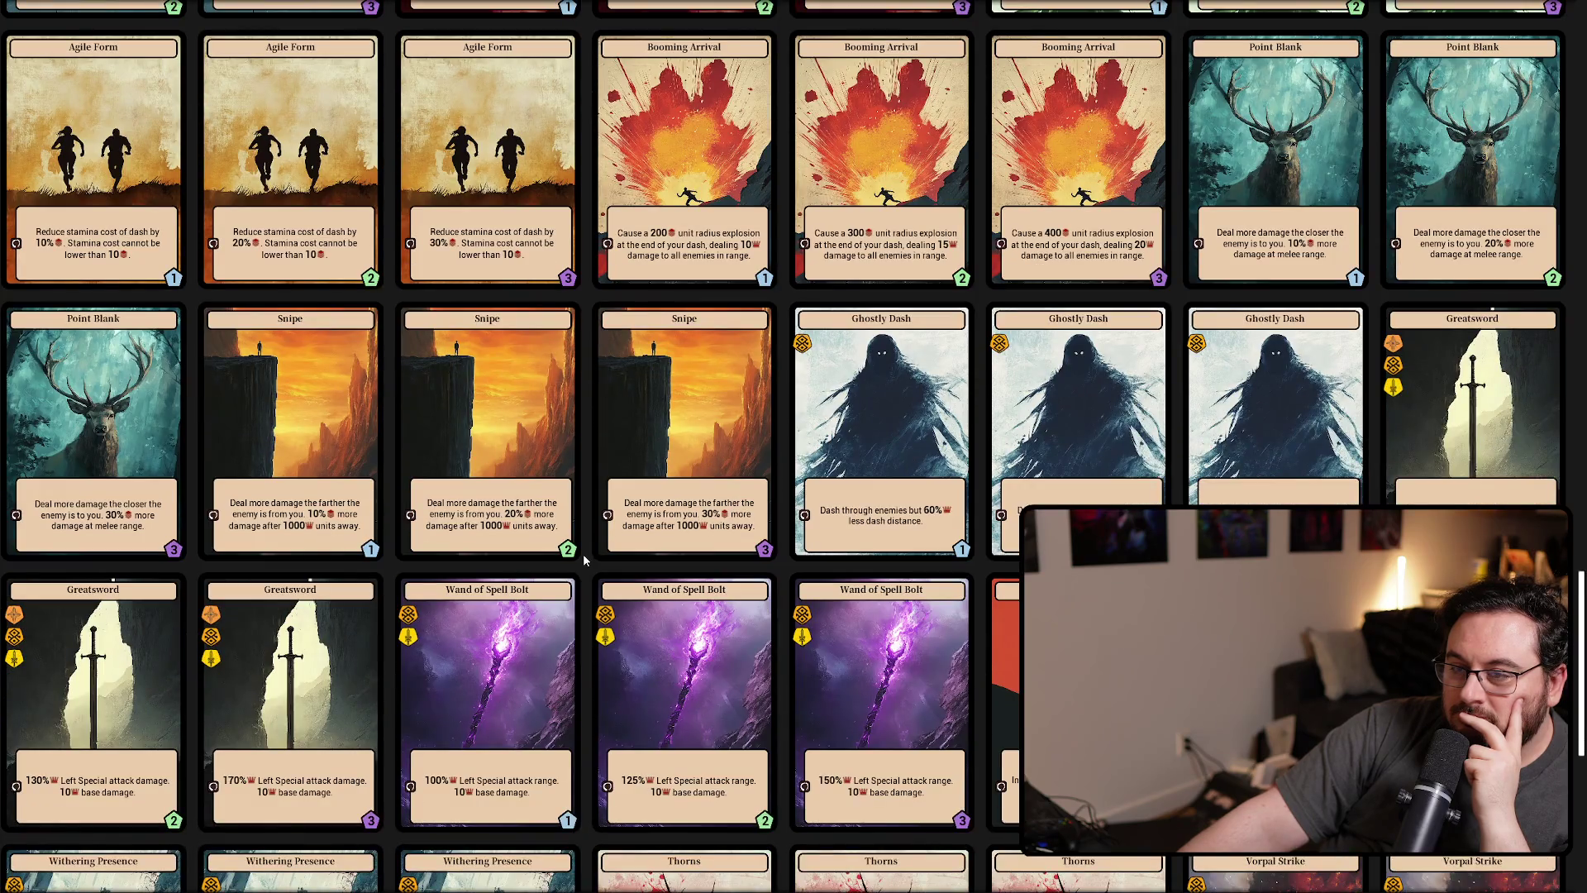
{"action": "scroll", "coordinate": [583, 553], "scroll_direction": "down", "scroll_amount": 6}
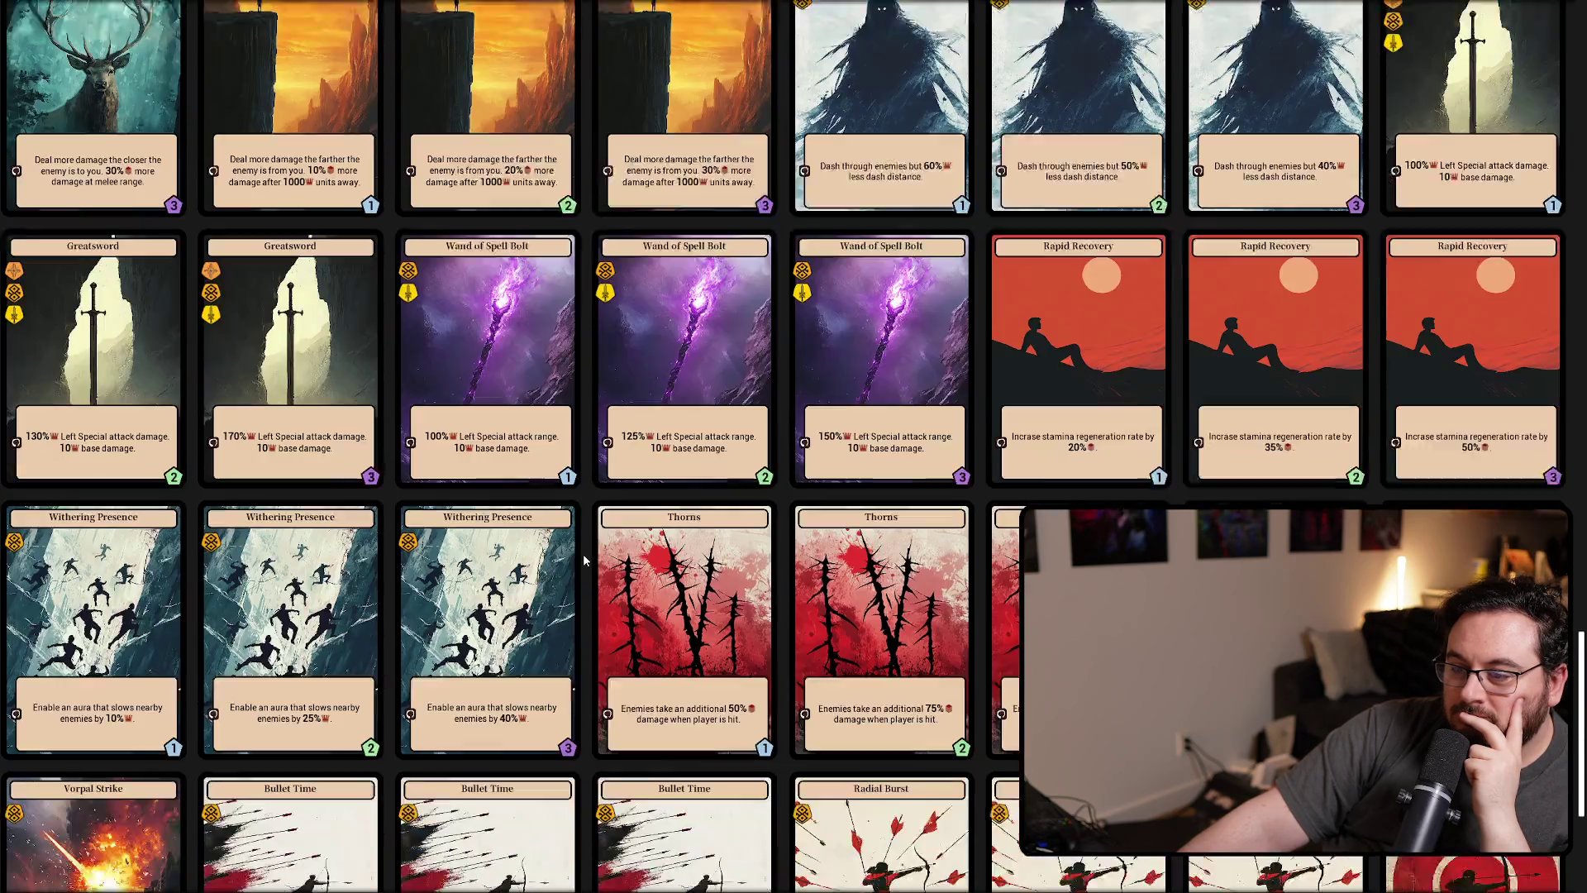
{"action": "scroll", "coordinate": [583, 553], "scroll_direction": "down", "scroll_amount": 8}
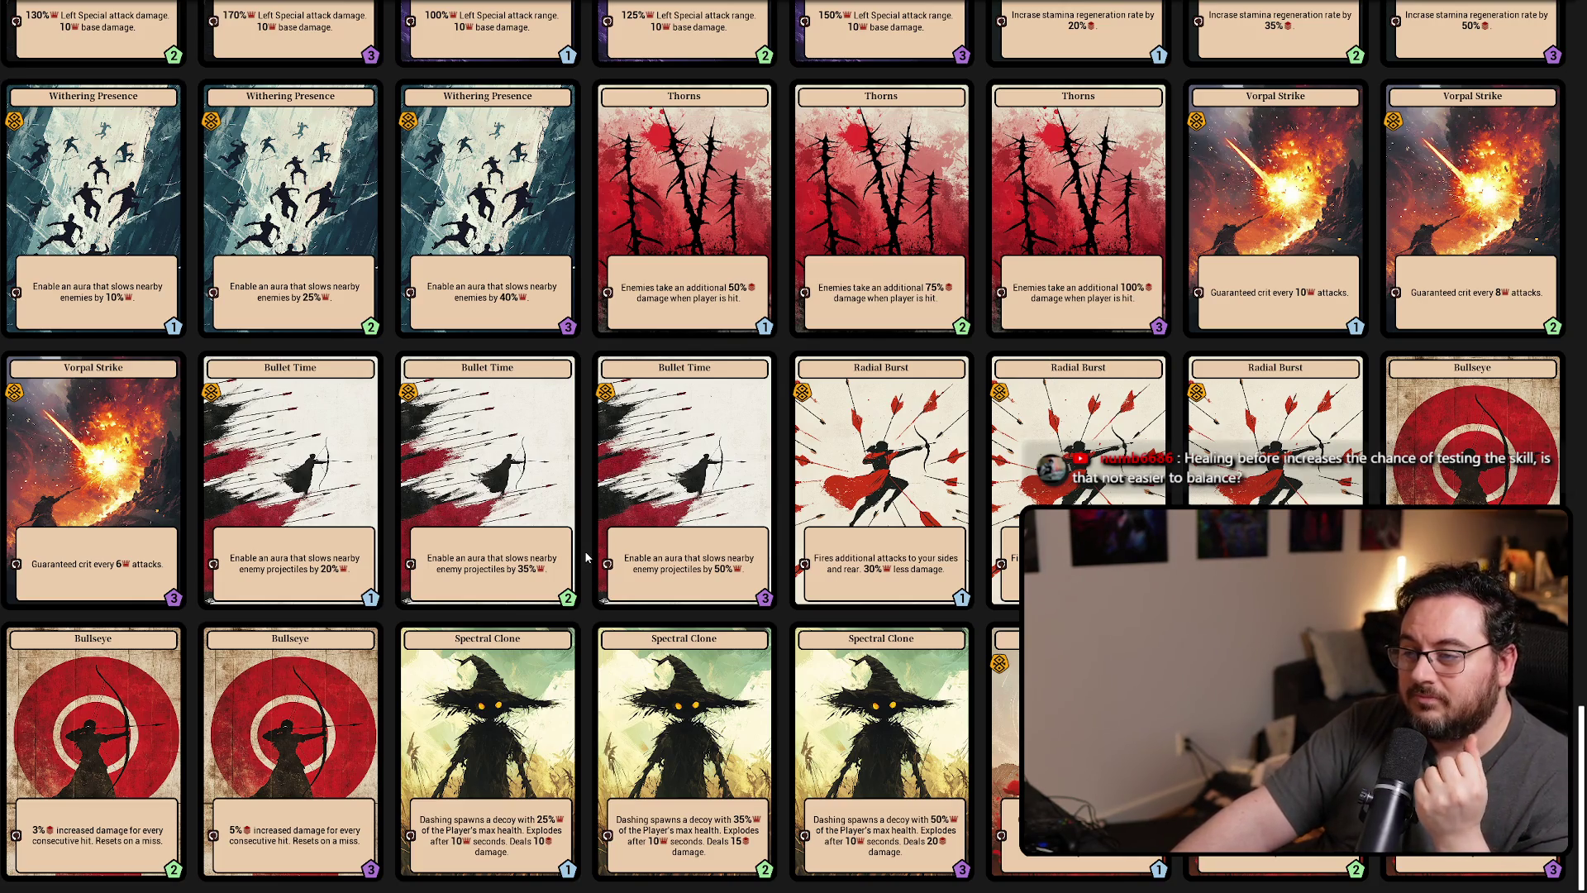
{"action": "scroll", "coordinate": [584, 550], "scroll_direction": "up", "scroll_amount": 2}
{"action": "scroll", "coordinate": [584, 551], "scroll_direction": "up", "scroll_amount": 7}
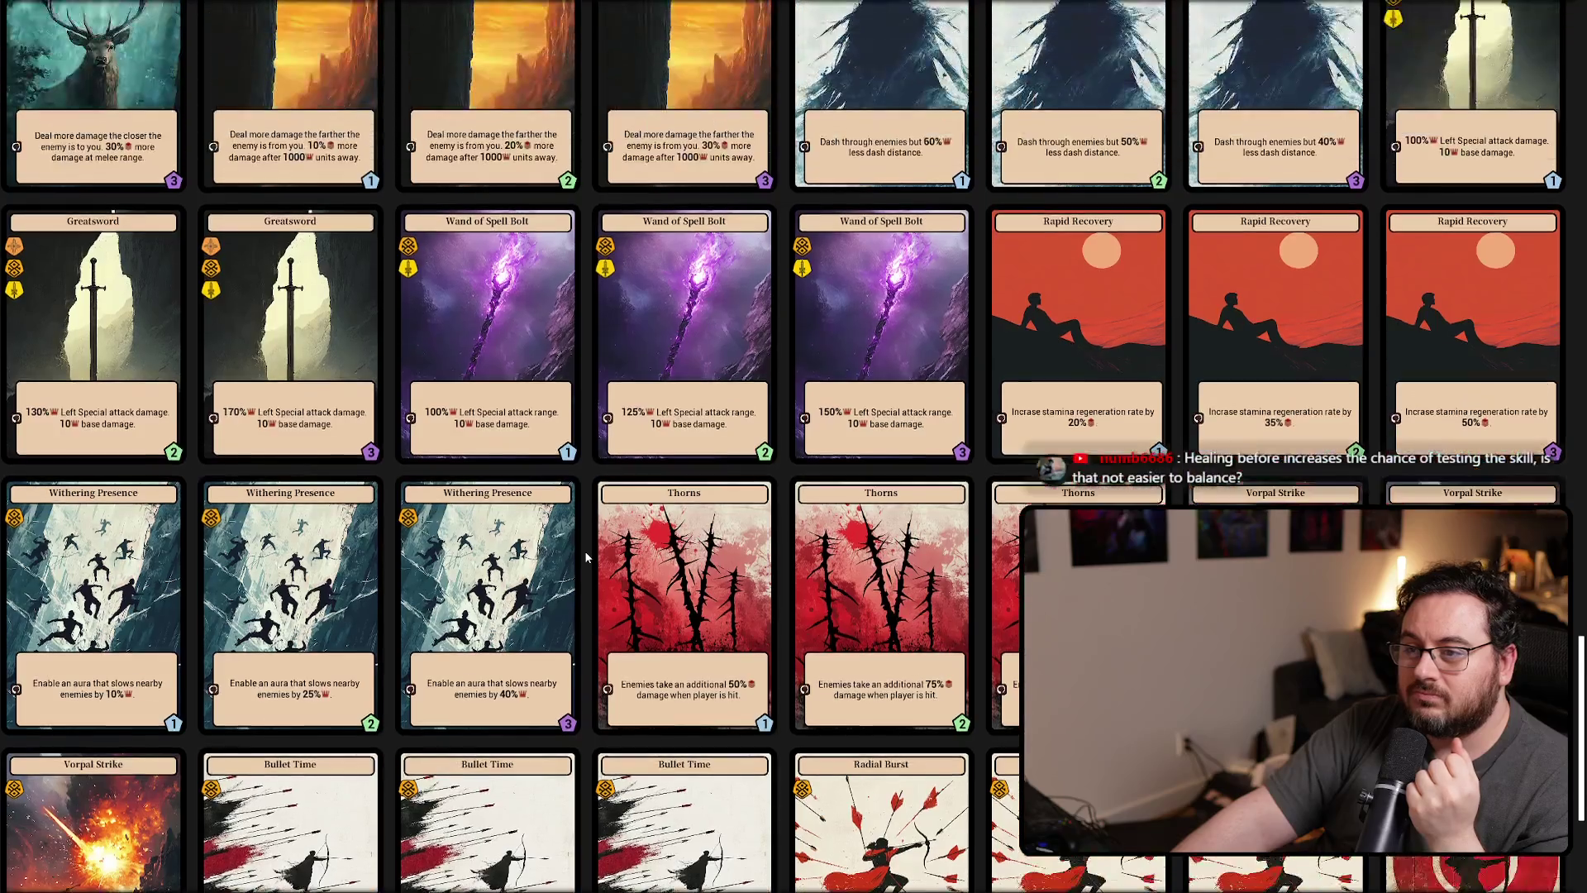
{"action": "scroll", "coordinate": [584, 550], "scroll_direction": "up", "scroll_amount": 2}
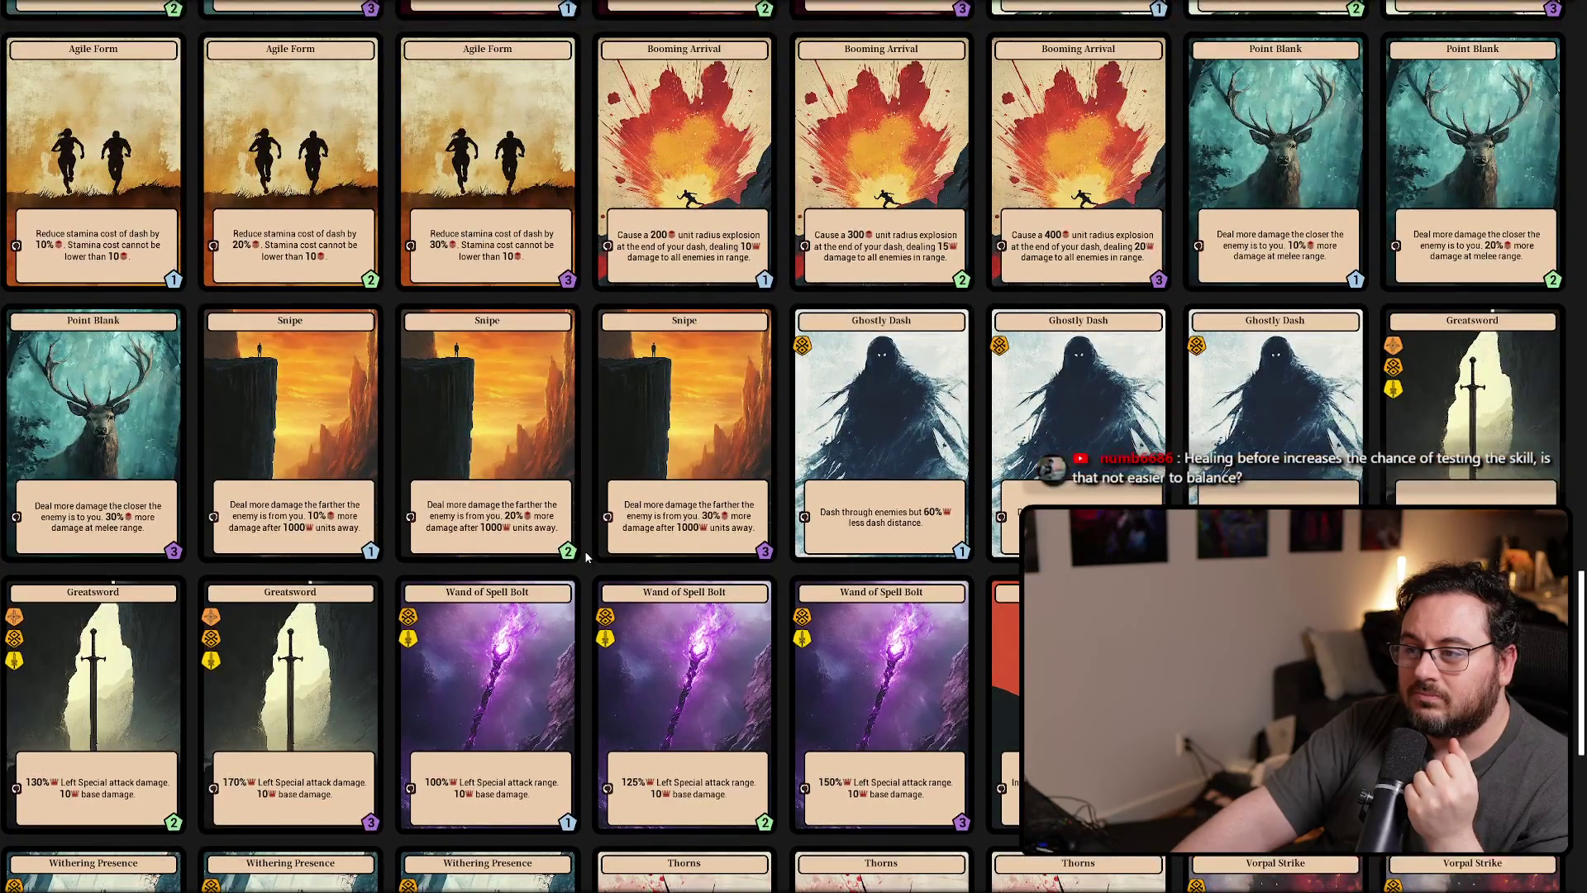
{"action": "scroll", "coordinate": [584, 551], "scroll_direction": "up", "scroll_amount": 3}
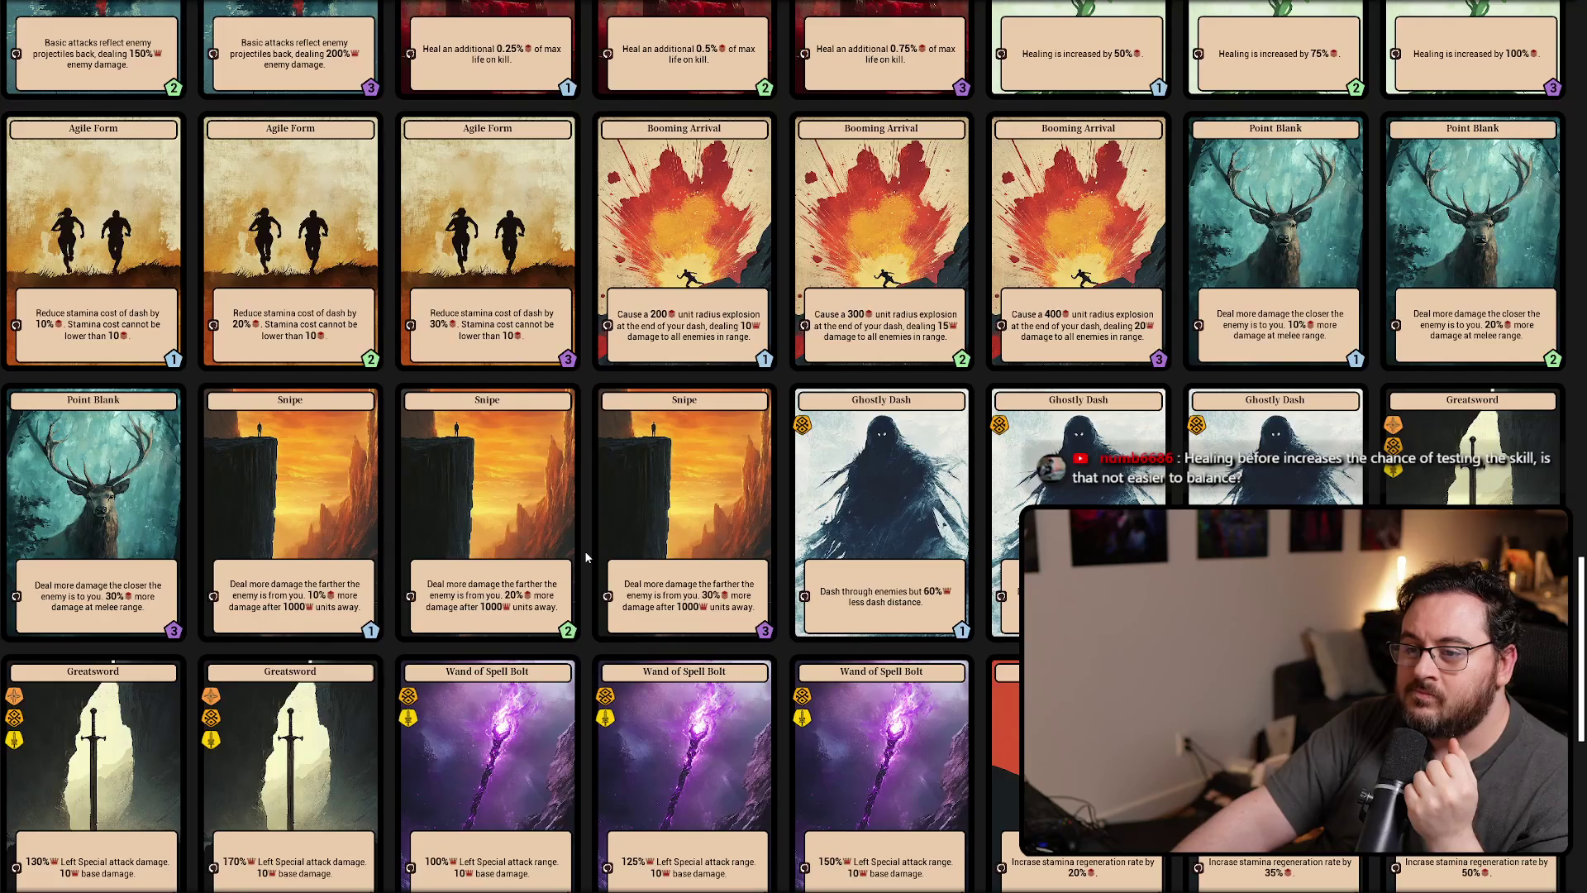
{"action": "scroll", "coordinate": [585, 557], "scroll_direction": "up", "scroll_amount": 7}
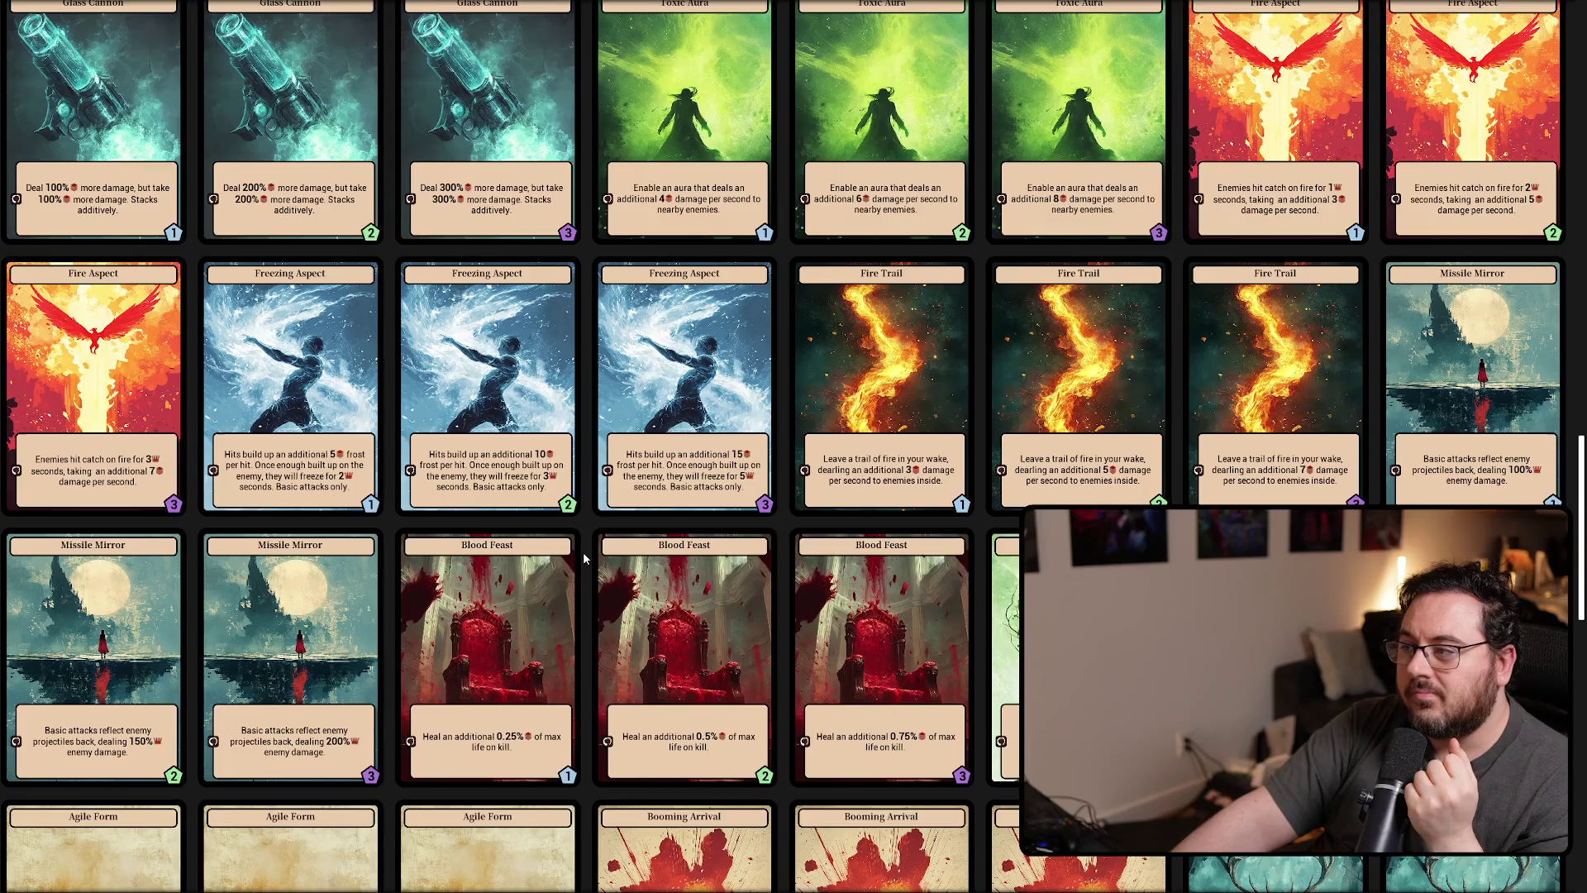
{"action": "scroll", "coordinate": [584, 558], "scroll_direction": "up", "scroll_amount": 5}
{"action": "scroll", "coordinate": [584, 559], "scroll_direction": "up", "scroll_amount": 7}
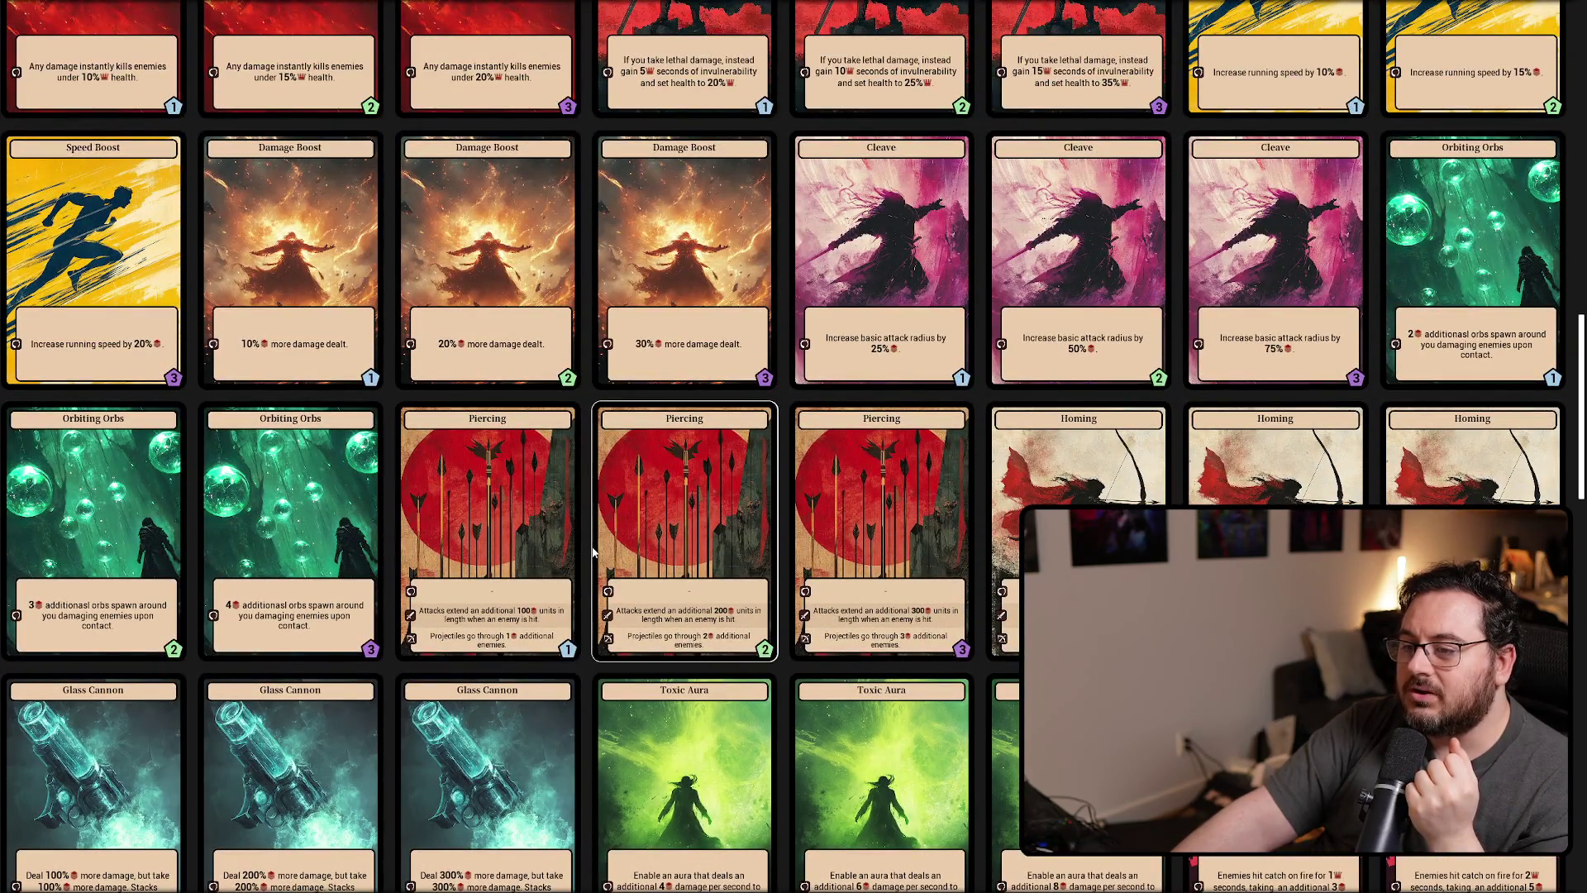
{"action": "scroll", "coordinate": [586, 552], "scroll_direction": "up", "scroll_amount": 2}
{"action": "scroll", "coordinate": [585, 553], "scroll_direction": "up", "scroll_amount": 7}
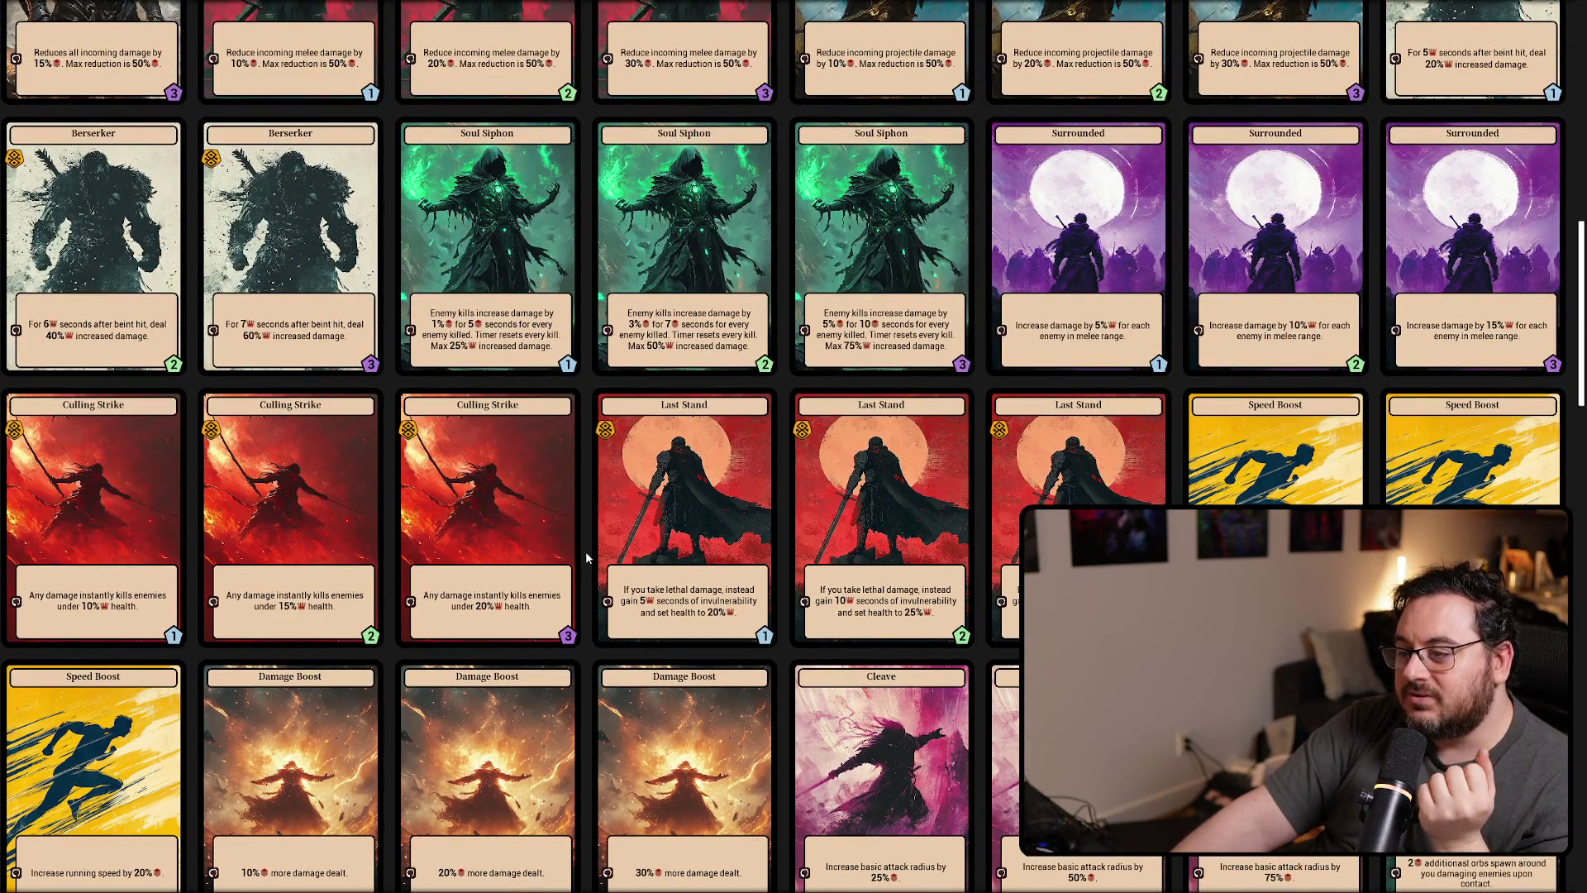
{"action": "scroll", "coordinate": [585, 552], "scroll_direction": "up", "scroll_amount": 2}
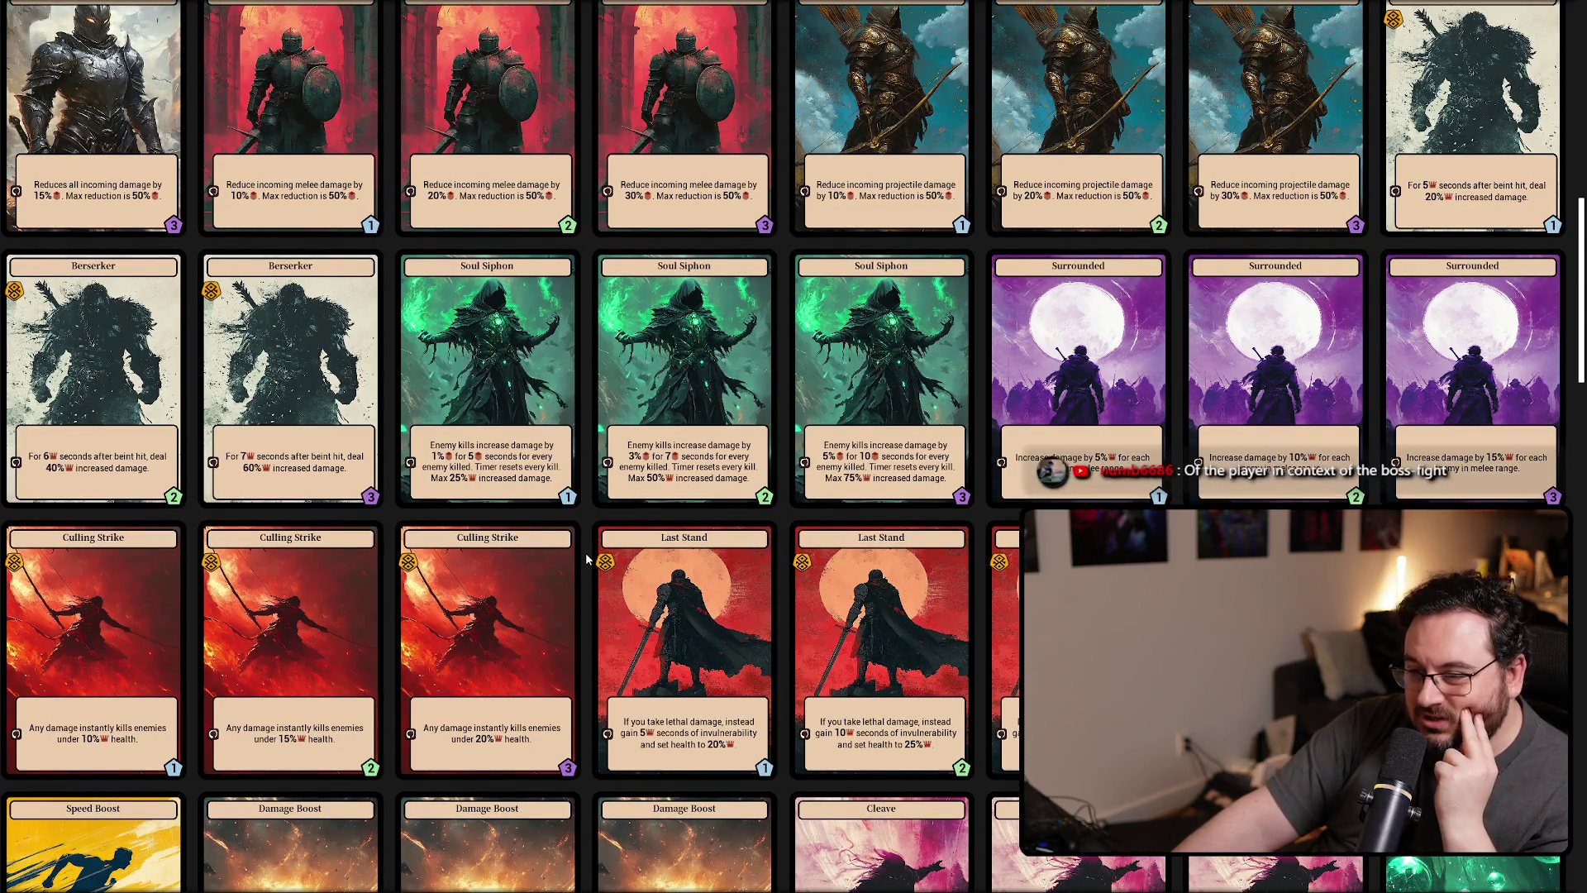
{"action": "scroll", "coordinate": [585, 552], "scroll_direction": "up", "scroll_amount": 4}
{"action": "scroll", "coordinate": [585, 553], "scroll_direction": "up", "scroll_amount": 9}
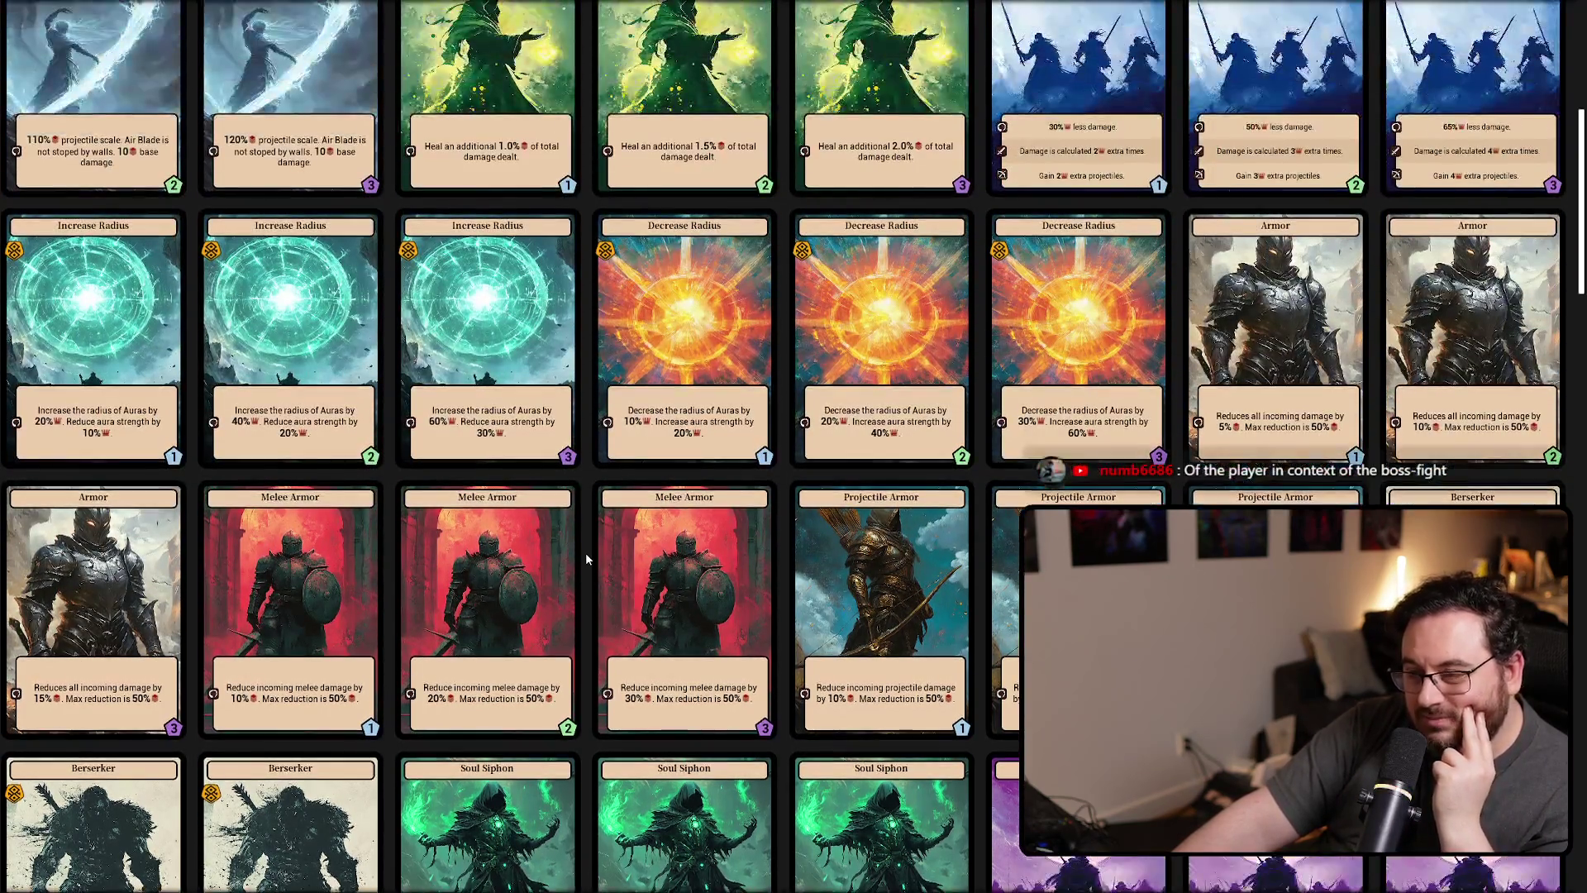
{"action": "scroll", "coordinate": [585, 552], "scroll_direction": "up", "scroll_amount": 5}
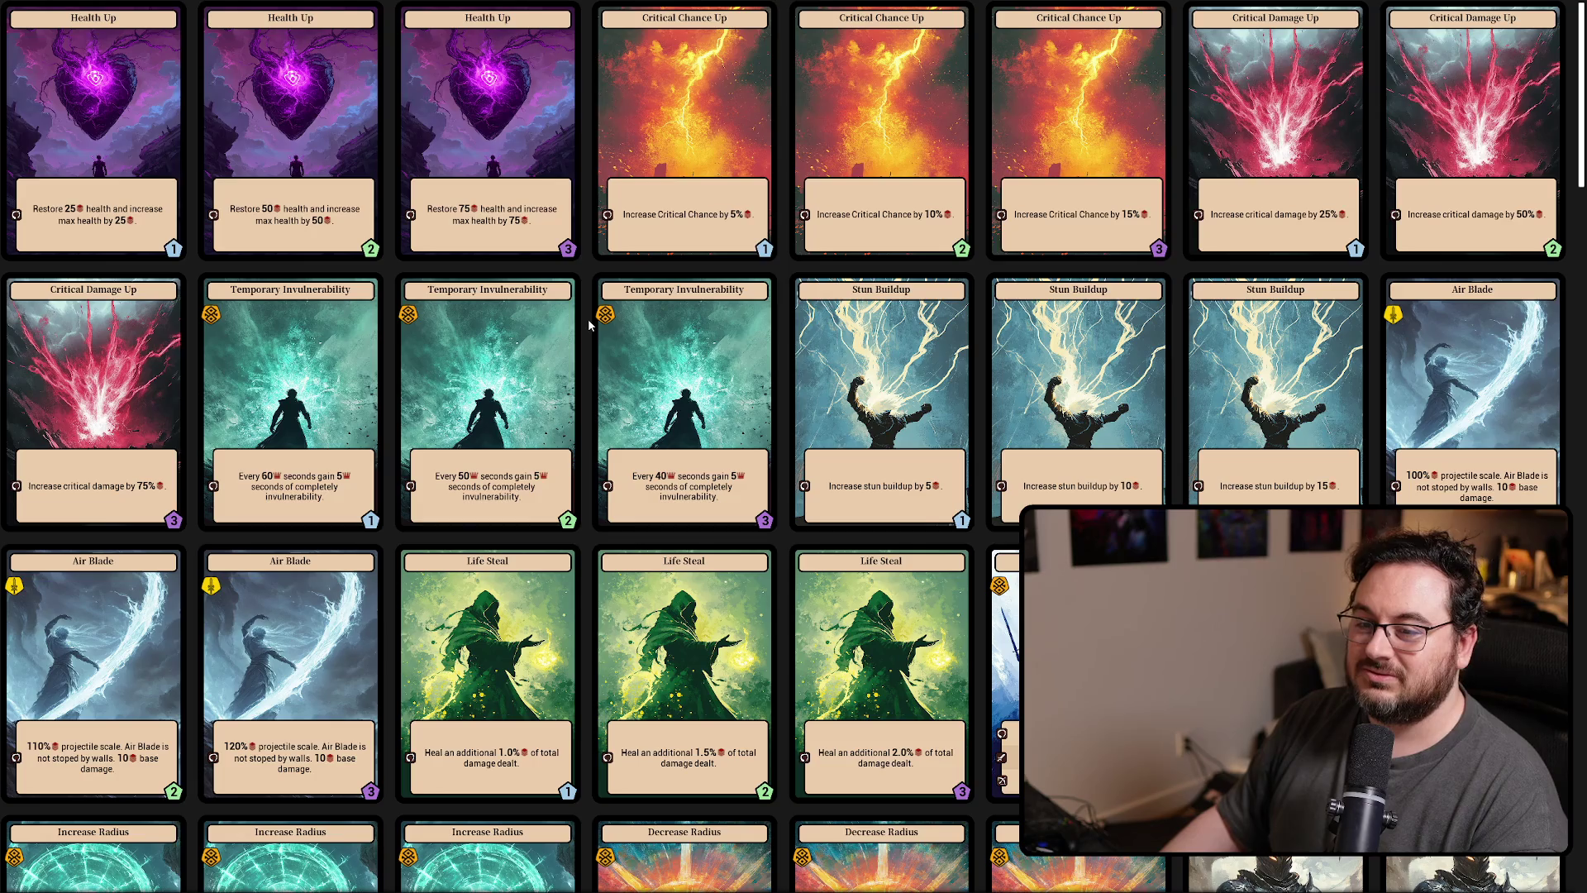
- Relaunch the game and scroll through the card previews, then return to the Spreading Crimson spreadsheet
{"action": "key", "text": "alt+Tab"}
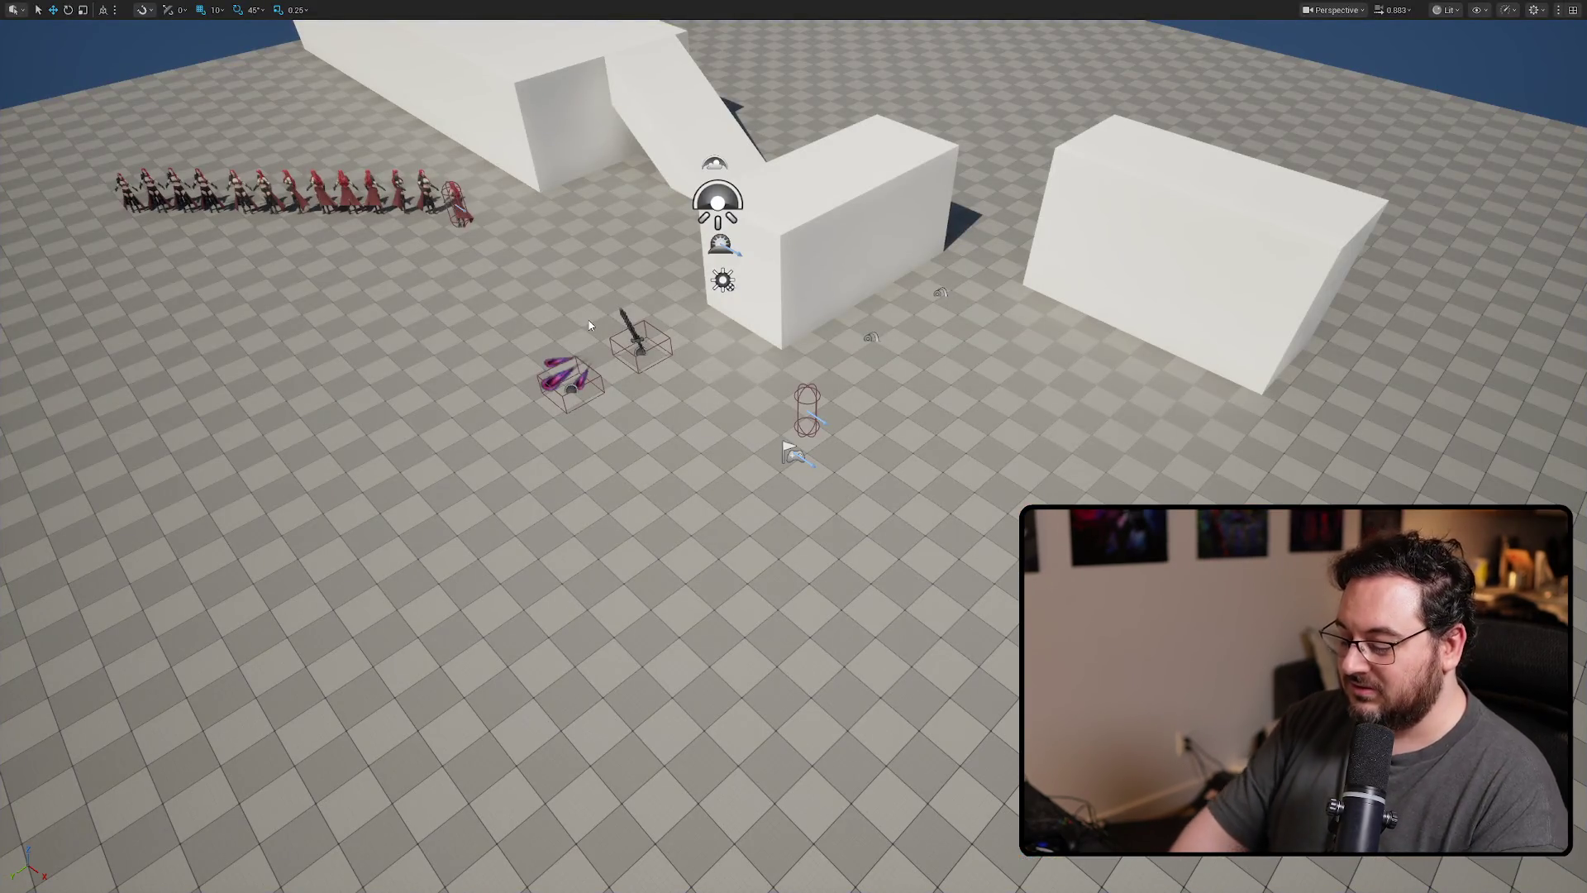
{"action": "key", "text": "alt+p"}
{"action": "scroll", "coordinate": [605, 286], "scroll_direction": "down", "scroll_amount": 5}
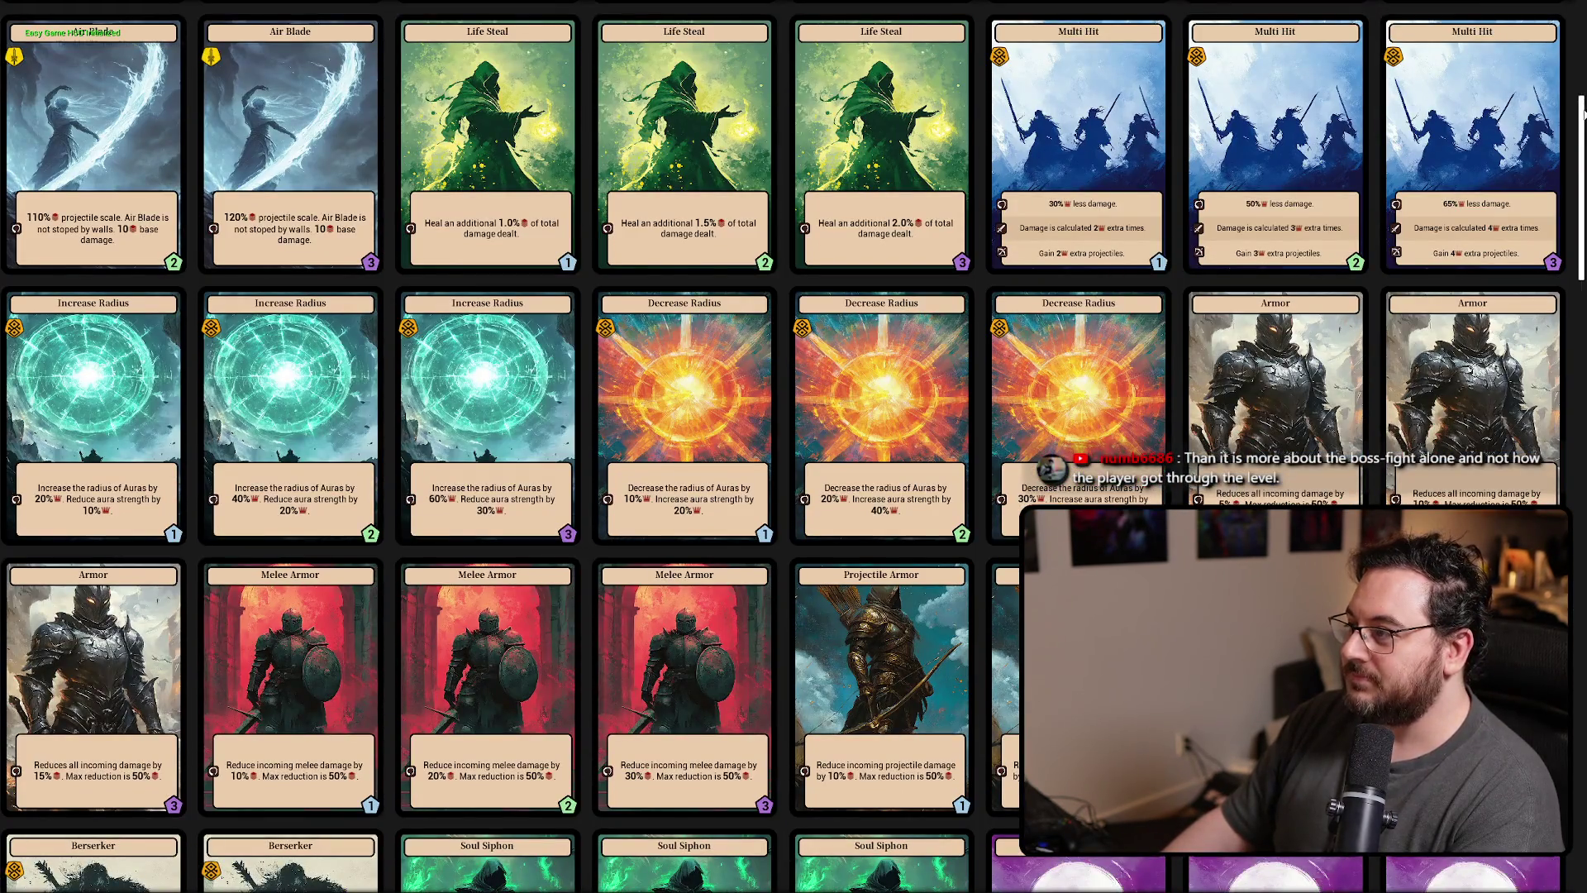
{"action": "left_click_drag", "start_coordinate": [1581, 102], "coordinate": [1581, 132]}
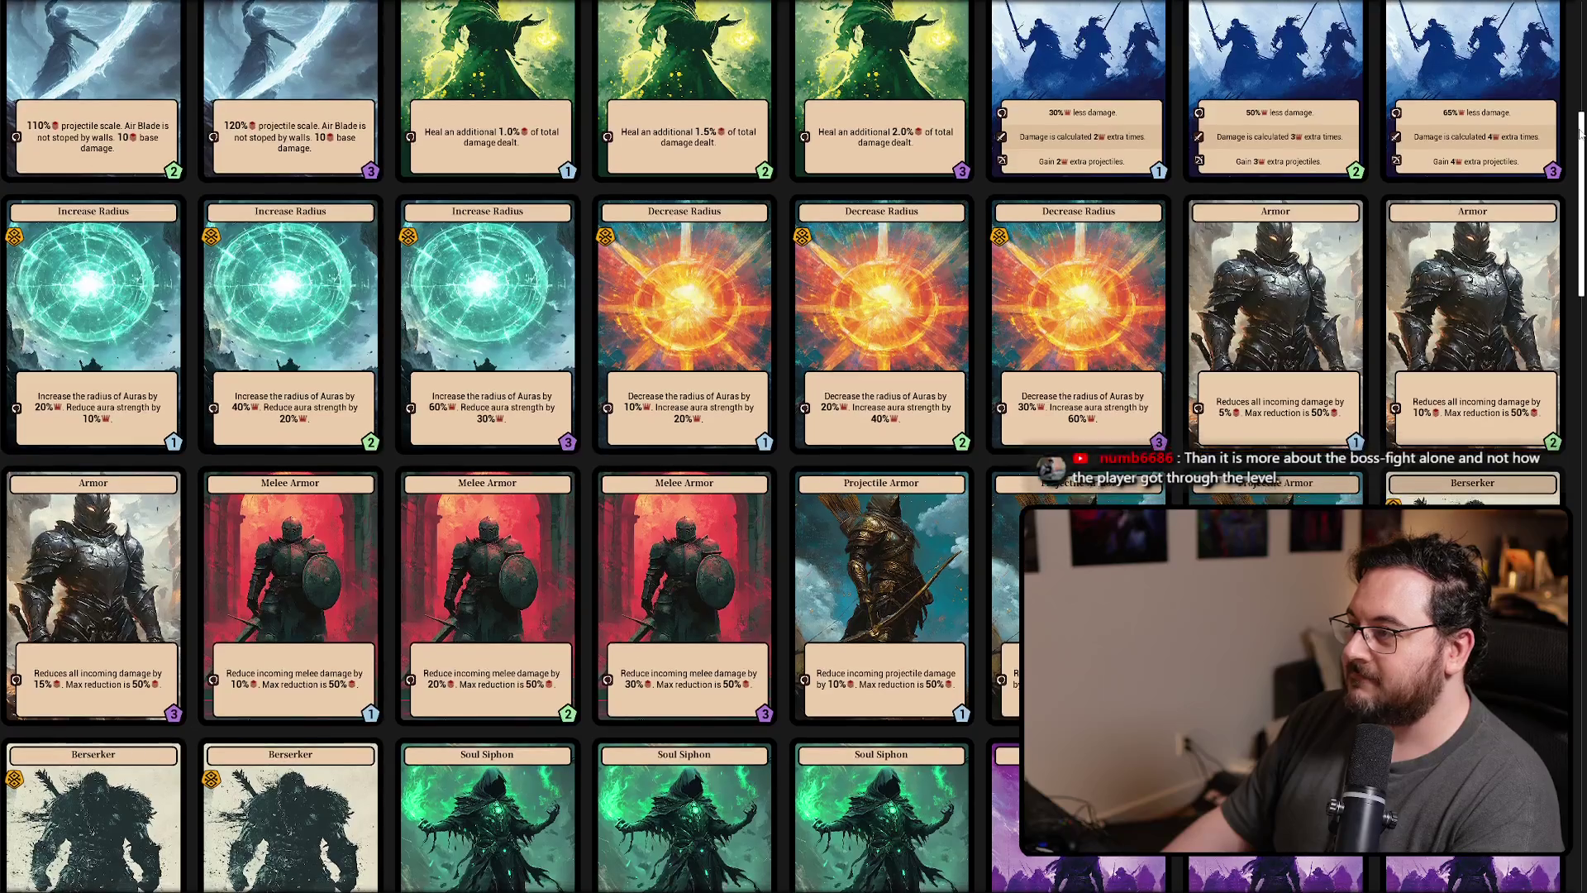
{"action": "scroll", "coordinate": [1553, 397], "scroll_direction": "down", "scroll_amount": 12}
{"action": "scroll", "coordinate": [1553, 397], "scroll_direction": "down", "scroll_amount": 12}
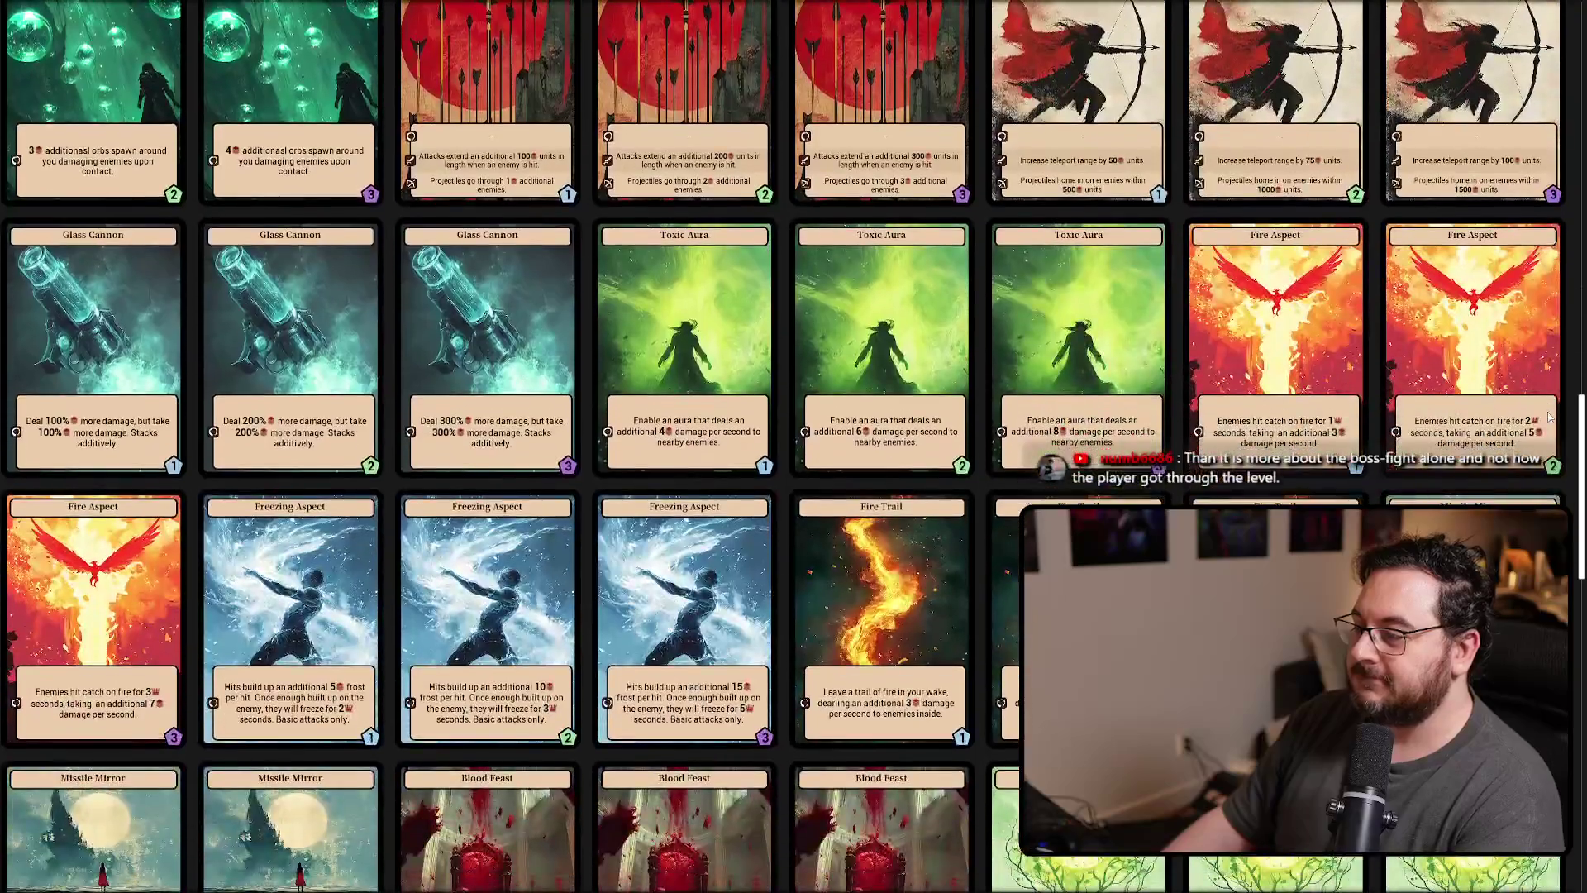
{"action": "scroll", "coordinate": [1538, 494], "scroll_direction": "down", "scroll_amount": 5}
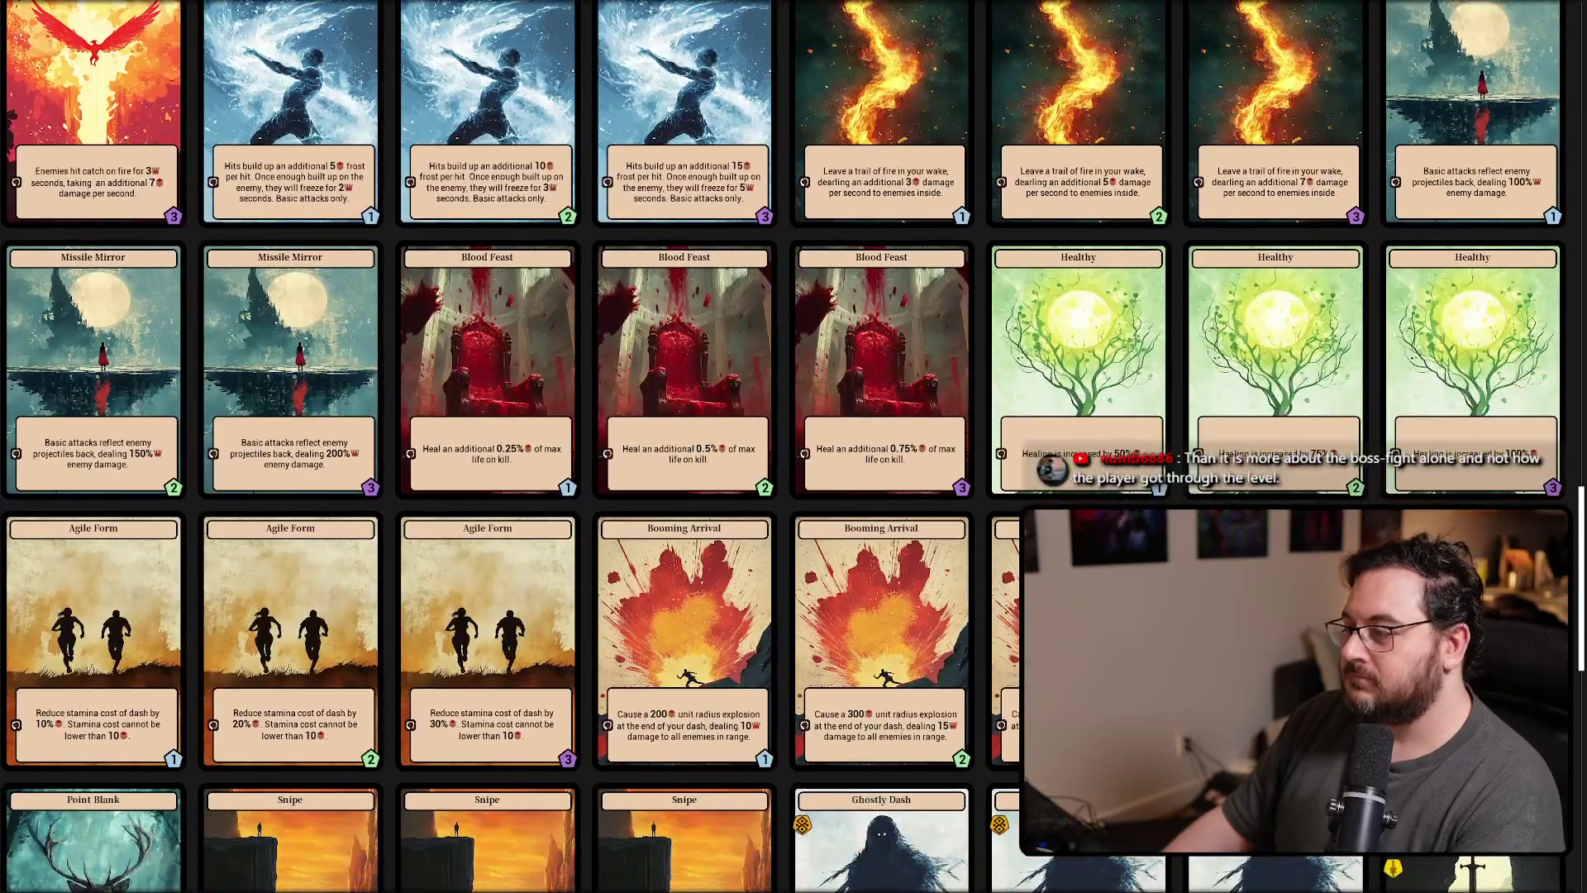
{"action": "scroll", "coordinate": [794, 447], "scroll_direction": "down", "scroll_amount": 12}
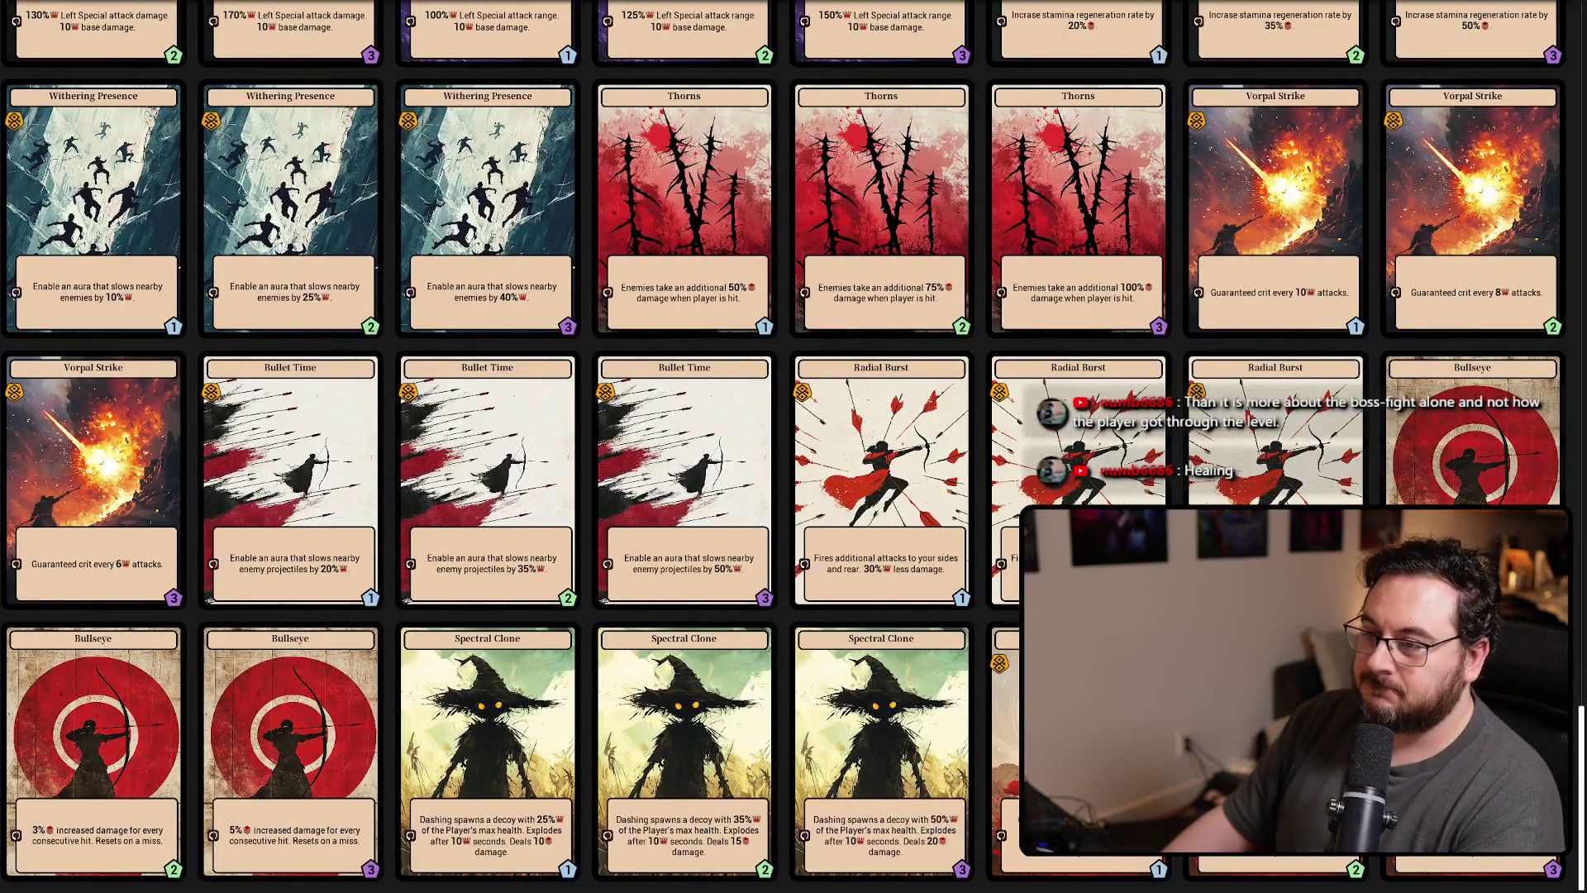
{"action": "key", "text": "alt+Tab"}
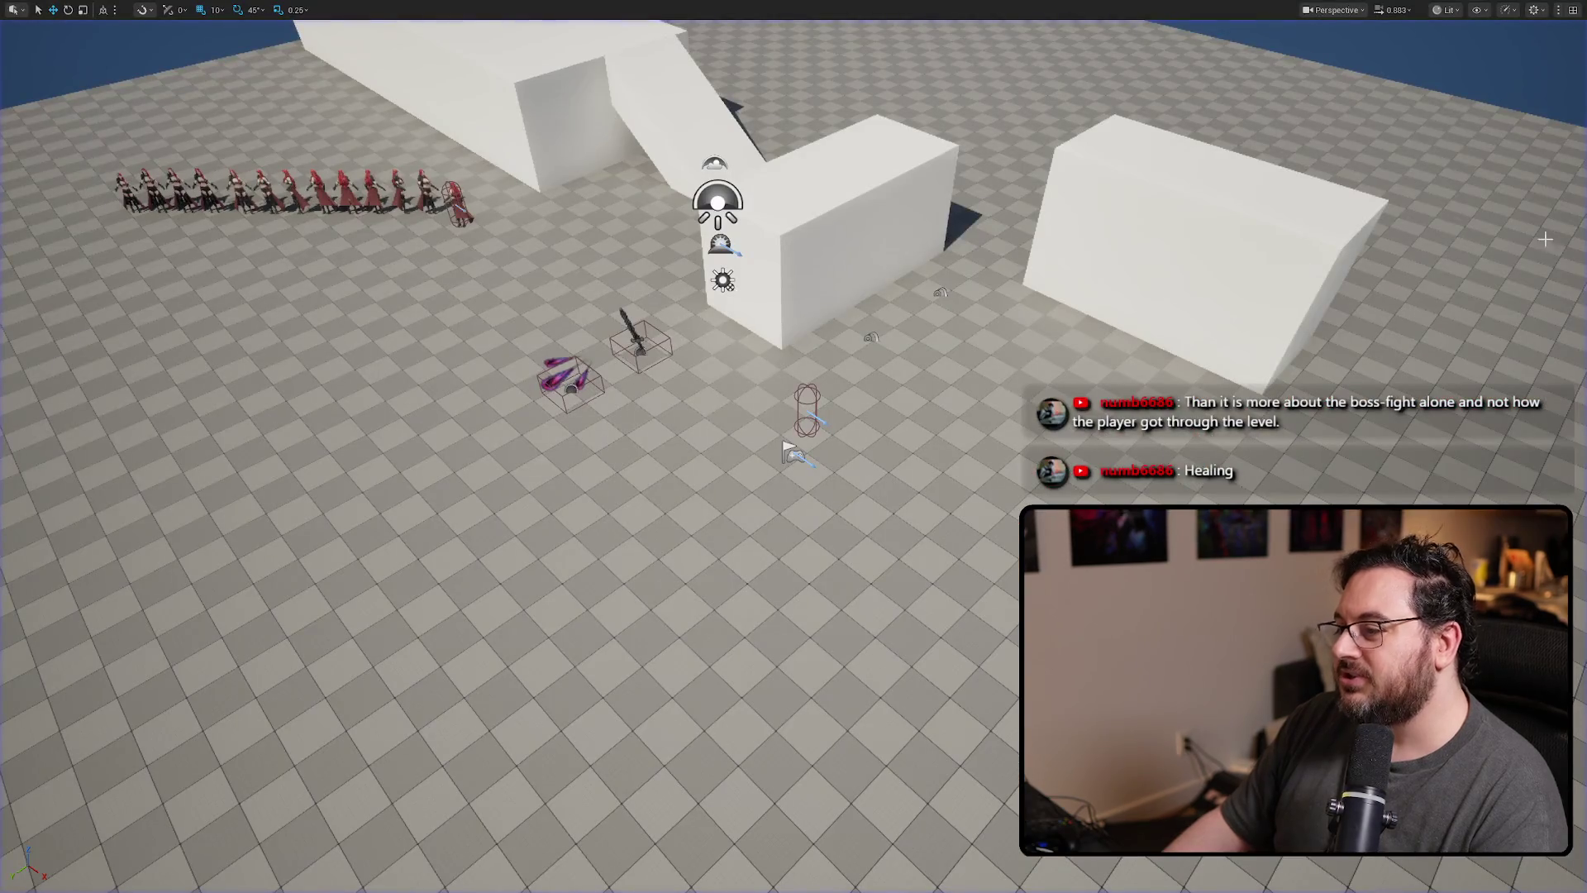
{"action": "key", "text": "alt+Tab"}
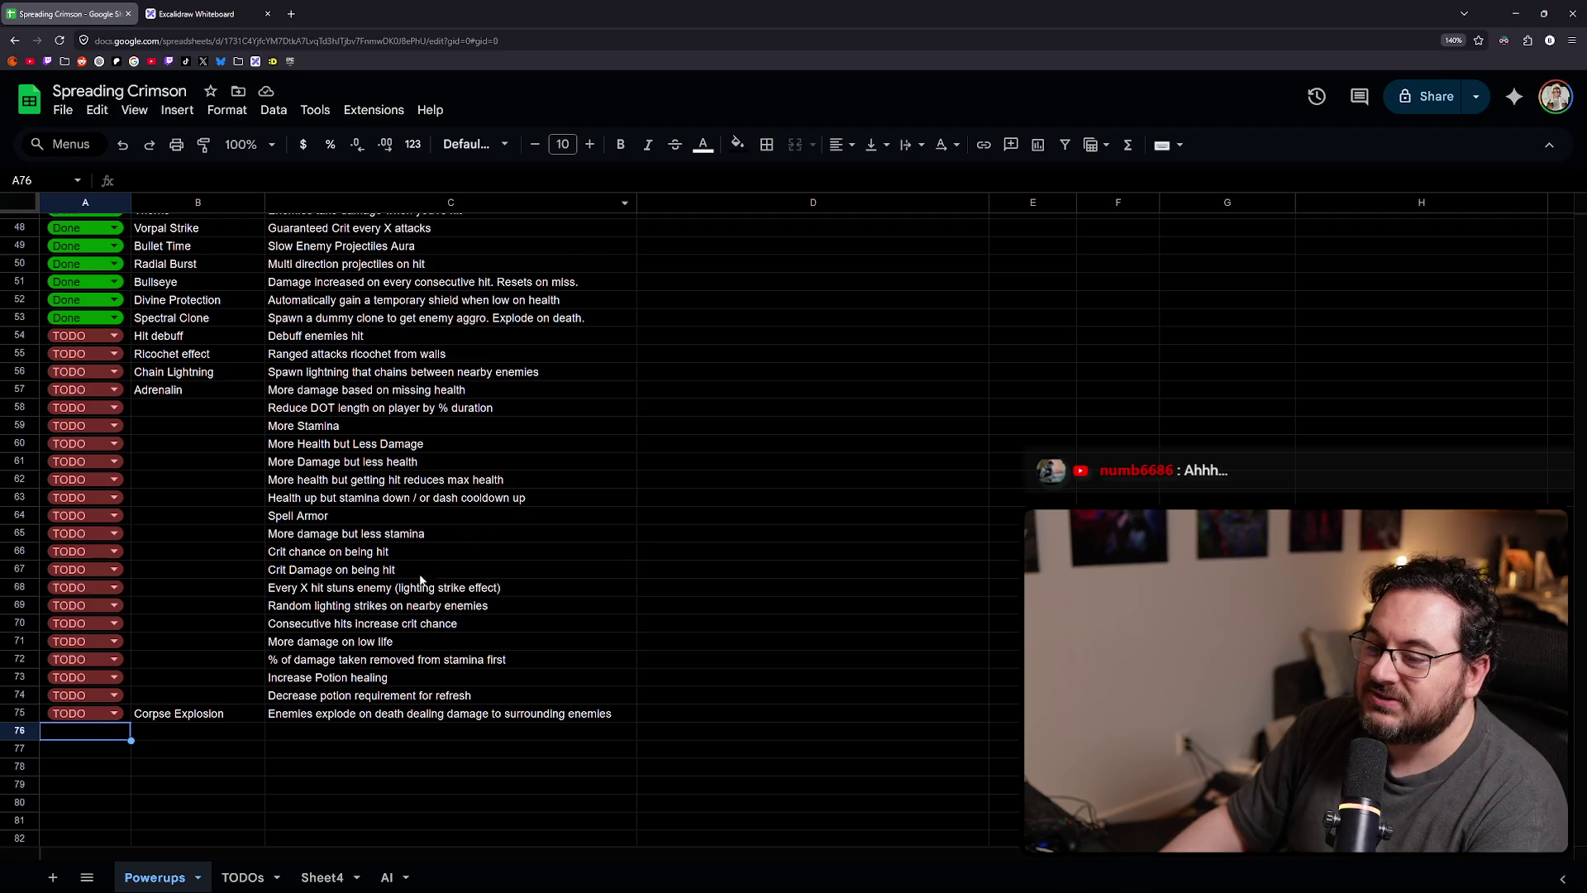
- Enter 'Freezing aura' as the description in C76, below Corpse Explosion
{"action": "left_click", "coordinate": [353, 612]}
{"action": "key", "text": "alt+Tab"}
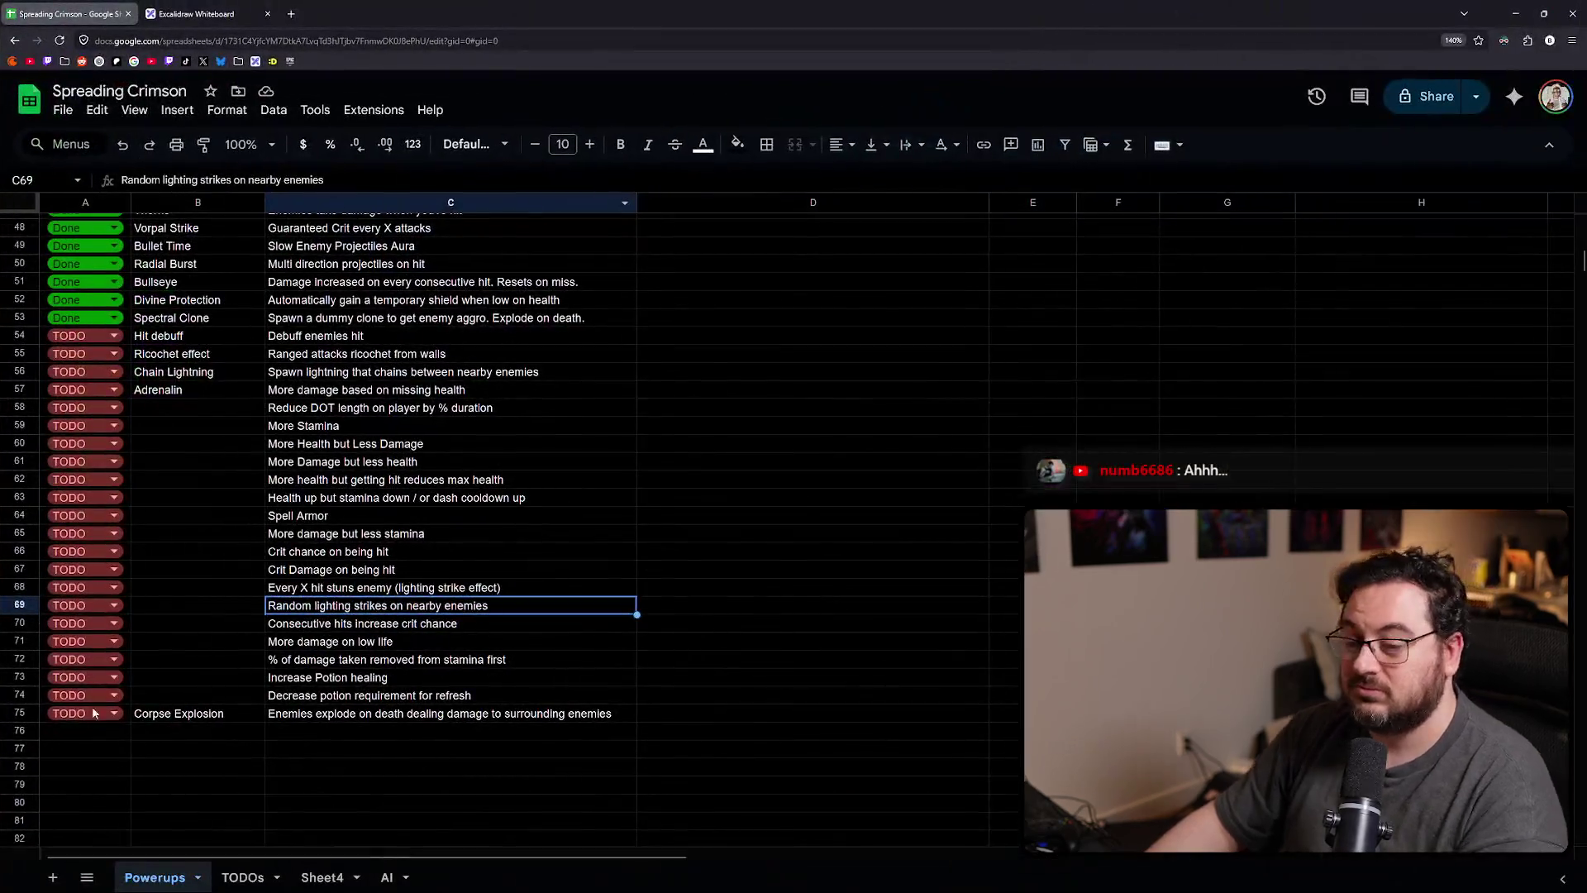
{"action": "left_click", "coordinate": [91, 732]}
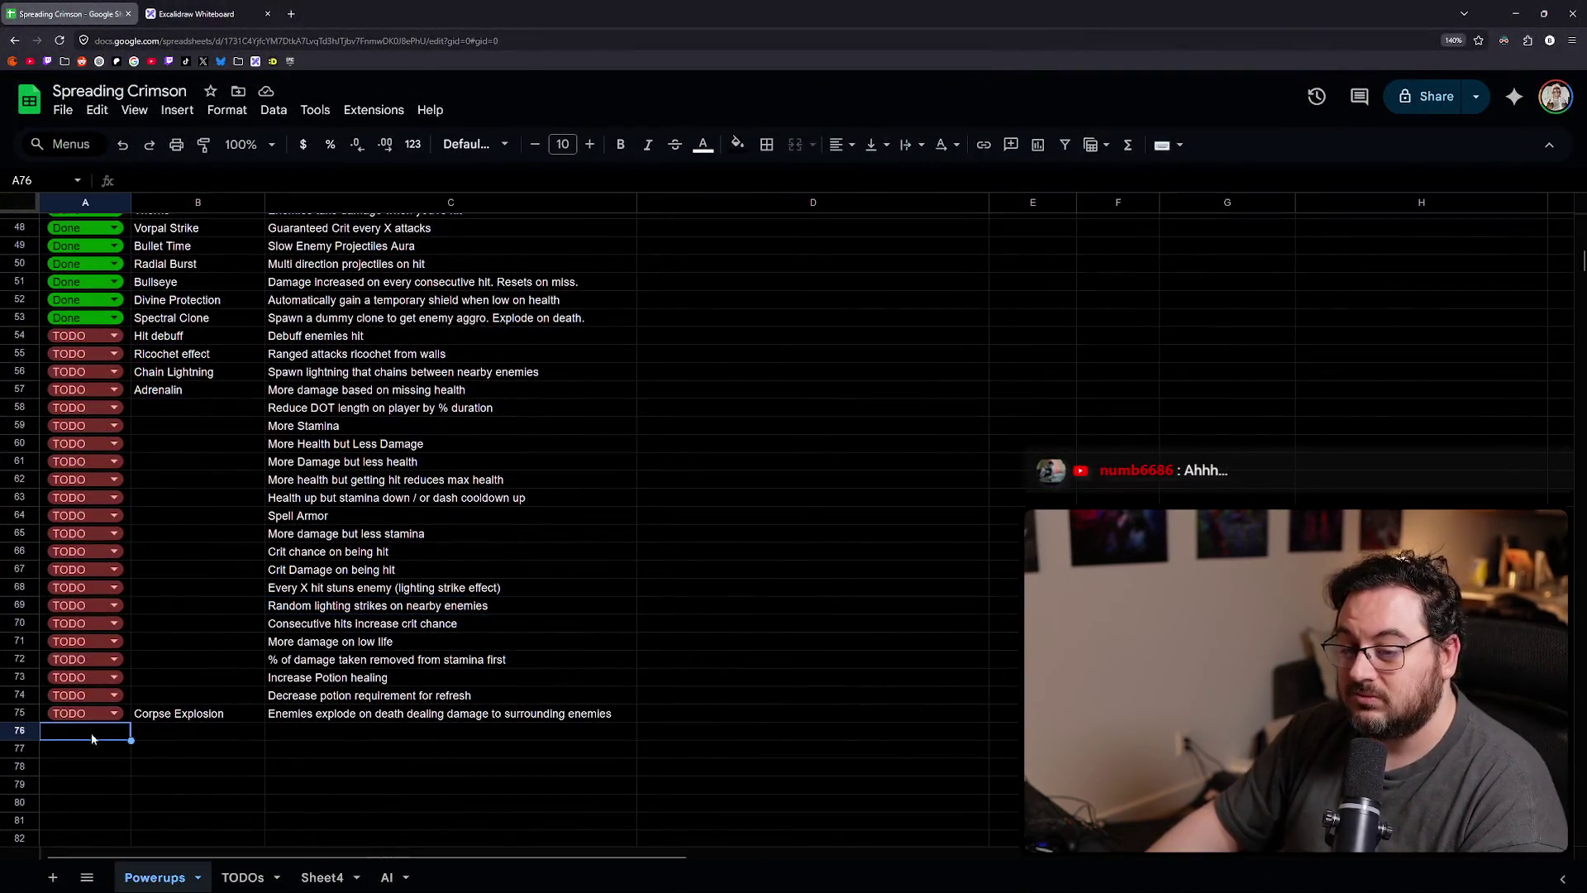
{"action": "left_click", "coordinate": [274, 736]}
{"action": "type", "text": "Freez"}
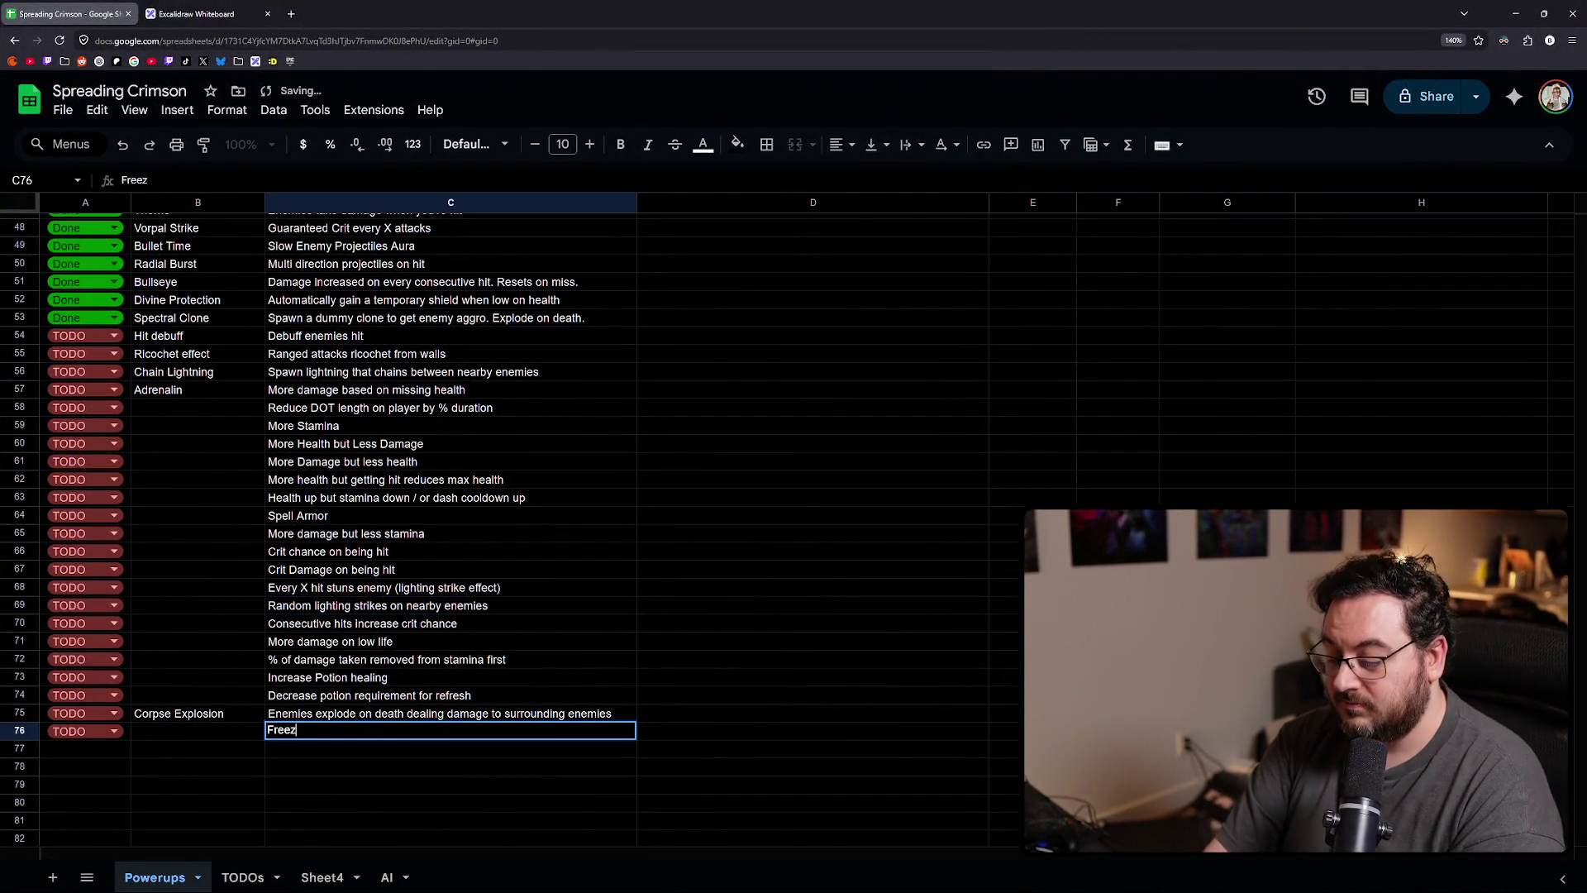
{"action": "type", "text": "ing aura"}
{"action": "key", "text": "Return"}
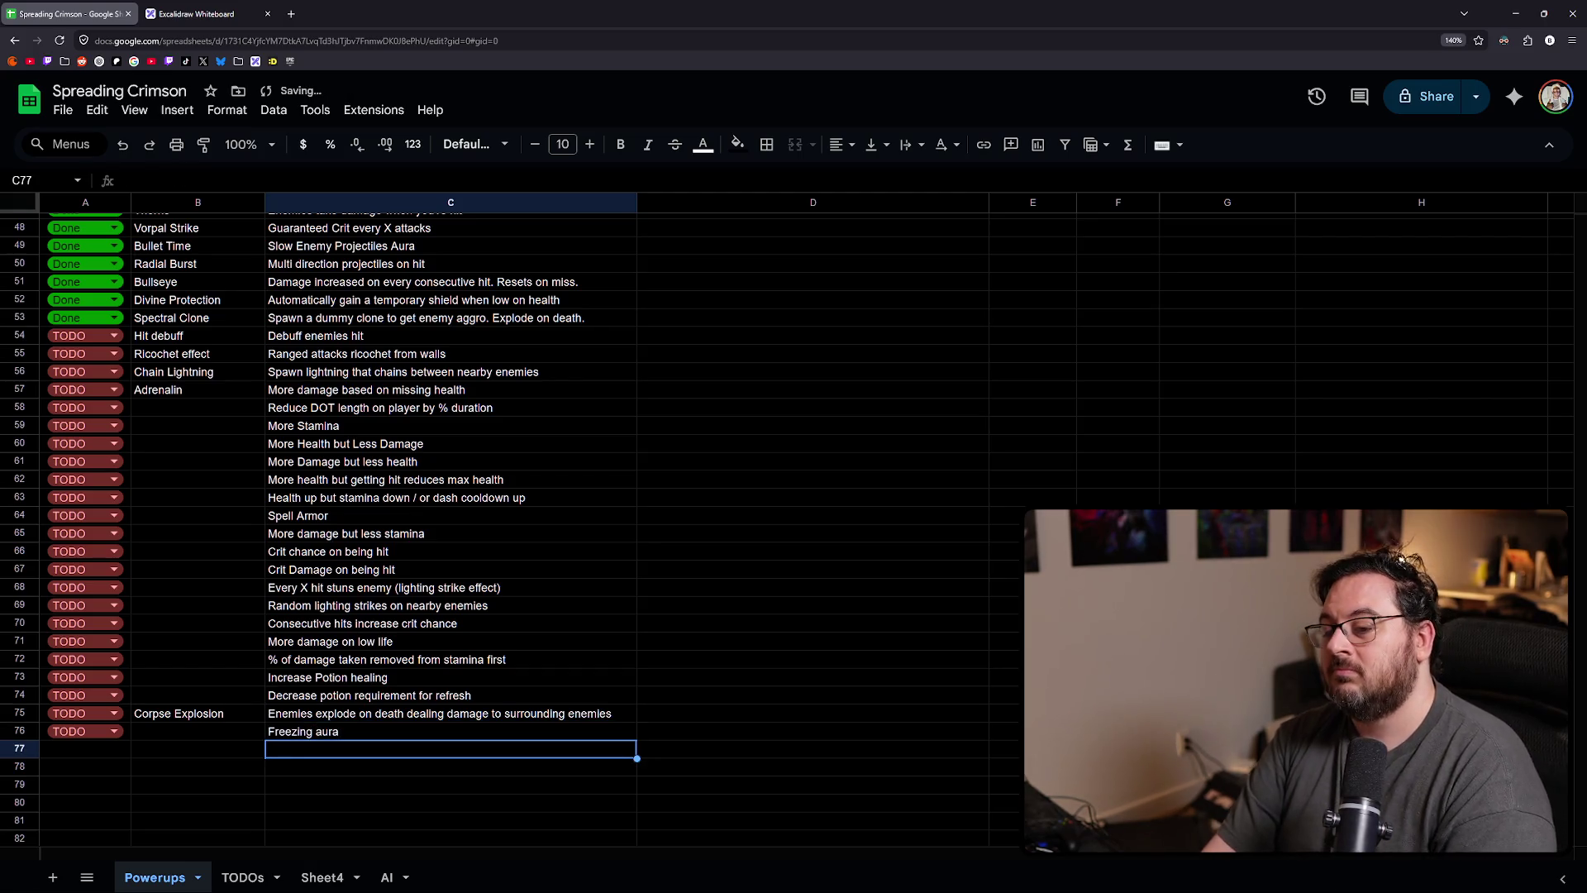
{"action": "key", "text": "Left"}
{"action": "key", "text": "Left"}
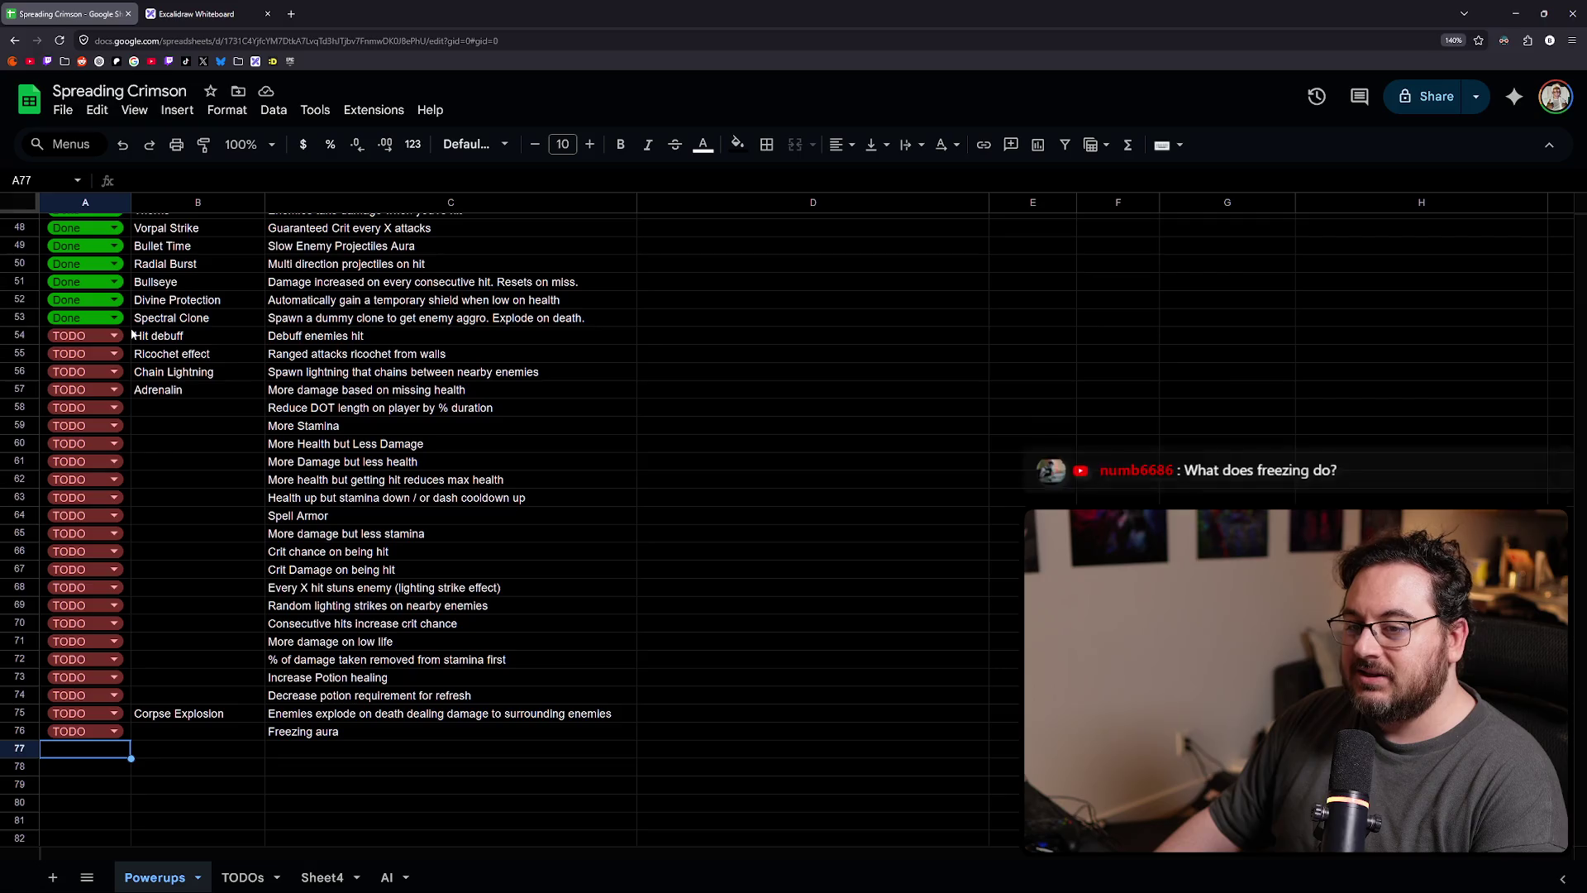
- Fill TODO down to A77, then type and discard an 'Avoid Death' entry, leaving name and description empty
{"action": "left_click_drag", "start_coordinate": [124, 335], "coordinate": [128, 752]}
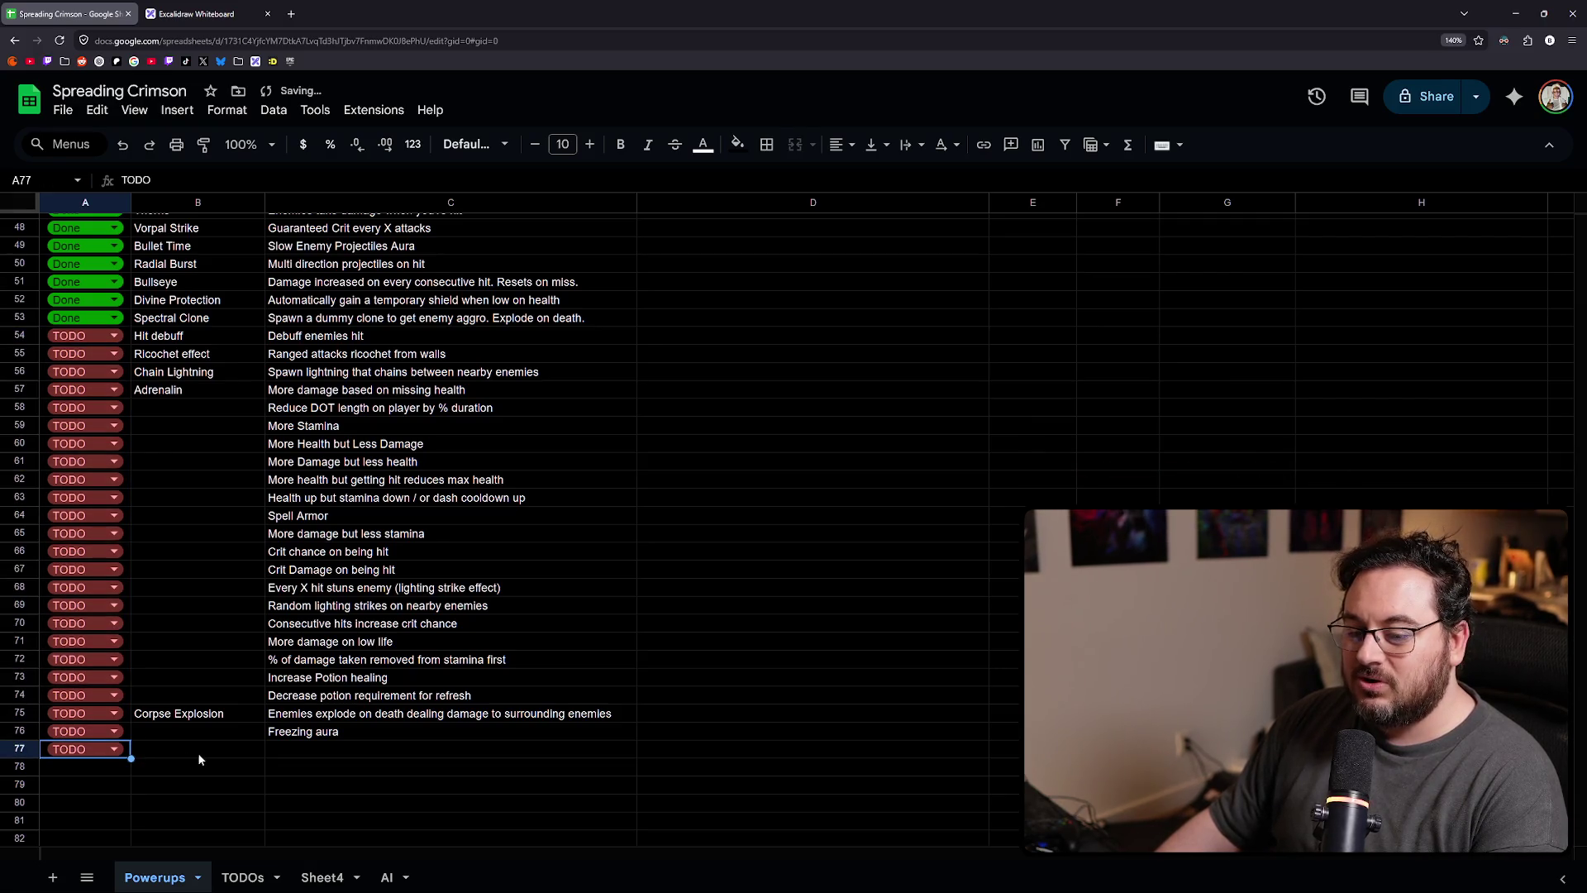
{"action": "left_click", "coordinate": [306, 751]}
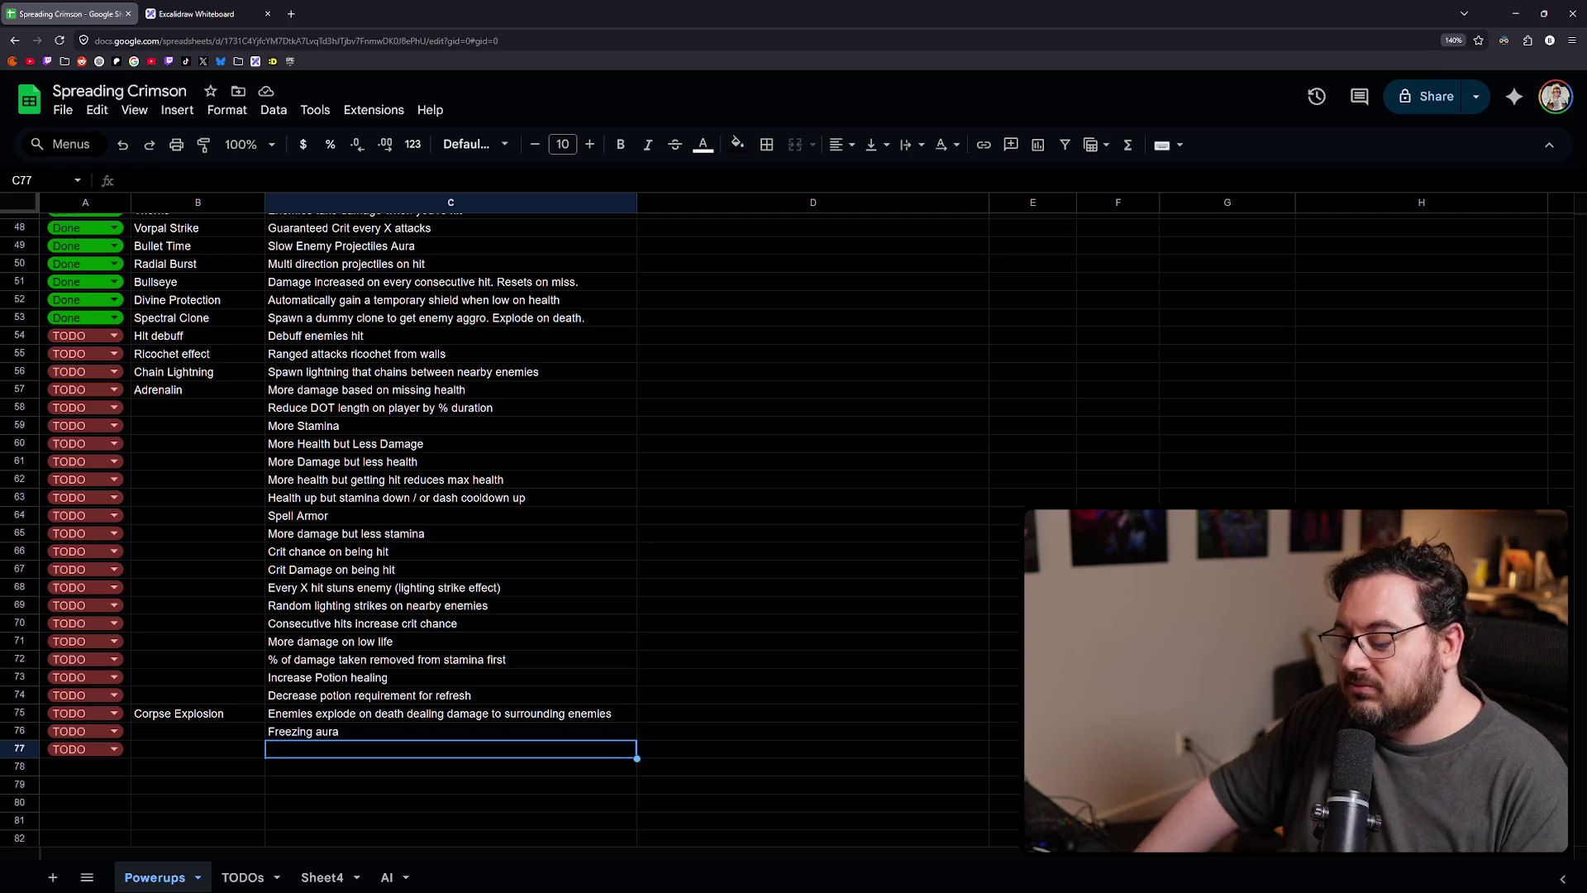
{"action": "type", "text": "Av"}
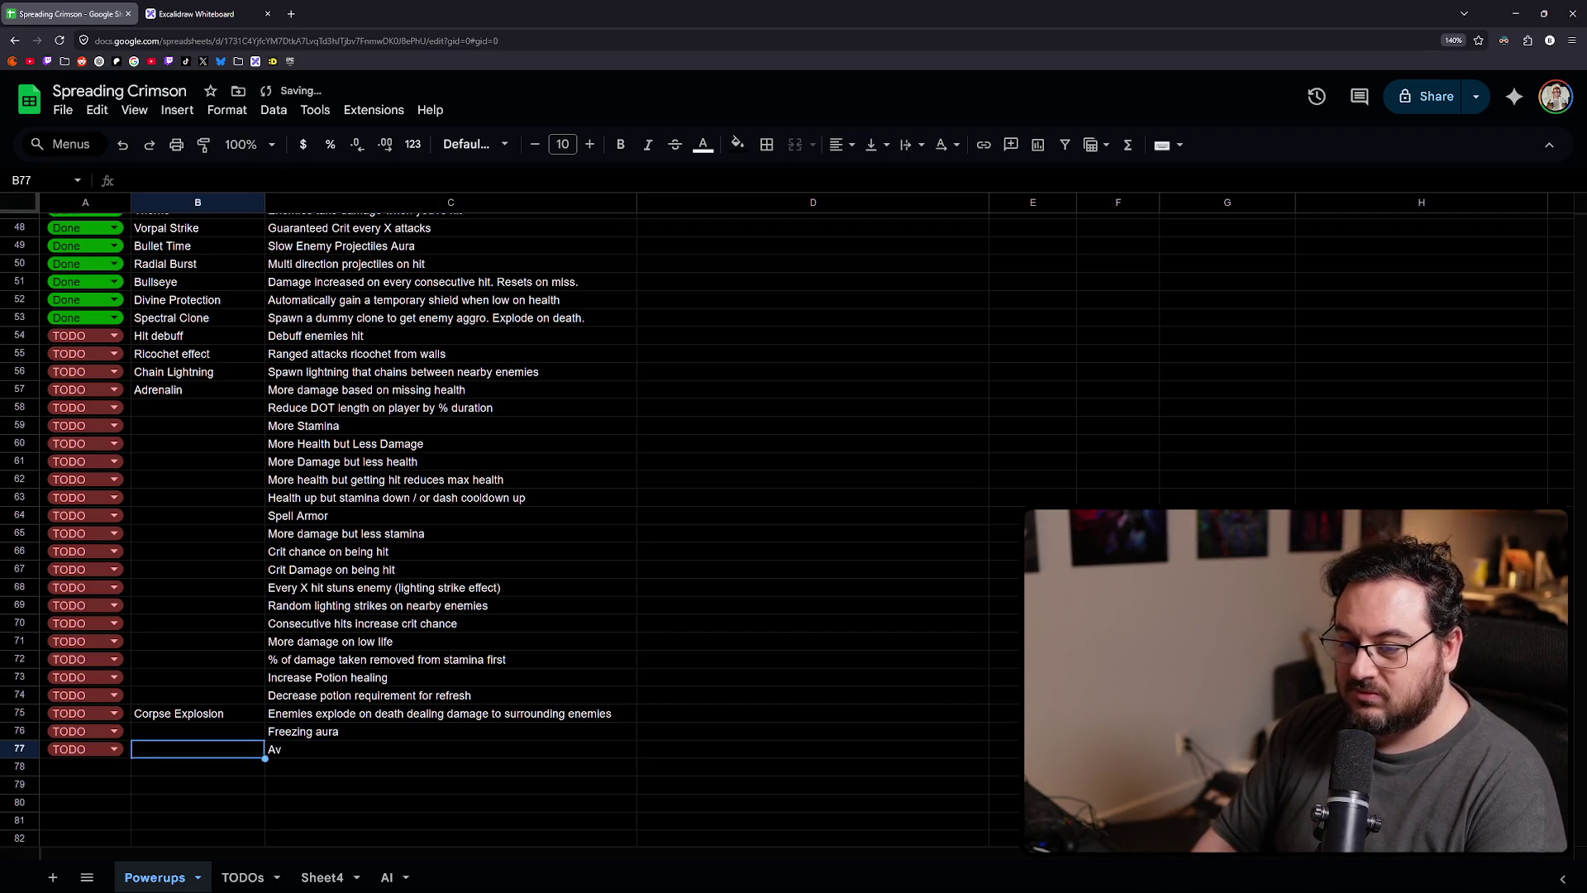
{"action": "key", "text": "shift+Tab"}
{"action": "type", "text": "Avoid Death"}
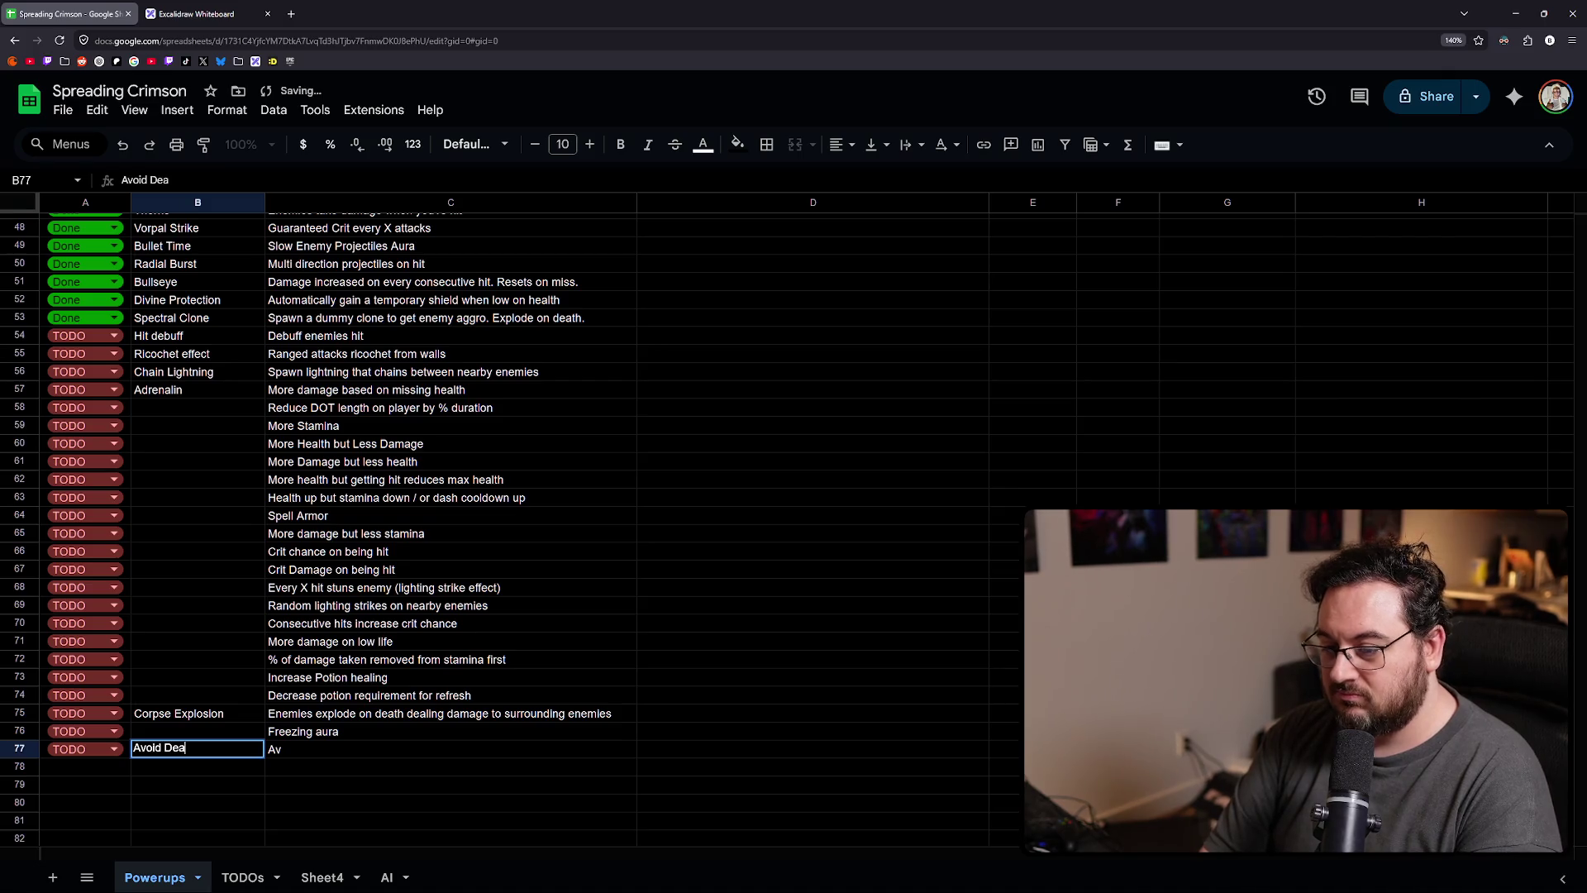
{"action": "key", "text": "Tab"}
{"action": "type", "text": "Teleport t"}
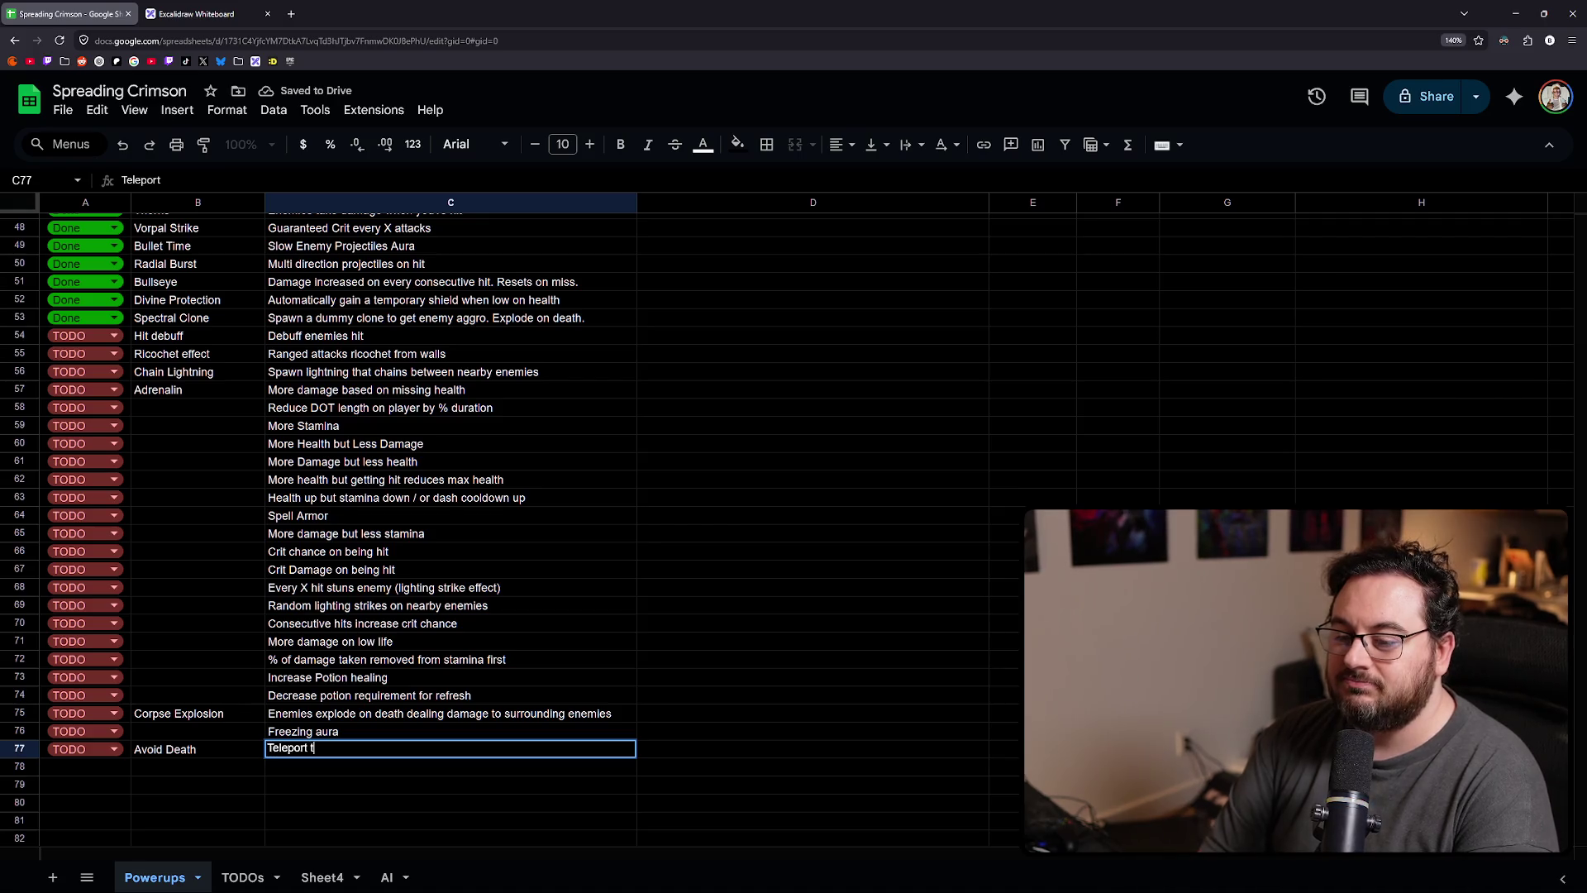
{"action": "type", "text": "o safety "}
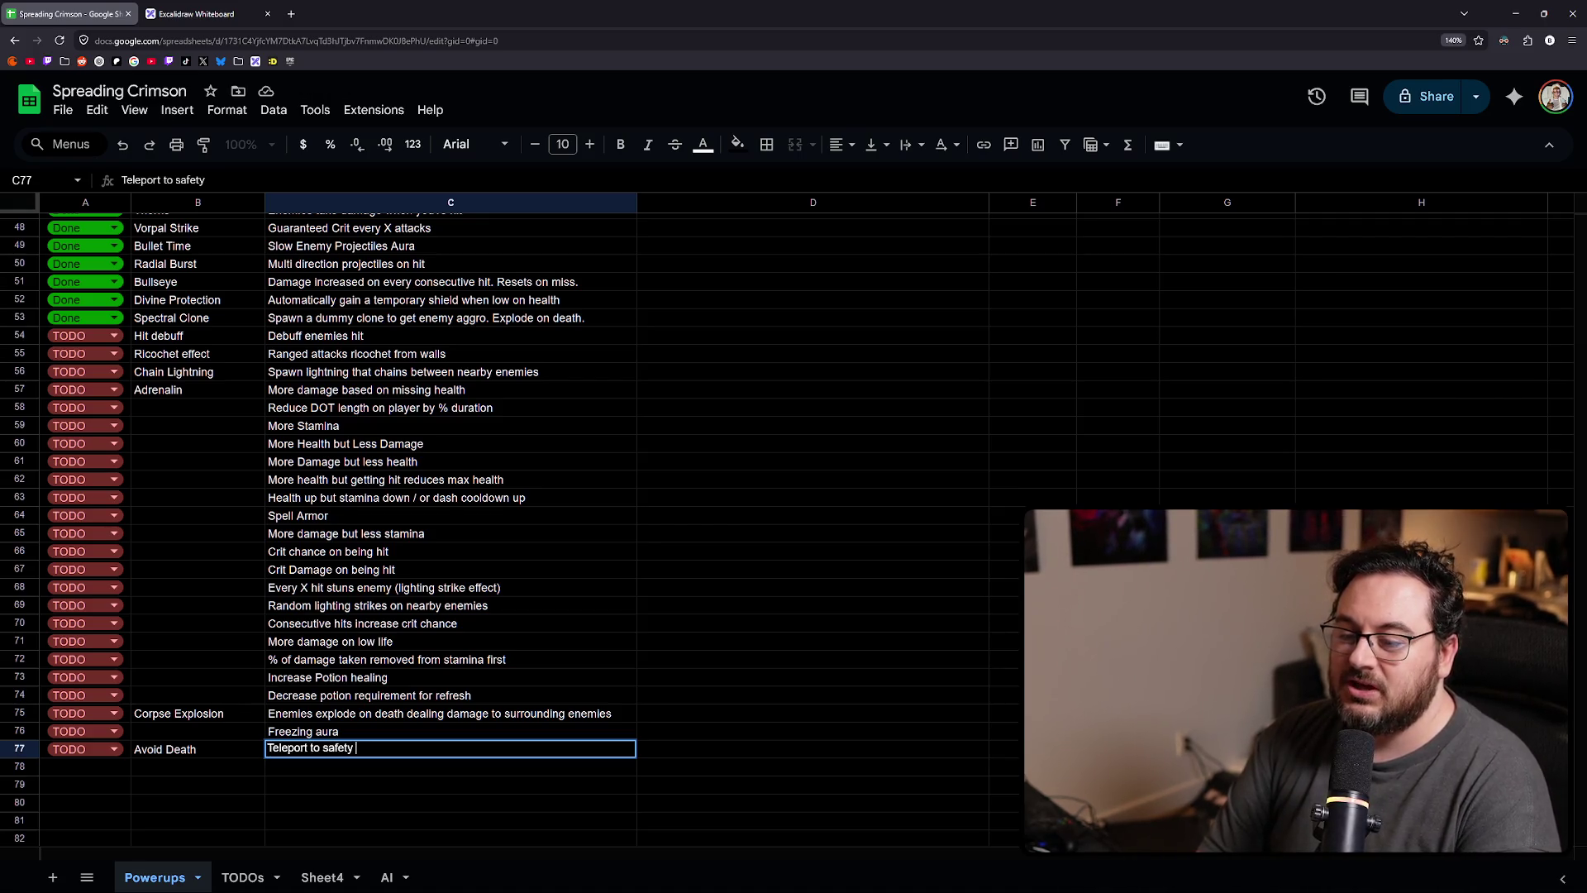
{"action": "type", "text": "if a kil"}
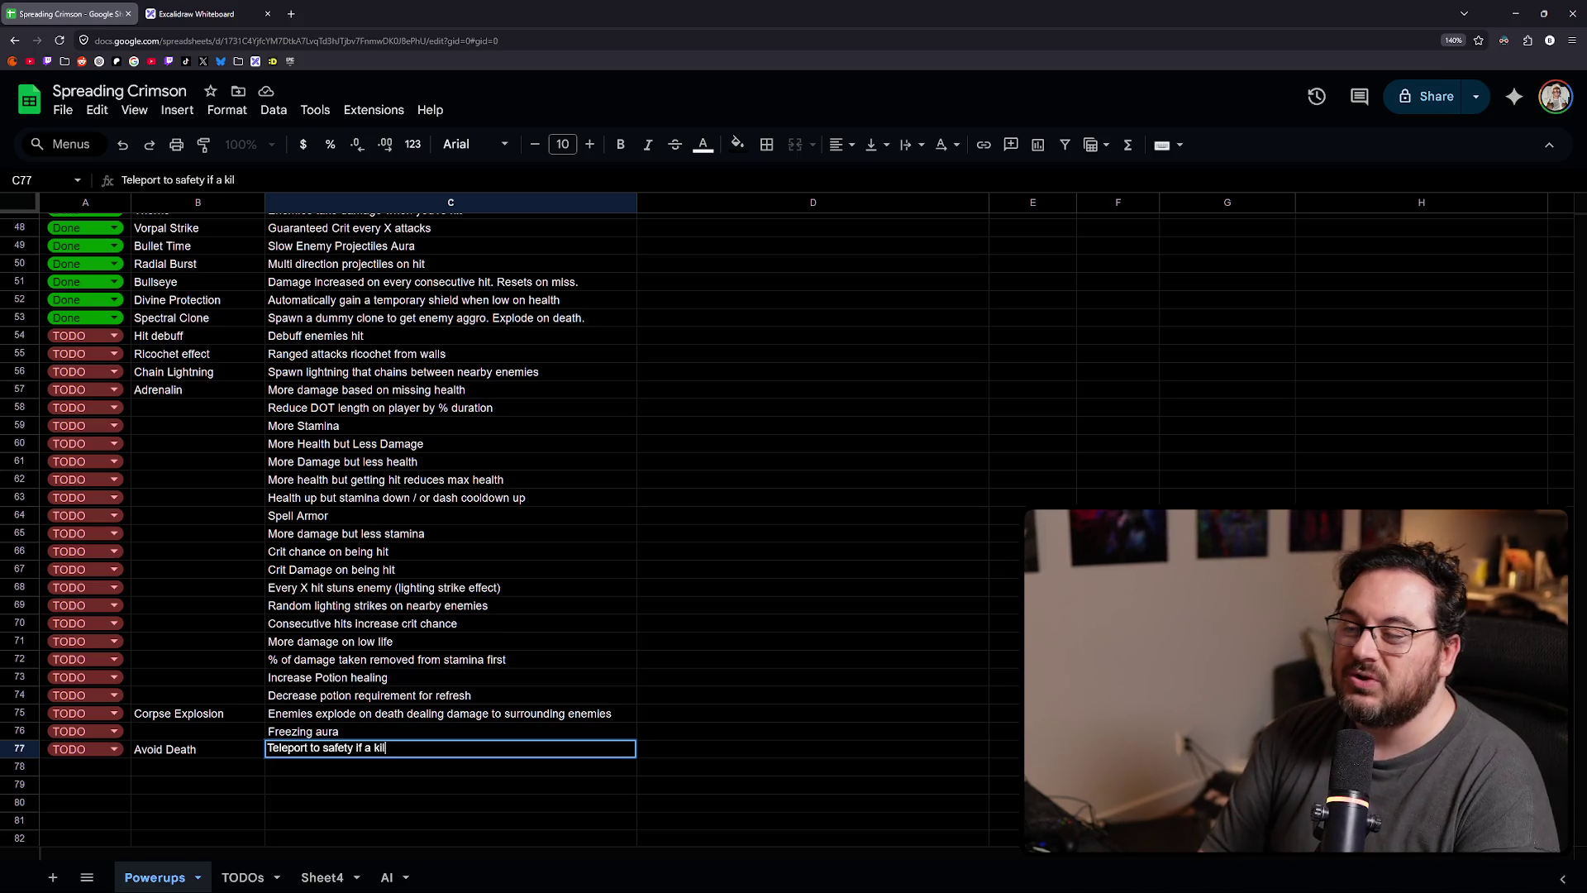
{"action": "key", "text": "Escape"}
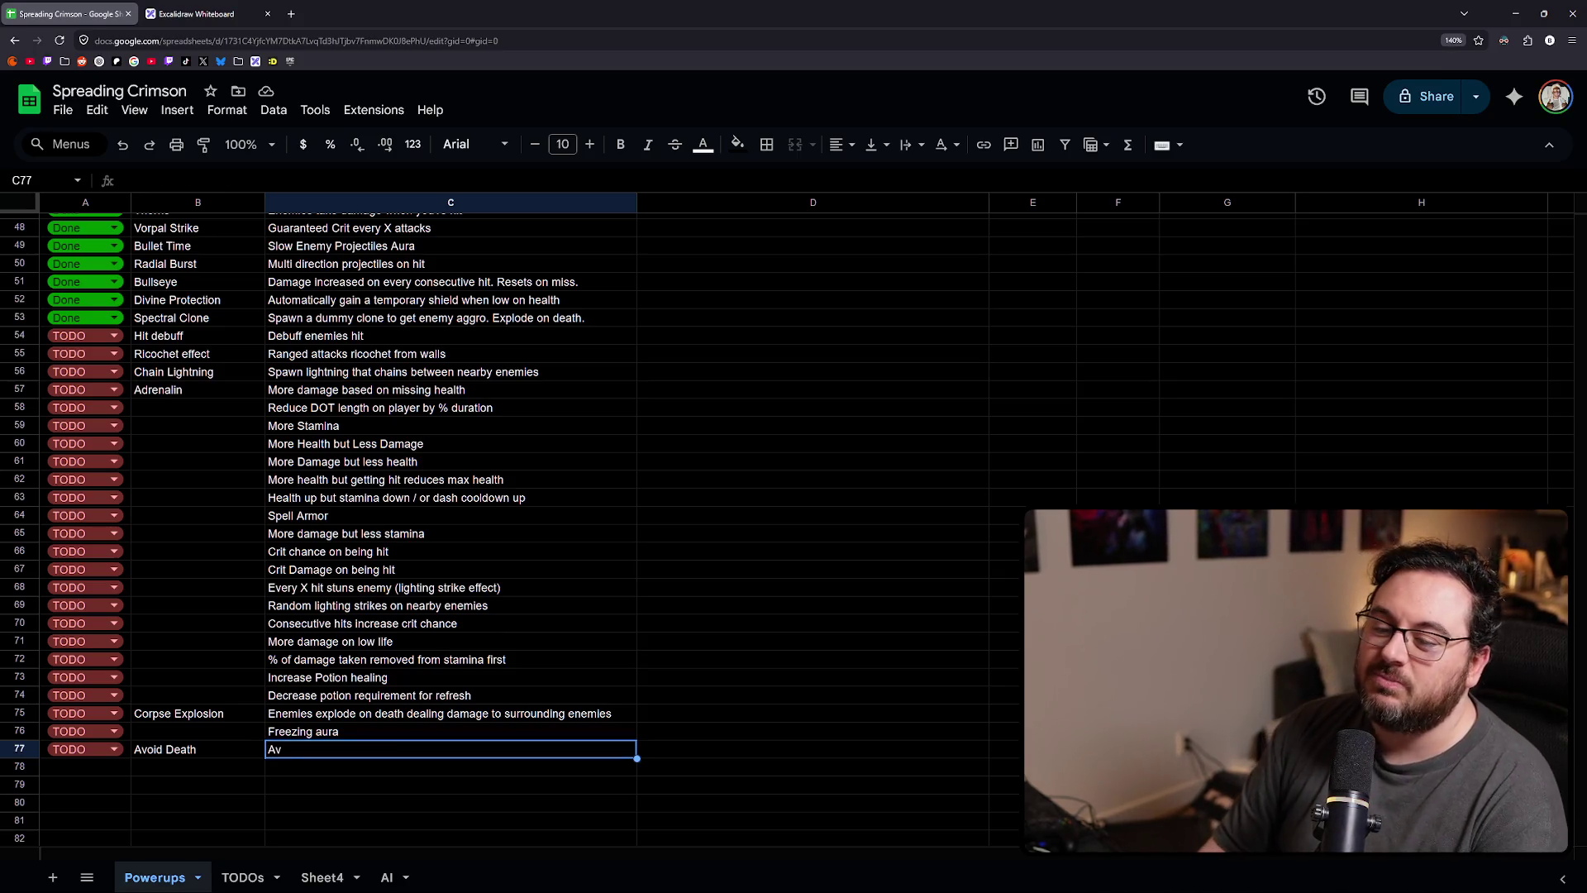
{"action": "key", "text": "shift+Left"}
{"action": "key", "text": "Delete"}
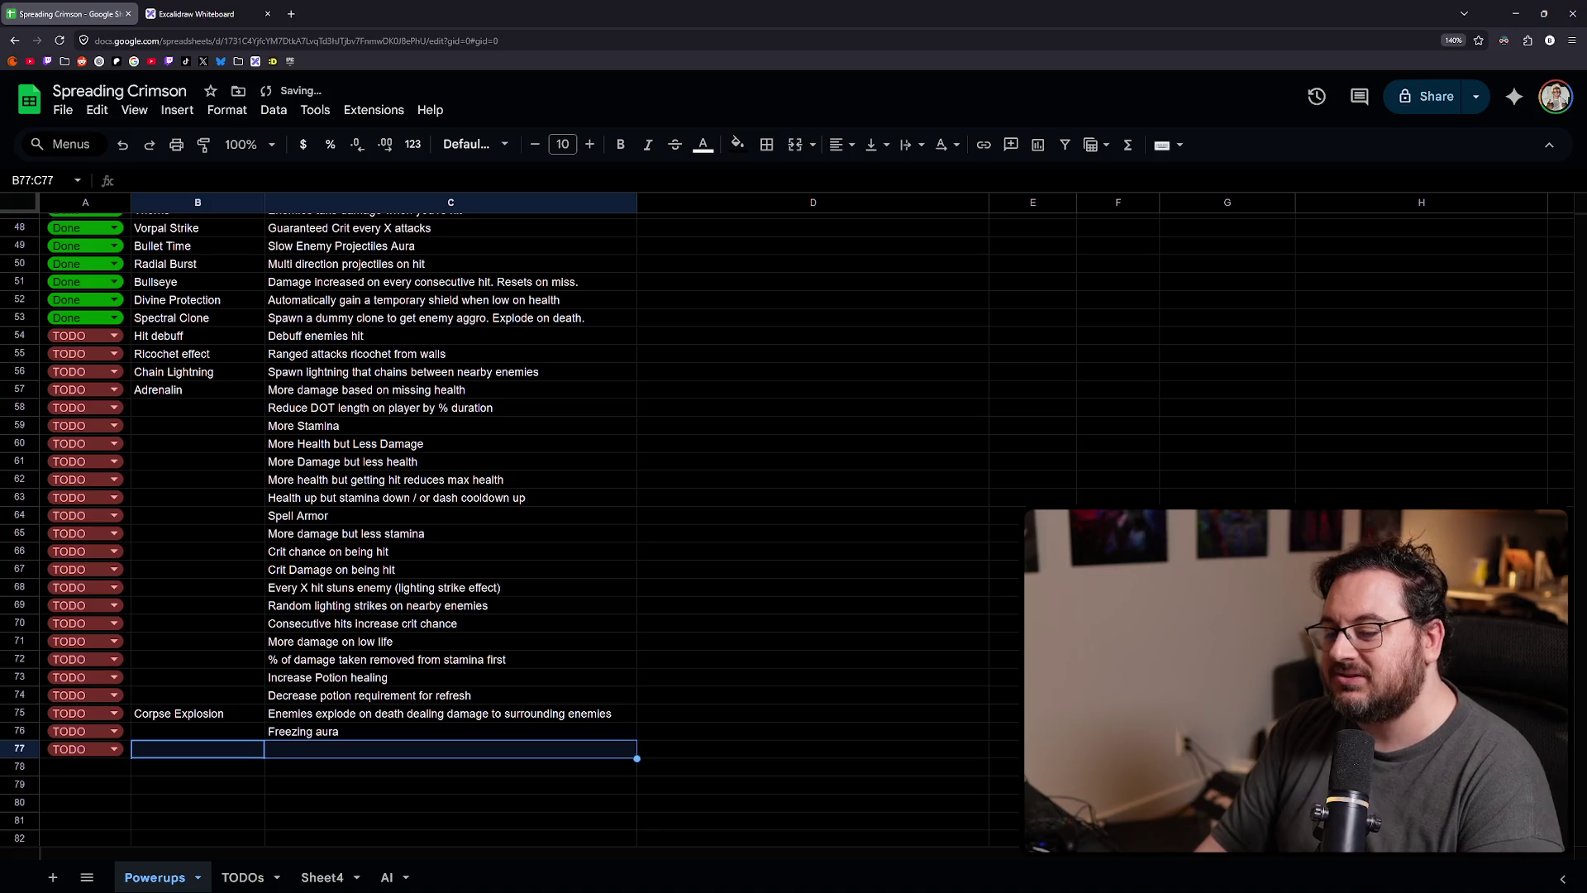
{"action": "key", "text": "Left"}
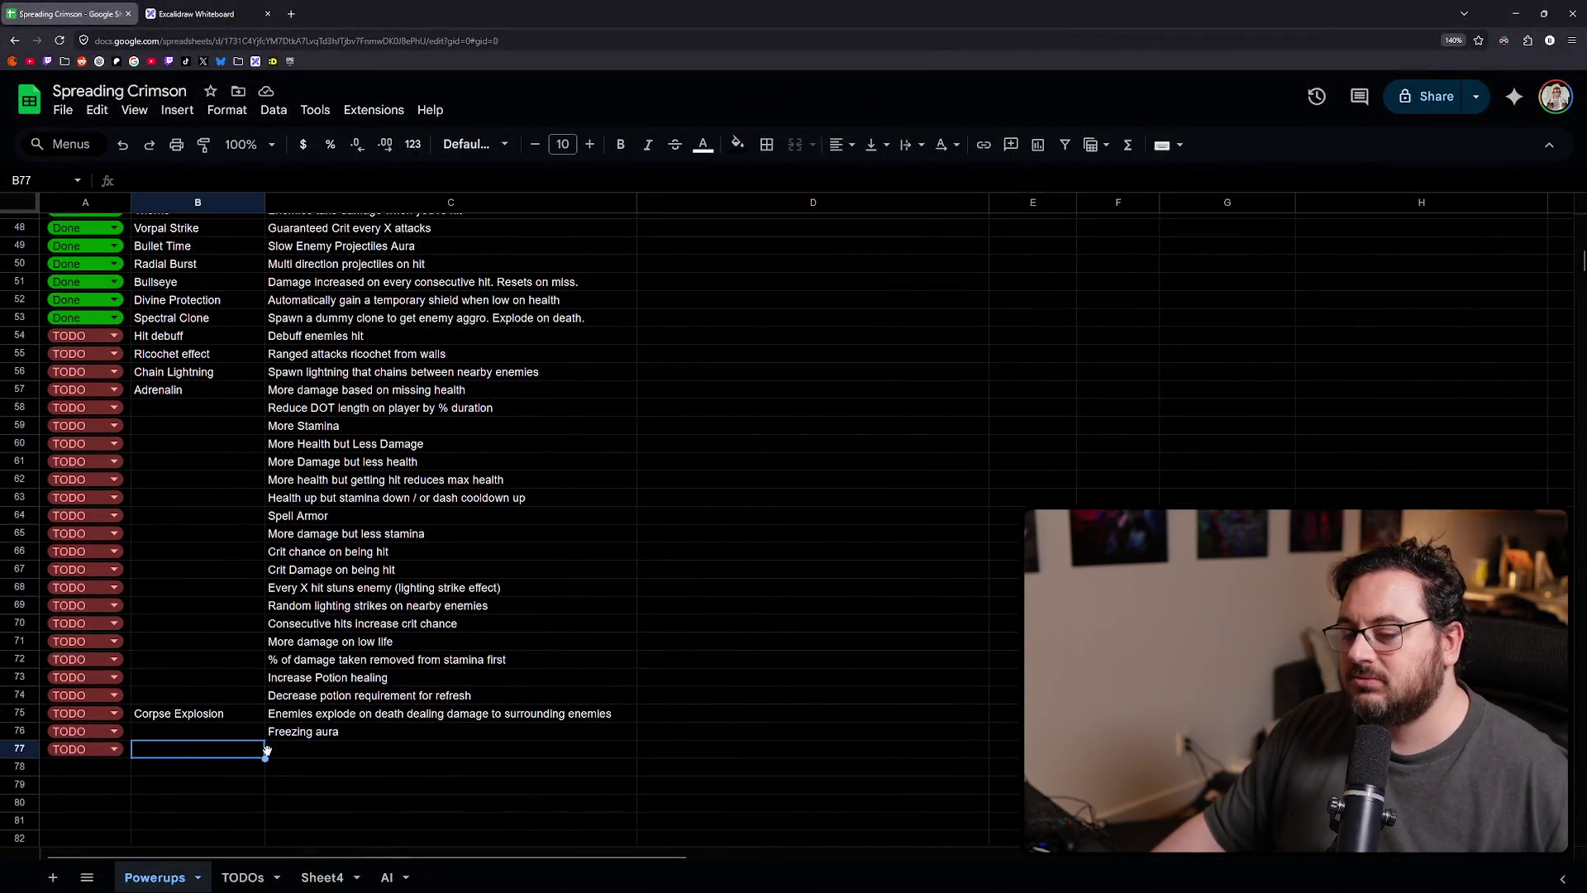
{"action": "left_click", "coordinate": [274, 751]}
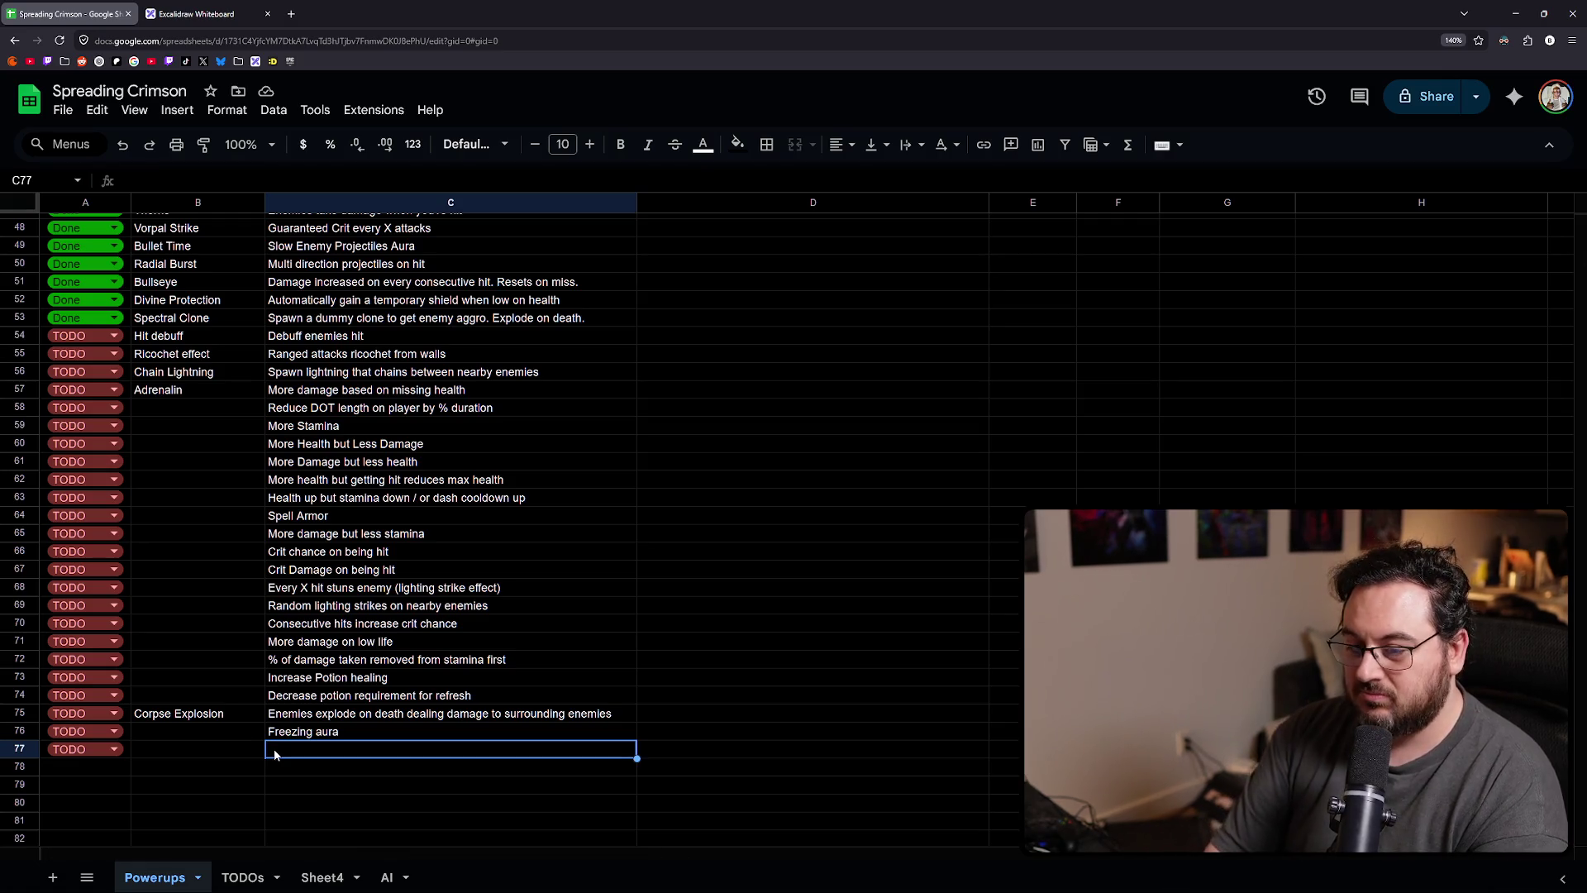
{"action": "key", "text": "Home"}
{"action": "left_click", "coordinate": [274, 747]}
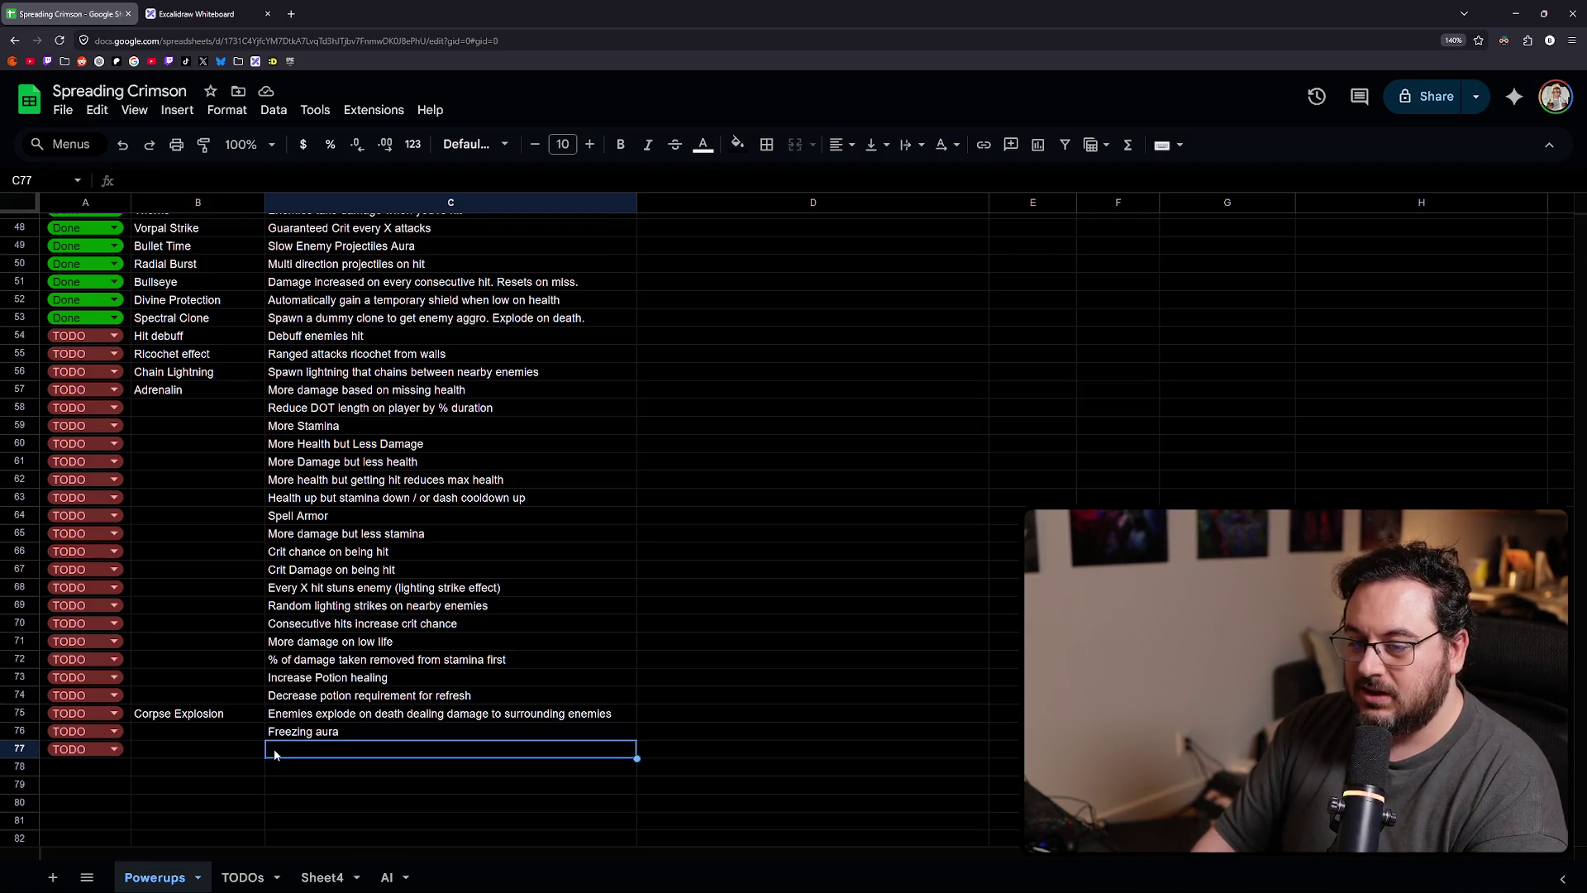
{"action": "type", "text": "Charm an enemy"}
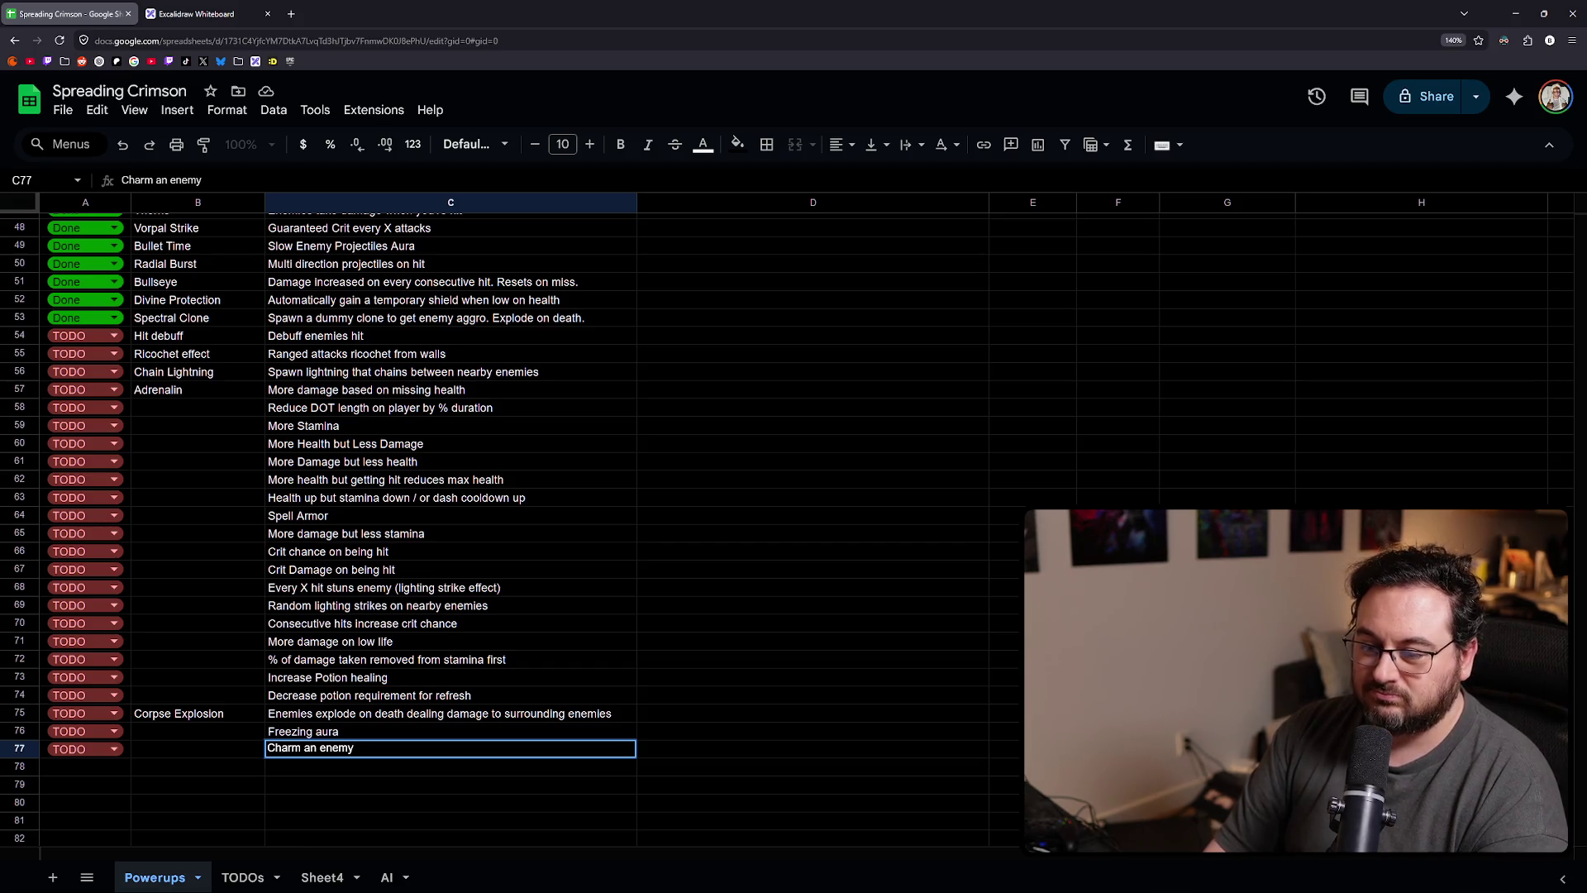
{"action": "key", "text": "Return"}
{"action": "key", "text": "Up"}
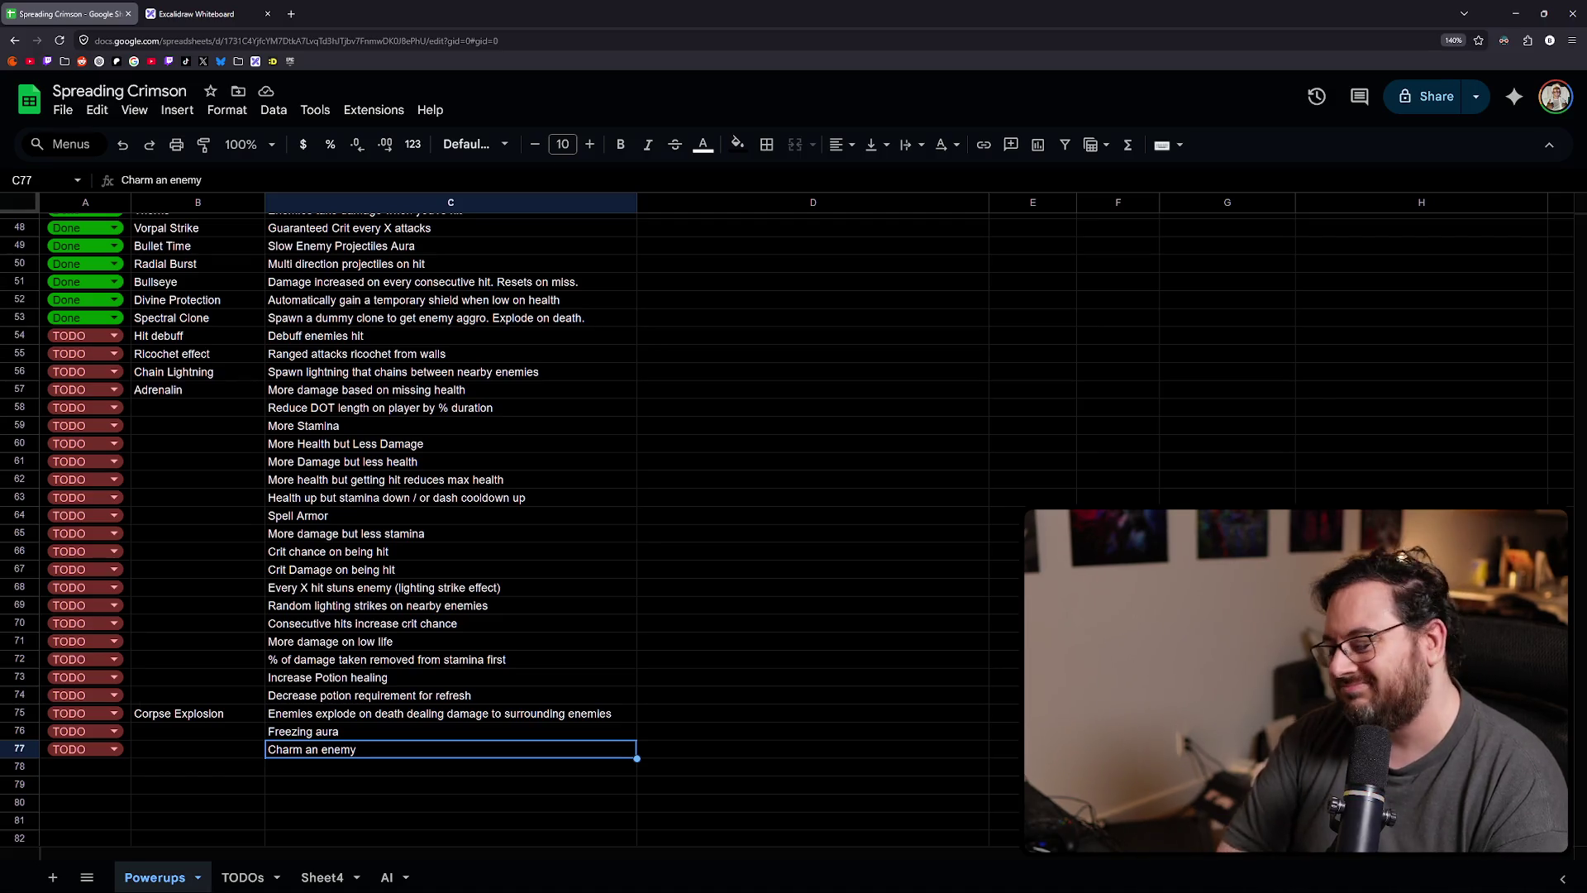
{"action": "key", "text": "Delete"}
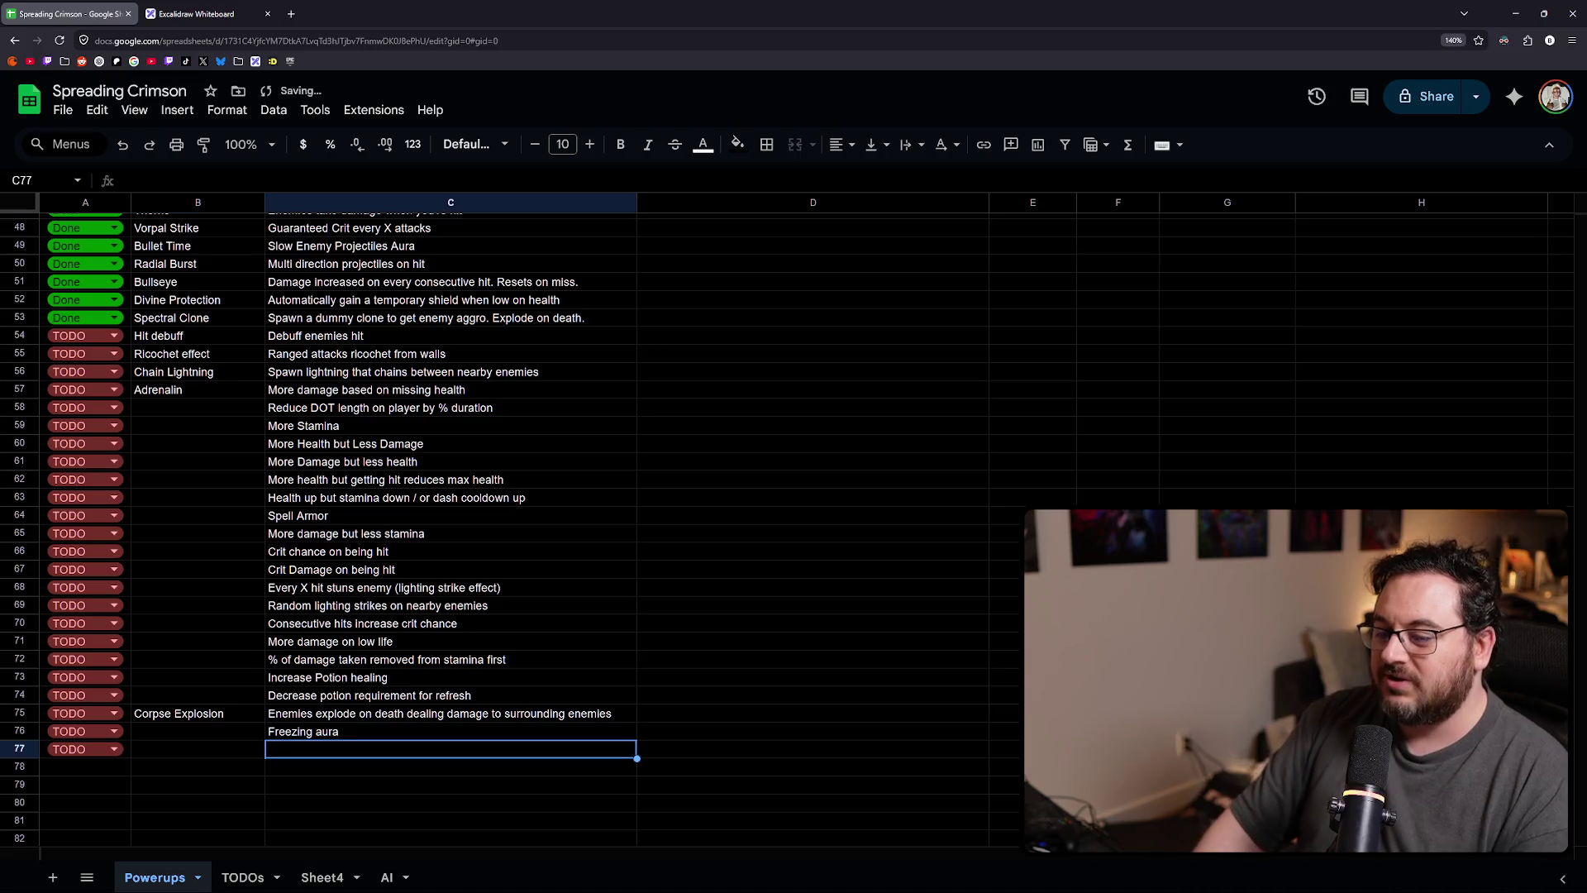